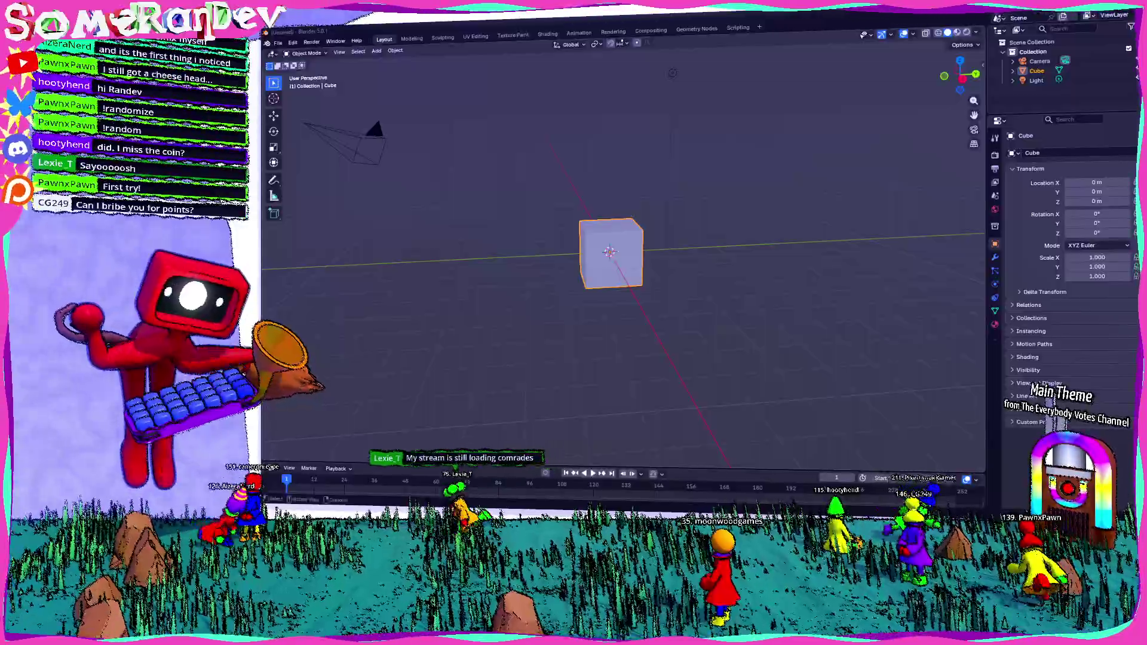
Delete the selected starter object so only the default cube remains, orbiting to check
{"action": "mouse_move", "coordinate": [628, 296]}
{"action": "middle_mouse_down"}
{"action": "mouse_move", "coordinate": [668, 276]}
{"action": "mouse_move", "coordinate": [682, 94]}
{"action": "middle_mouse_up"}
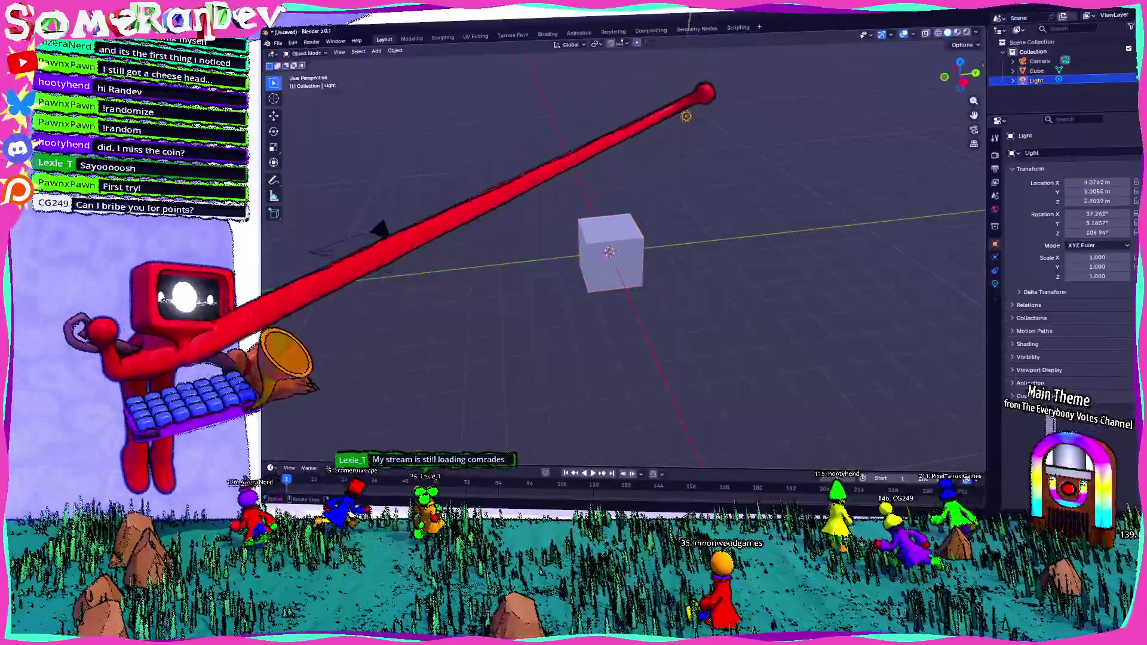
{"action": "left_click", "coordinate": [377, 234]}
{"action": "key", "text": "x"}
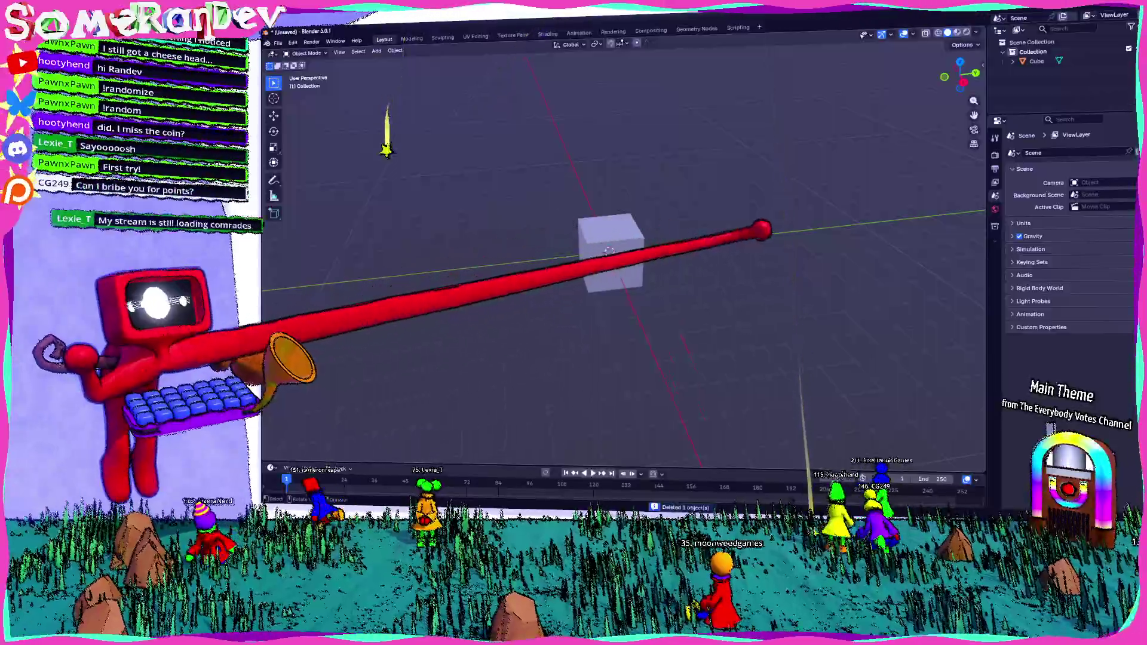
{"action": "mouse_move", "coordinate": [565, 222]}
{"action": "middle_mouse_down"}
{"action": "mouse_move", "coordinate": [619, 235]}
{"action": "mouse_move", "coordinate": [440, 256]}
{"action": "mouse_move", "coordinate": [613, 260]}
{"action": "middle_mouse_up"}
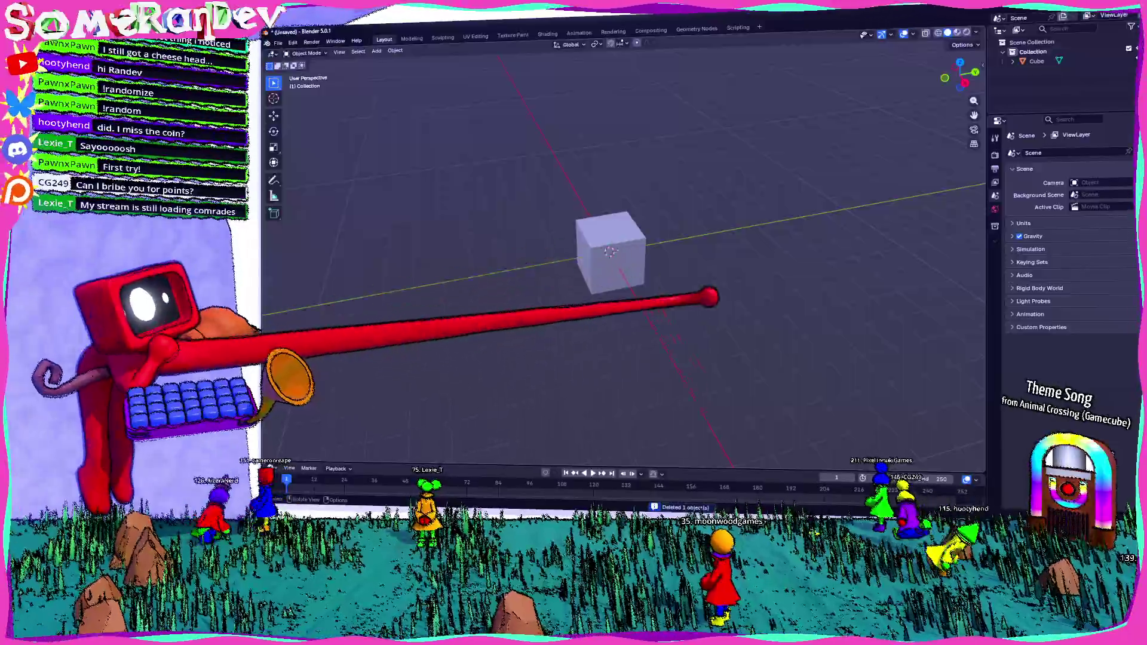
{"action": "middle_click_drag", "start_coordinate": [614, 260], "coordinate": [686, 287]}
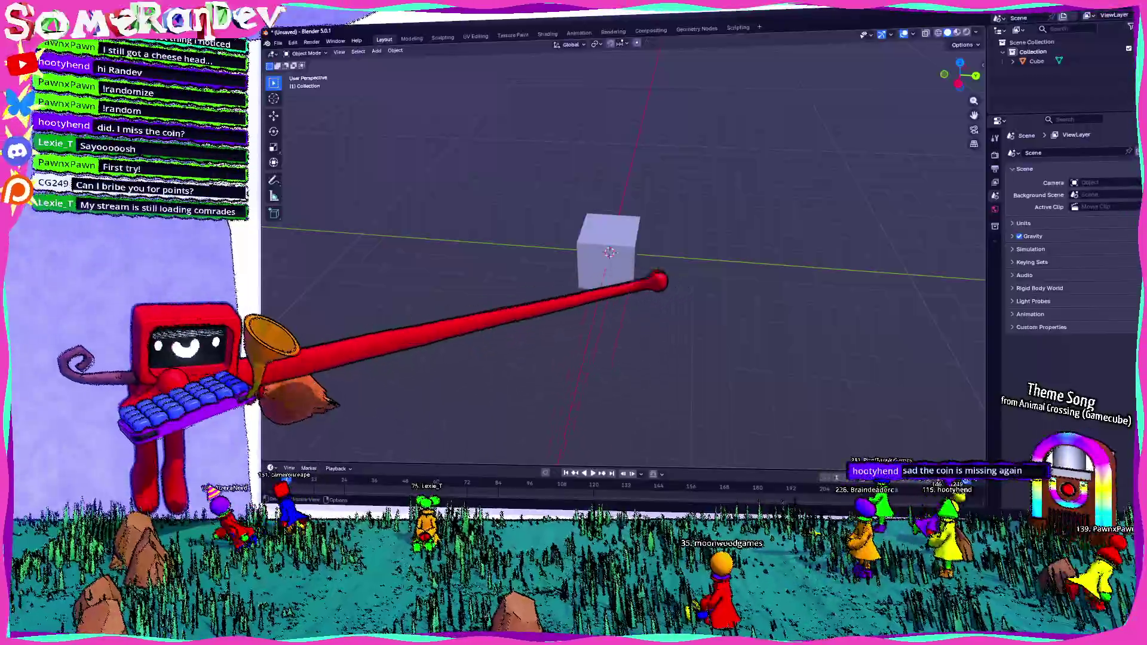
{"action": "scroll", "coordinate": [627, 261], "scroll_direction": "down", "scroll_amount": 2}
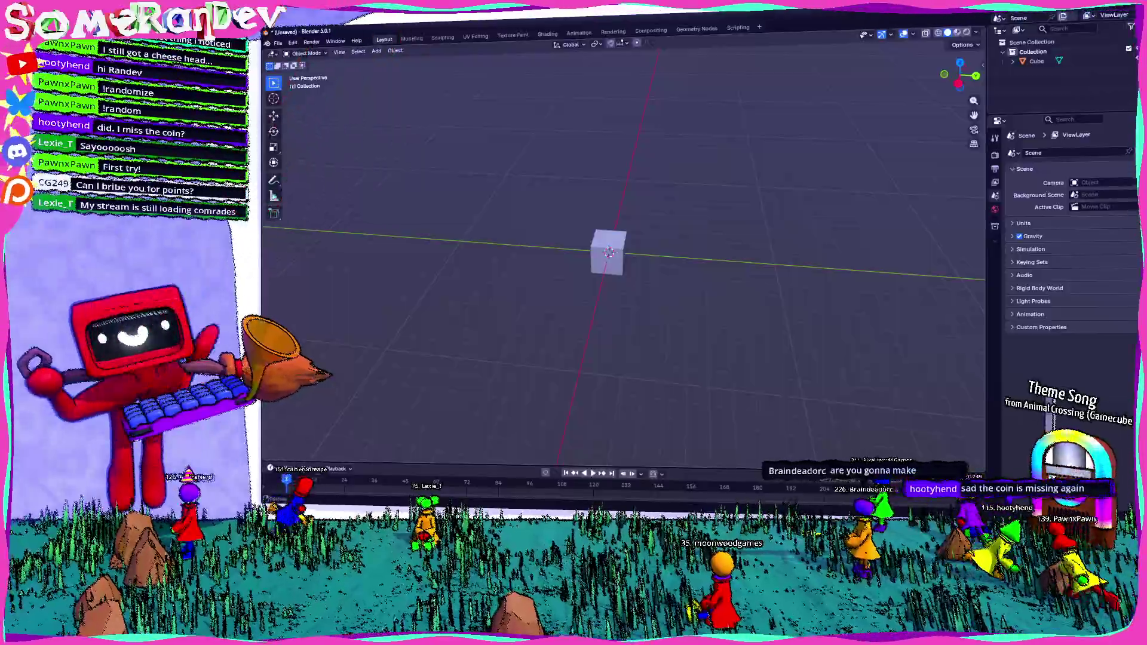
Add a torus mesh with an enlarged Major Radius, then select the cube inside it
{"action": "left_click", "coordinate": [377, 52]}
{"action": "mouse_move", "coordinate": [389, 61]}
{"action": "left_click", "coordinate": [467, 173]}
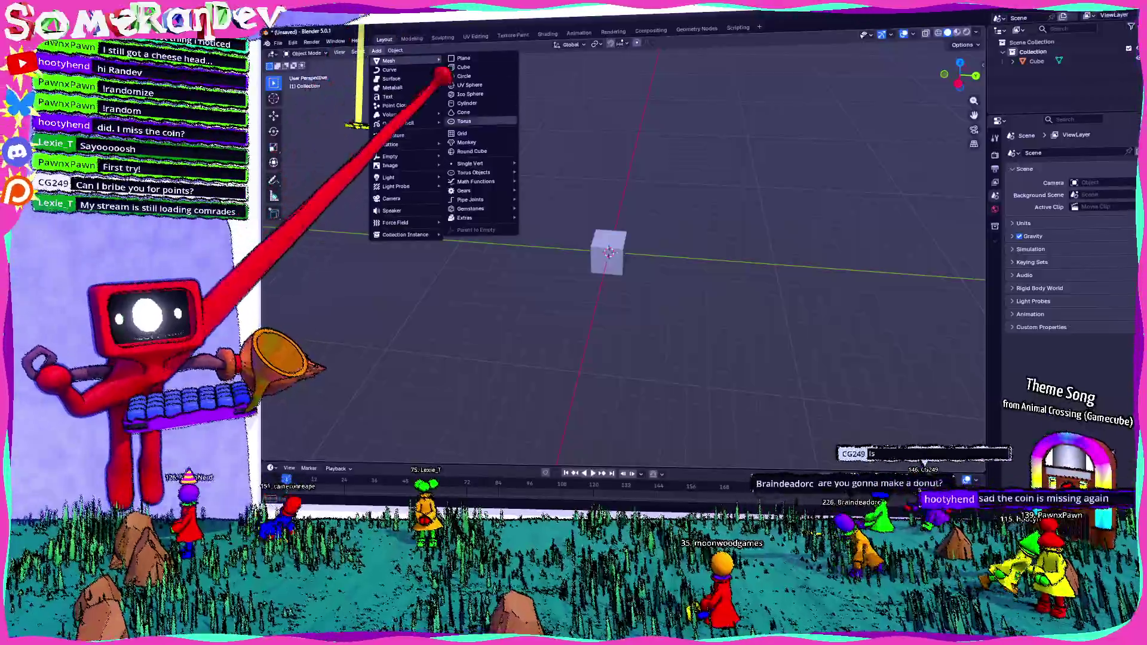
{"action": "left_click", "coordinate": [318, 454]}
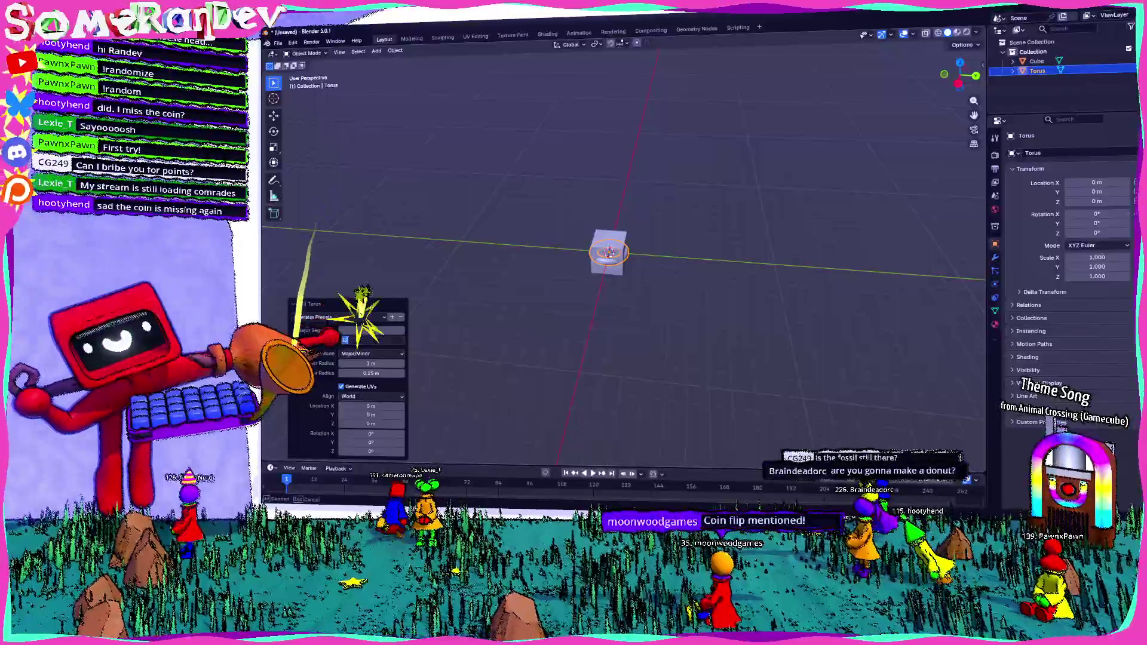
{"action": "mouse_move", "coordinate": [358, 363]}
{"action": "left_mouse_down"}
{"action": "mouse_move", "coordinate": [757, 343]}
{"action": "mouse_move", "coordinate": [394, 340]}
{"action": "left_mouse_up"}
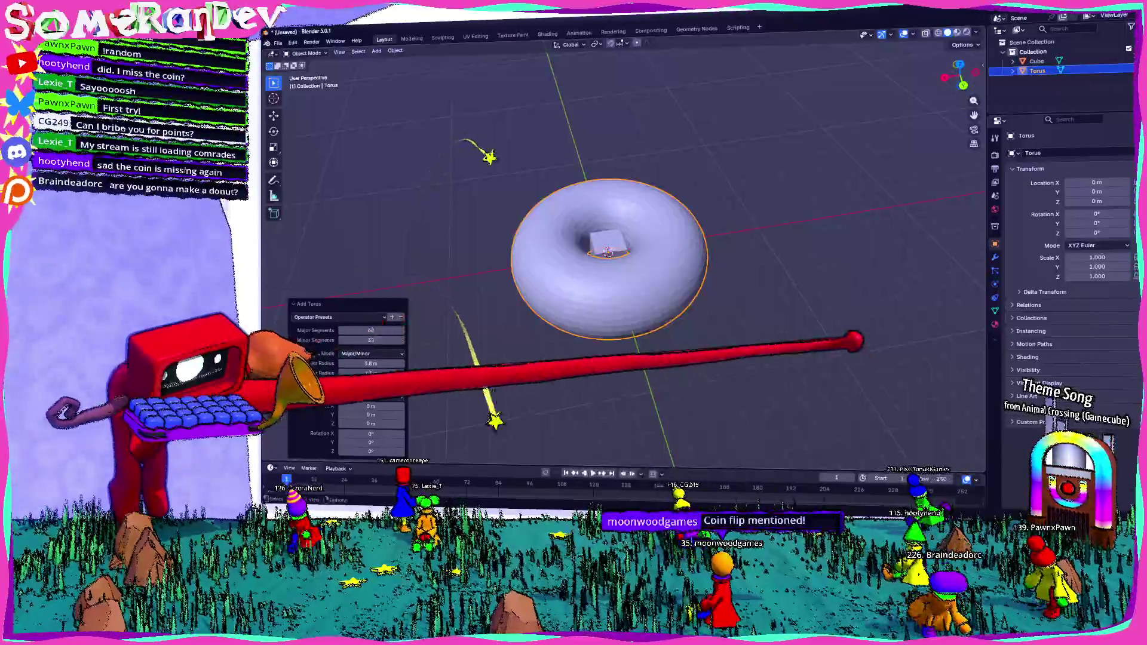
{"action": "left_click", "coordinate": [609, 242]}
Delete the cube and apply Shade Smooth to the torus
{"action": "key", "text": "Delete"}
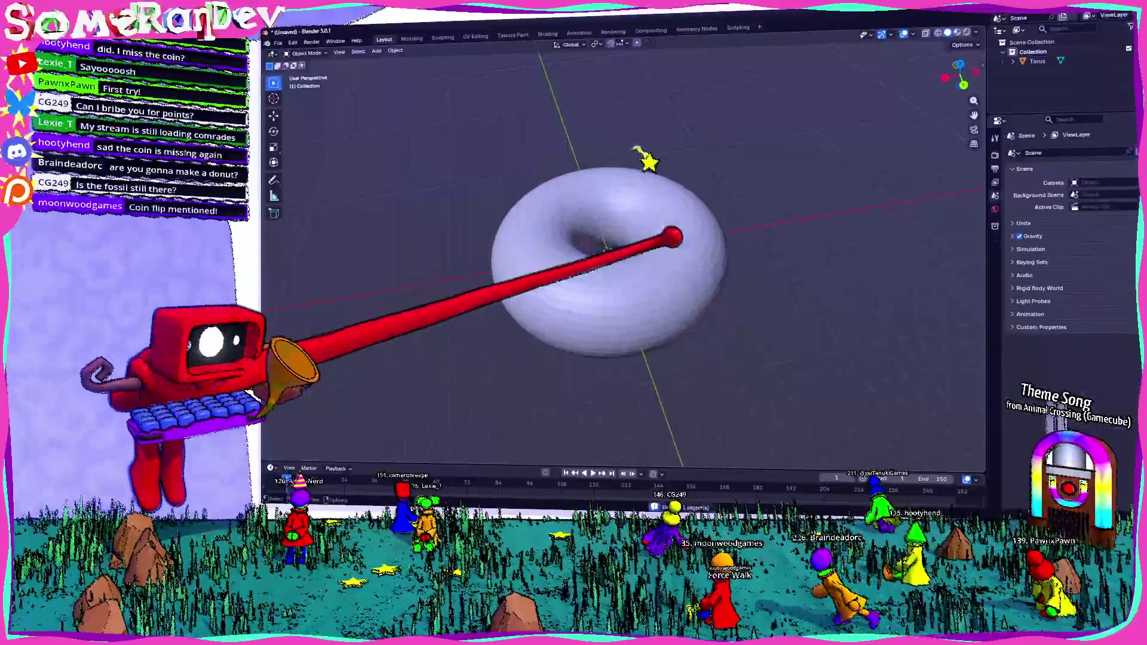
{"action": "left_click", "coordinate": [610, 242]}
{"action": "key", "text": "s"}
{"action": "right_click", "coordinate": [668, 269]}
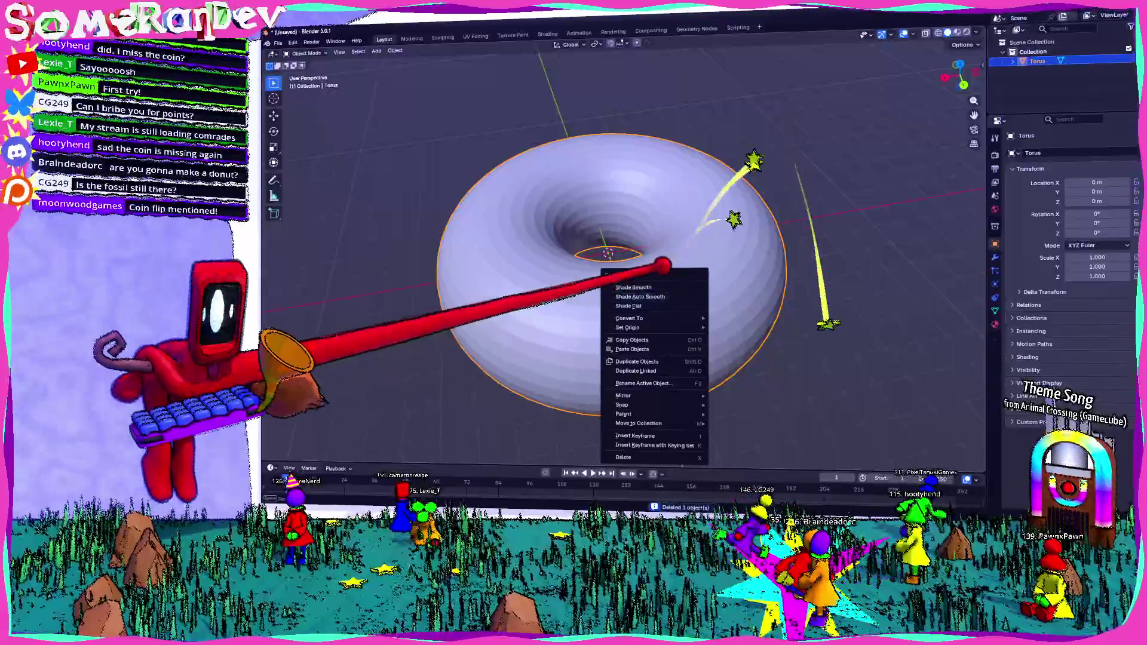
{"action": "left_click", "coordinate": [641, 297]}
Orbit around the smooth torus to inspect it, ending on a numpad-7 axis view
{"action": "middle_click_drag", "start_coordinate": [700, 278], "coordinate": [820, 288]}
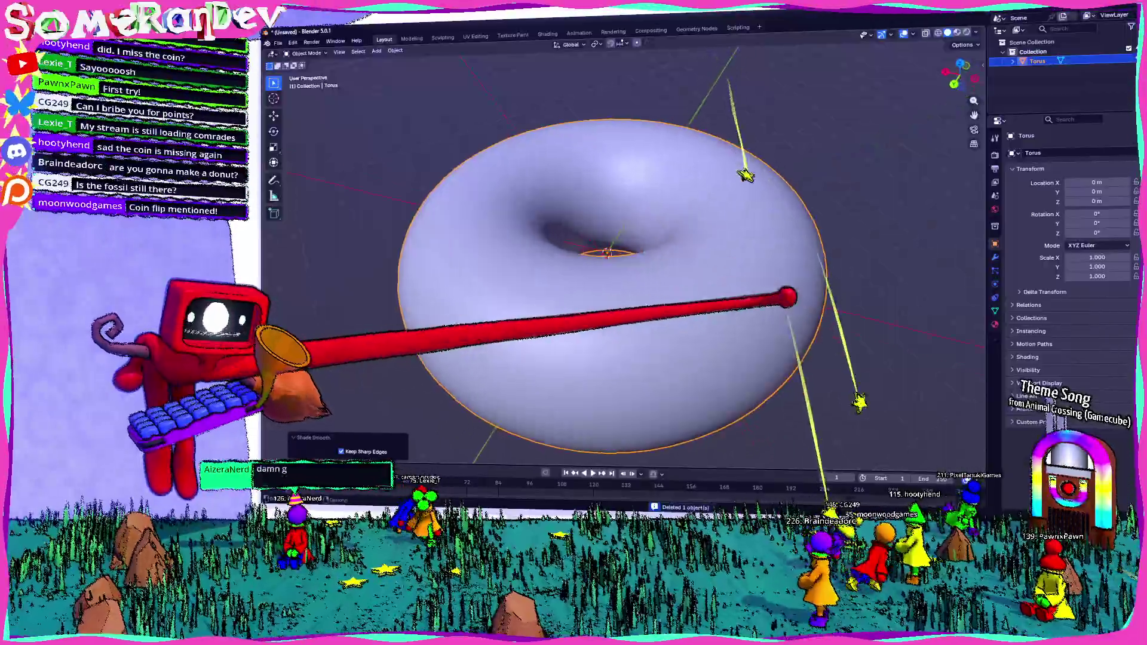
{"action": "scroll", "coordinate": [820, 288], "scroll_direction": "down", "scroll_amount": 4}
{"action": "left_click", "coordinate": [748, 308]}
{"action": "scroll", "coordinate": [749, 308], "scroll_direction": "up", "scroll_amount": 6}
{"action": "mouse_move", "coordinate": [749, 308]}
{"action": "middle_mouse_down"}
{"action": "mouse_move", "coordinate": [879, 260]}
{"action": "mouse_move", "coordinate": [770, 341]}
{"action": "mouse_move", "coordinate": [776, 321]}
{"action": "middle_mouse_up"}
{"action": "scroll", "coordinate": [744, 345], "scroll_direction": "down", "scroll_amount": 5}
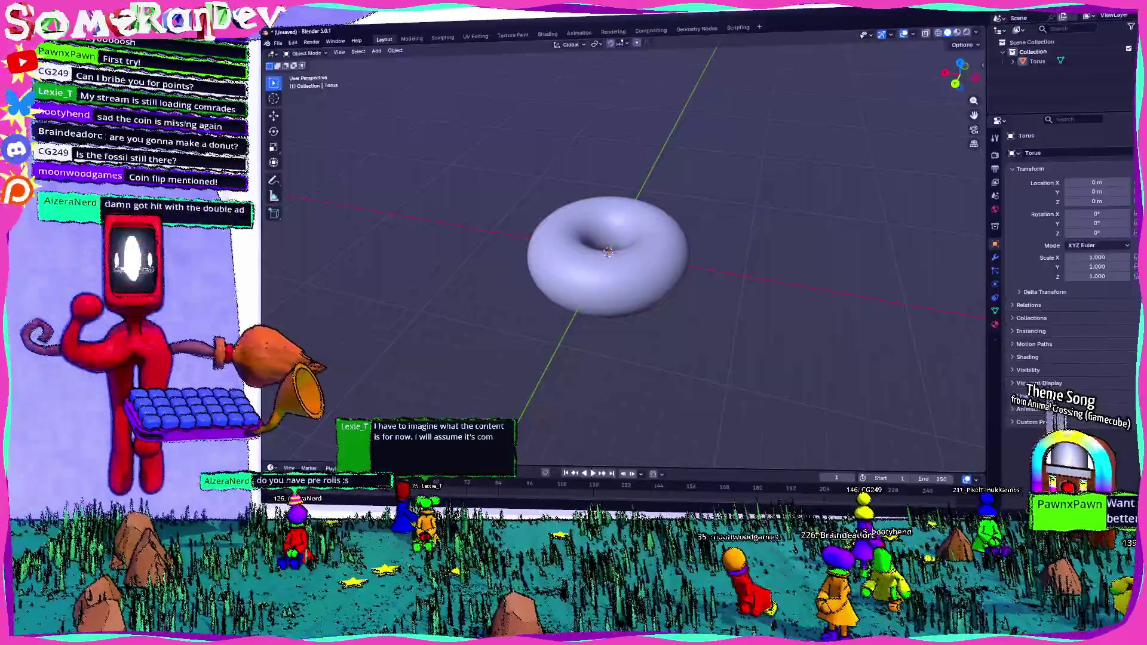
{"action": "middle_click_drag", "start_coordinate": [636, 309], "coordinate": [641, 310]}
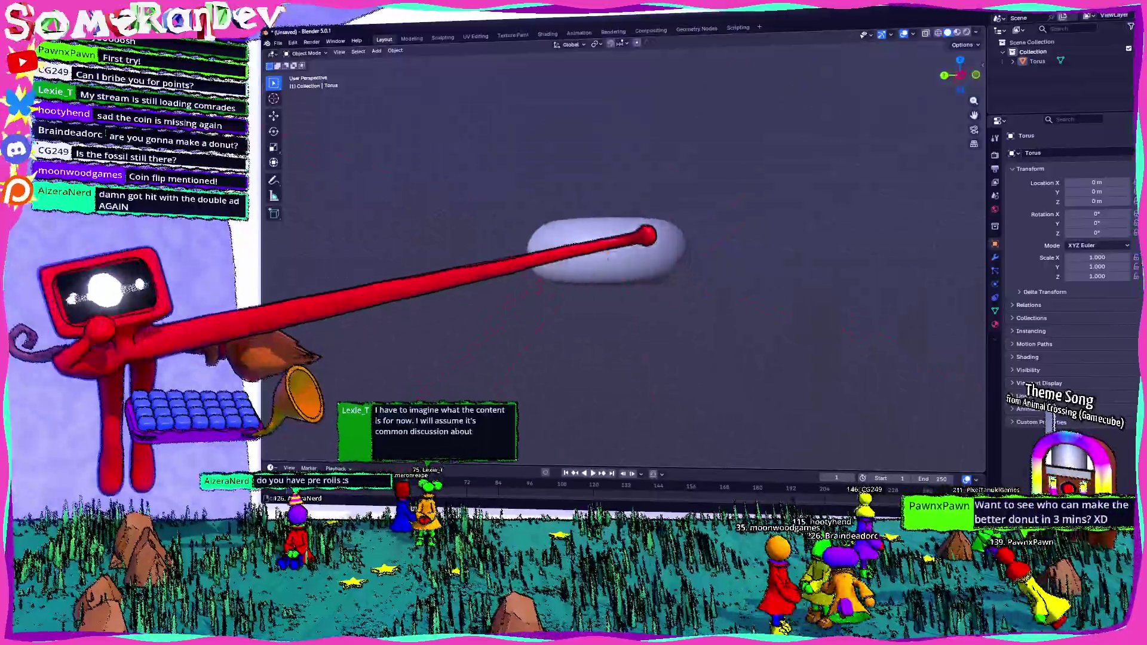
{"action": "scroll", "coordinate": [636, 310], "scroll_direction": "up", "scroll_amount": 4}
{"action": "scroll", "coordinate": [627, 314], "scroll_direction": "down", "scroll_amount": 4}
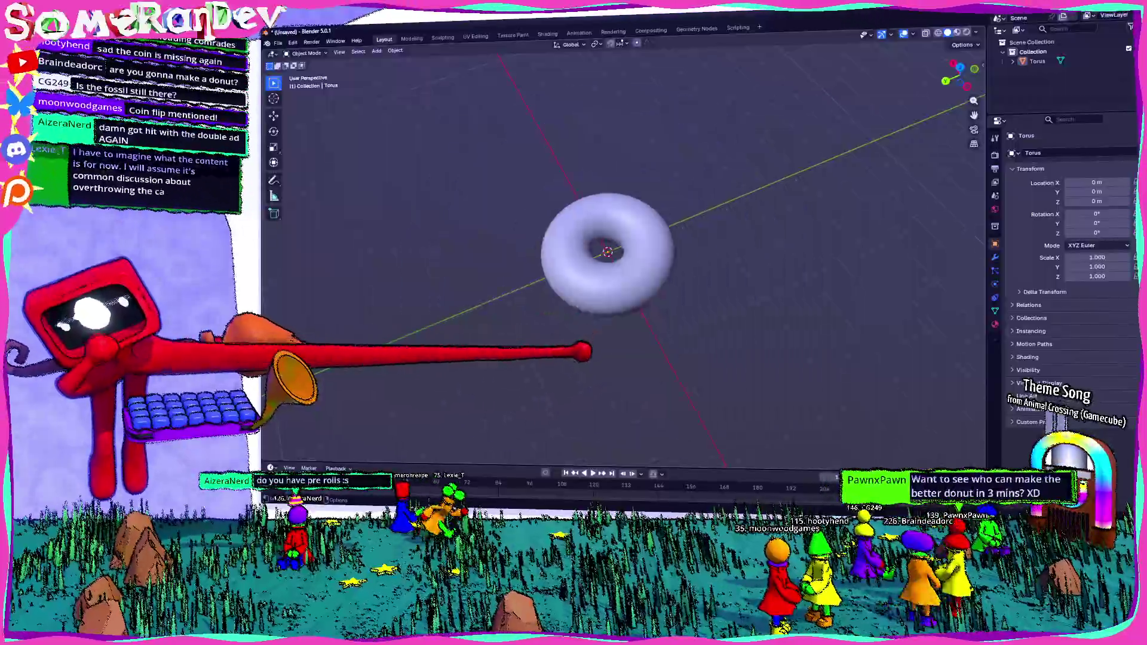
{"action": "scroll", "coordinate": [587, 357], "scroll_direction": "up", "scroll_amount": 5}
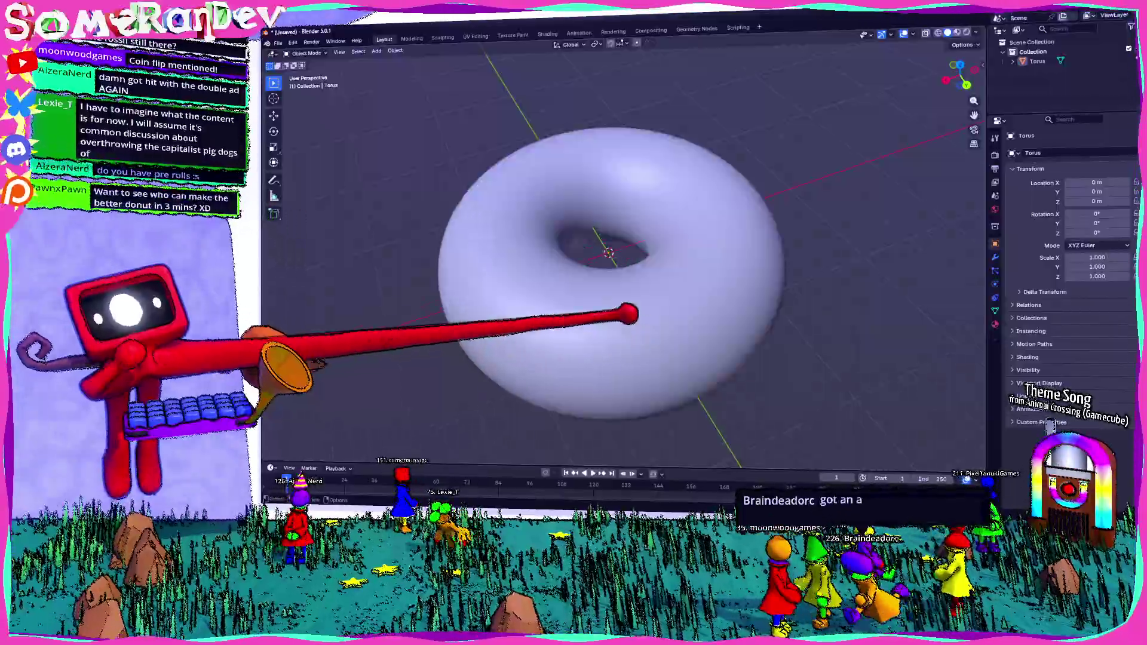
{"action": "middle_click_drag", "start_coordinate": [582, 350], "coordinate": [564, 321]}
{"action": "left_click", "coordinate": [628, 233]}
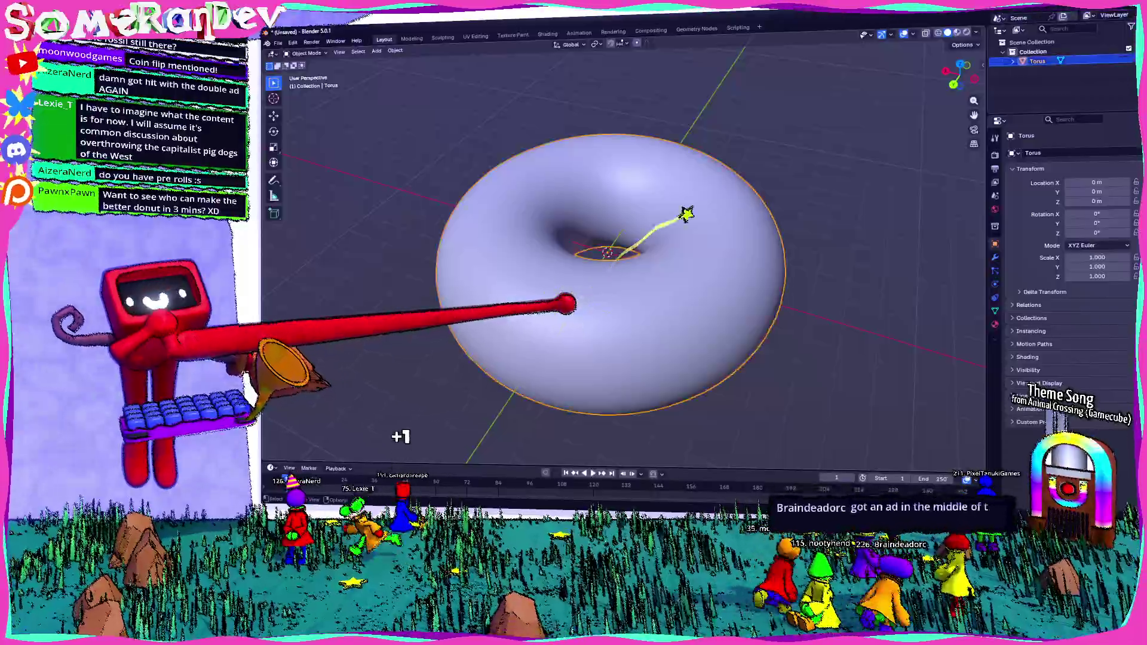
{"action": "scroll", "coordinate": [507, 334], "scroll_direction": "down", "scroll_amount": 4}
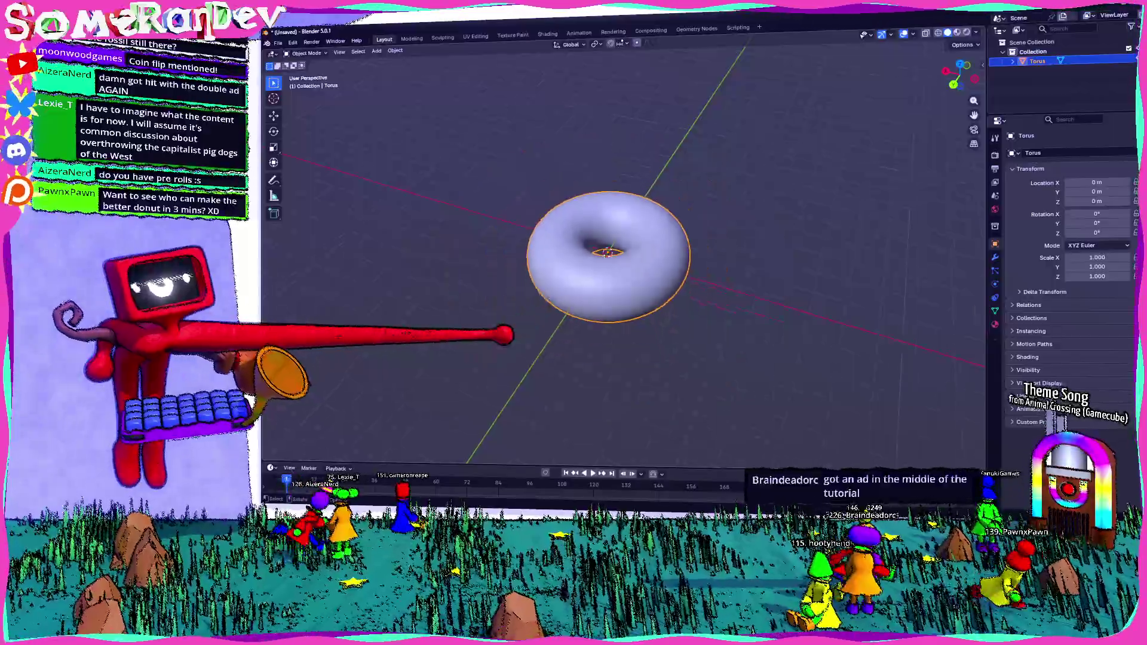
{"action": "middle_click_drag", "start_coordinate": [511, 334], "coordinate": [604, 336]}
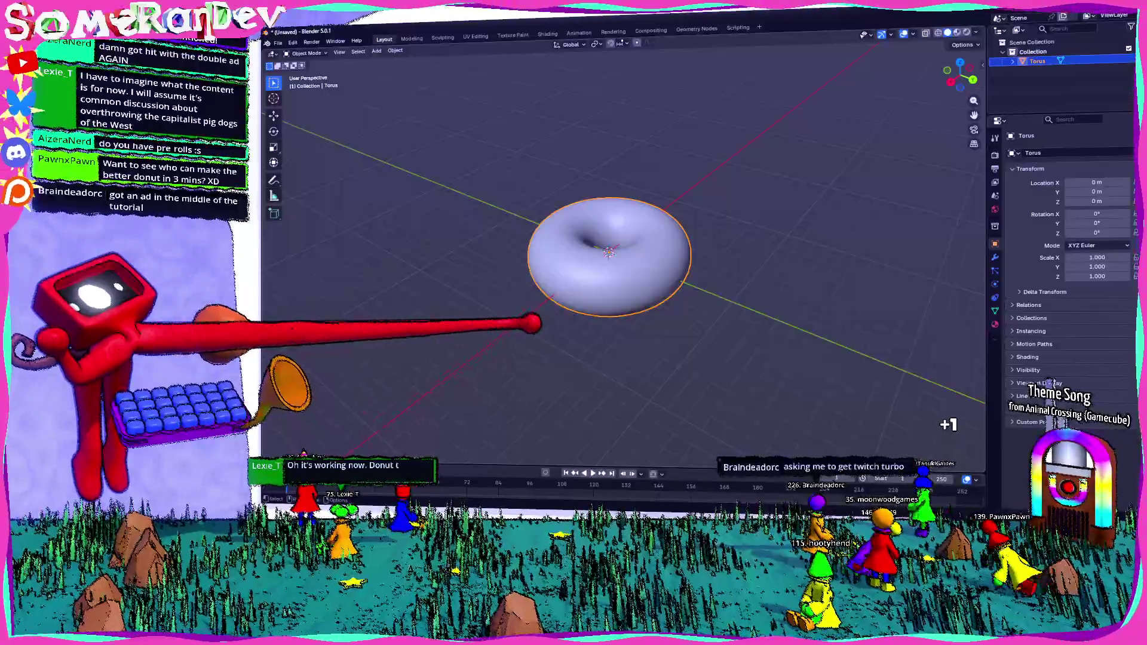
{"action": "key", "text": "KP_7"}
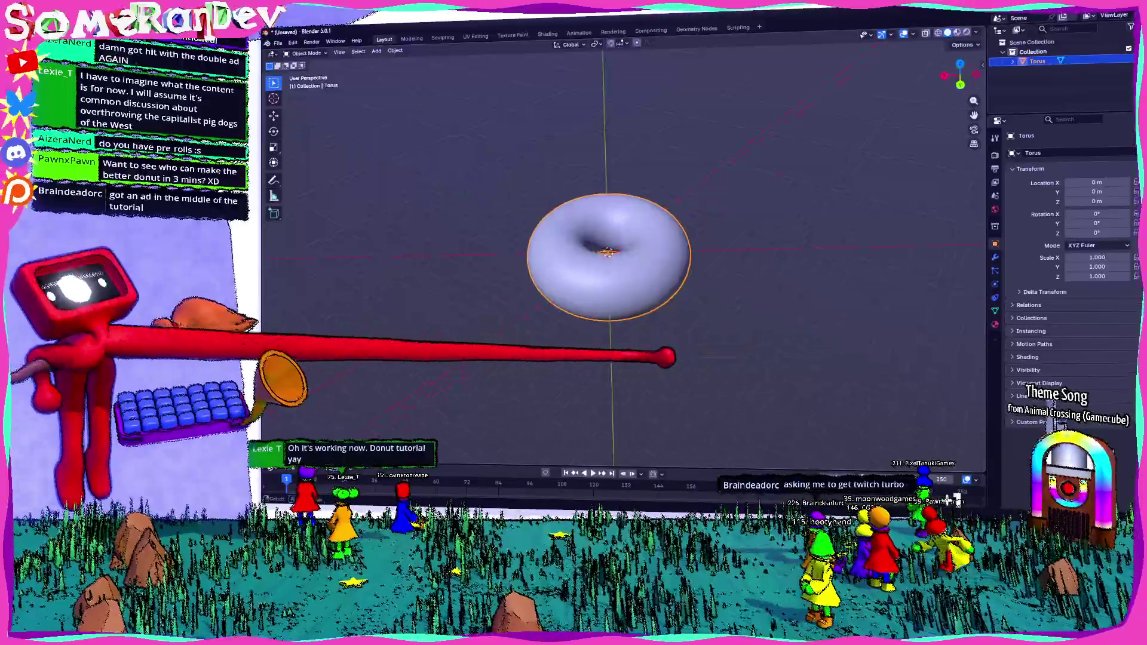
{"action": "middle_click_drag", "start_coordinate": [668, 359], "coordinate": [618, 297]}
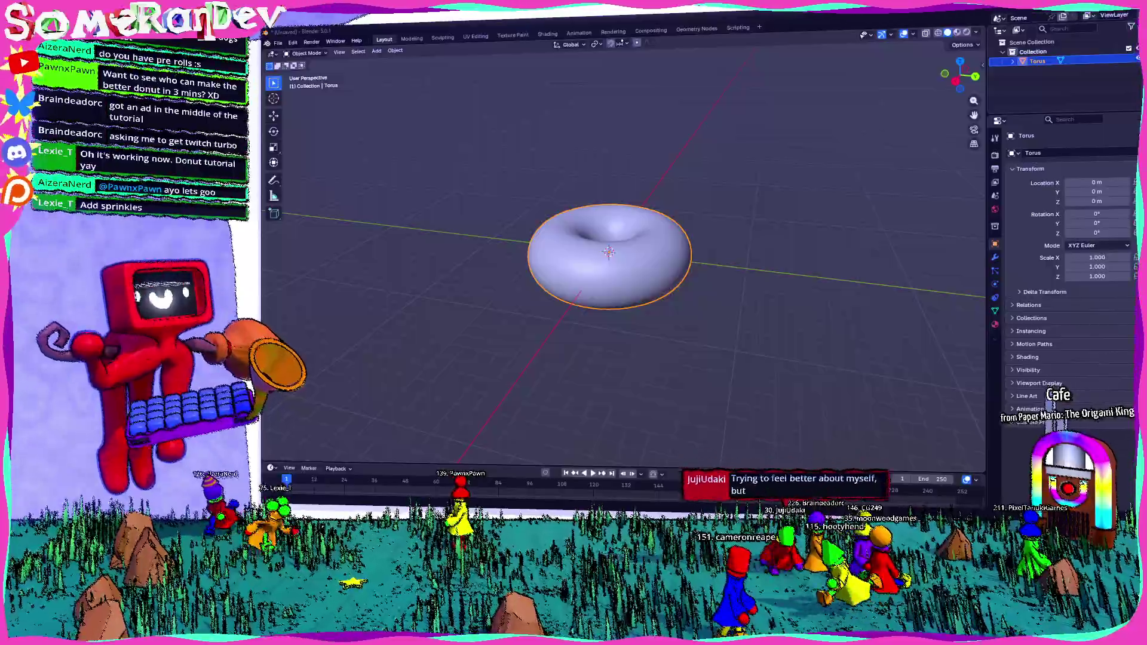
{"action": "middle_click_drag", "start_coordinate": [533, 335], "coordinate": [674, 317]}
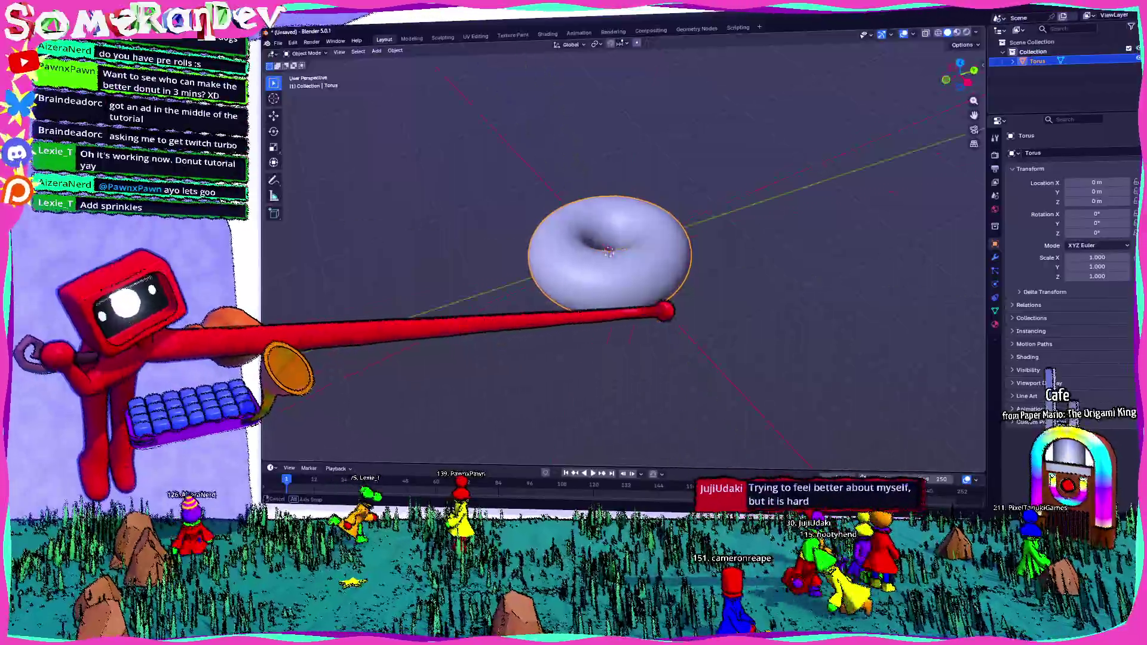
{"action": "scroll", "coordinate": [664, 332], "scroll_direction": "up", "scroll_amount": 4}
{"action": "scroll", "coordinate": [556, 339], "scroll_direction": "down", "scroll_amount": 5}
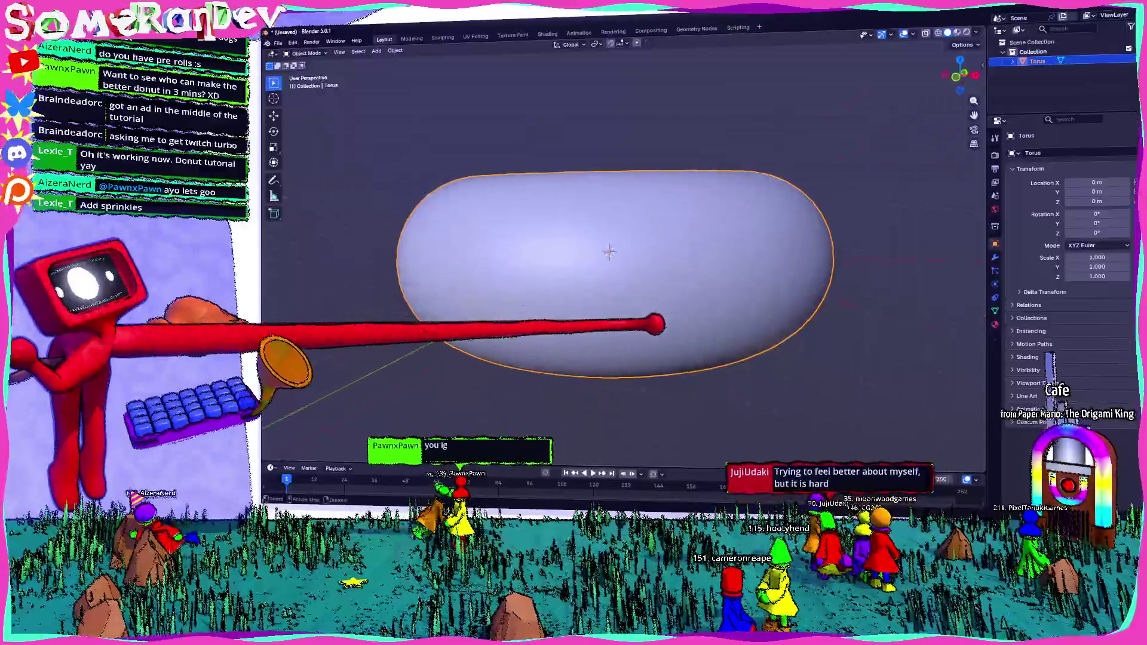
{"action": "middle_click_drag", "start_coordinate": [574, 340], "coordinate": [635, 352]}
{"action": "scroll", "coordinate": [635, 351], "scroll_direction": "up", "scroll_amount": 5}
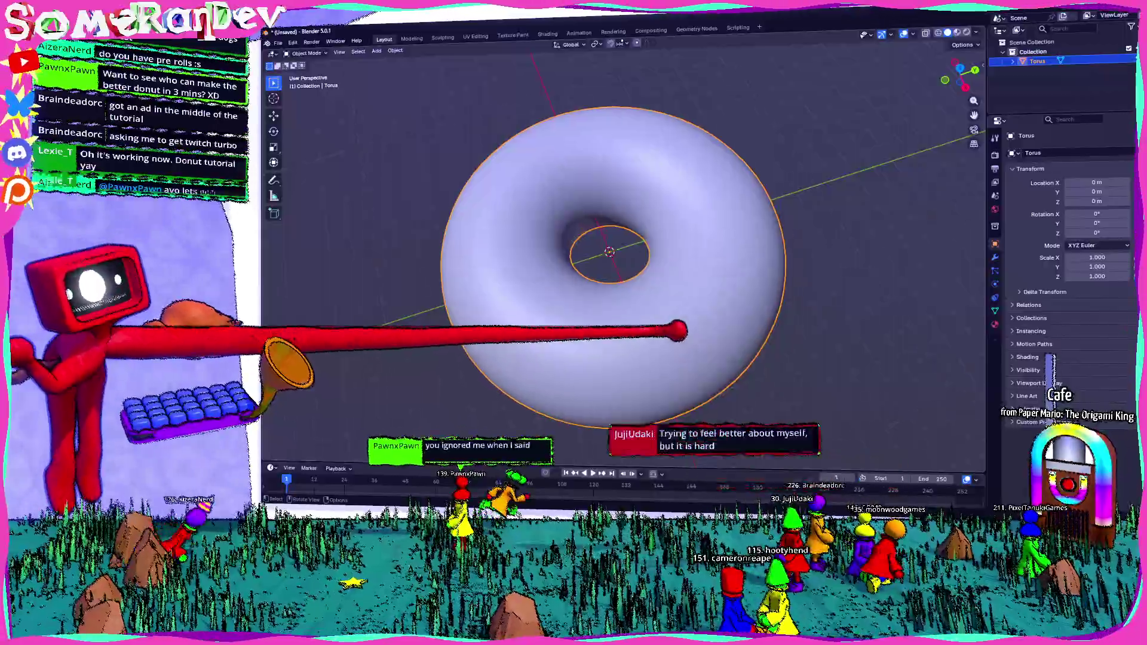
{"action": "mouse_move", "coordinate": [682, 323]}
{"action": "middle_mouse_down"}
{"action": "mouse_move", "coordinate": [547, 242]}
{"action": "mouse_move", "coordinate": [752, 280]}
{"action": "mouse_move", "coordinate": [800, 266]}
{"action": "mouse_move", "coordinate": [709, 247]}
{"action": "mouse_move", "coordinate": [1038, 289]}
{"action": "middle_mouse_up"}
{"action": "scroll", "coordinate": [751, 280], "scroll_direction": "down", "scroll_amount": 5}
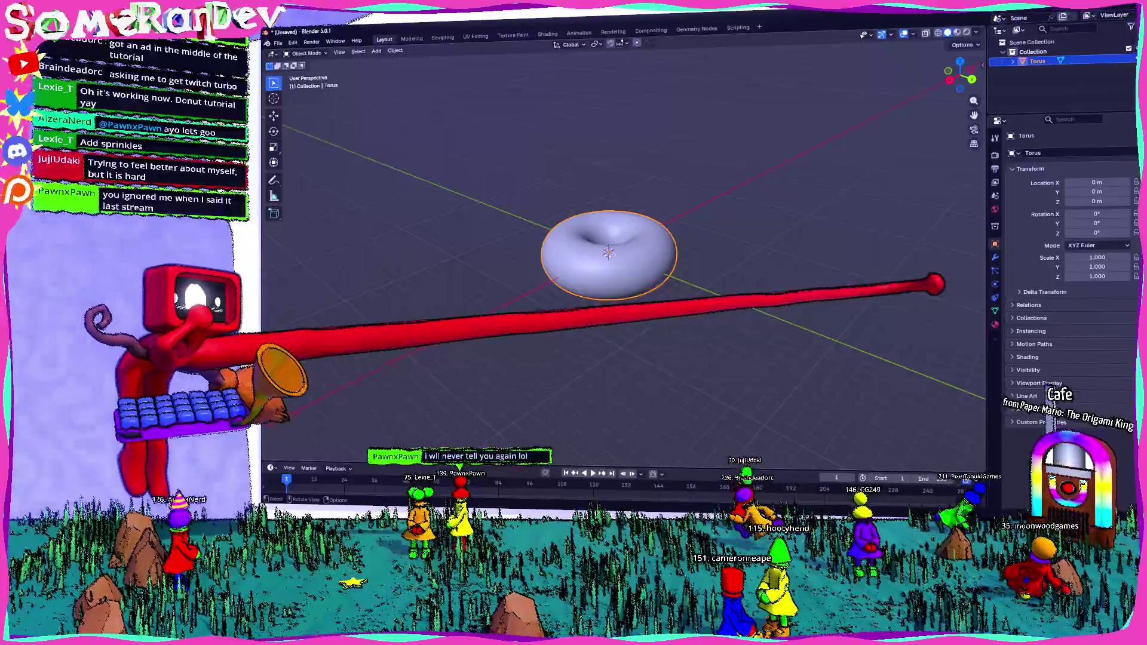
{"action": "middle_click_drag", "start_coordinate": [936, 285], "coordinate": [763, 267]}
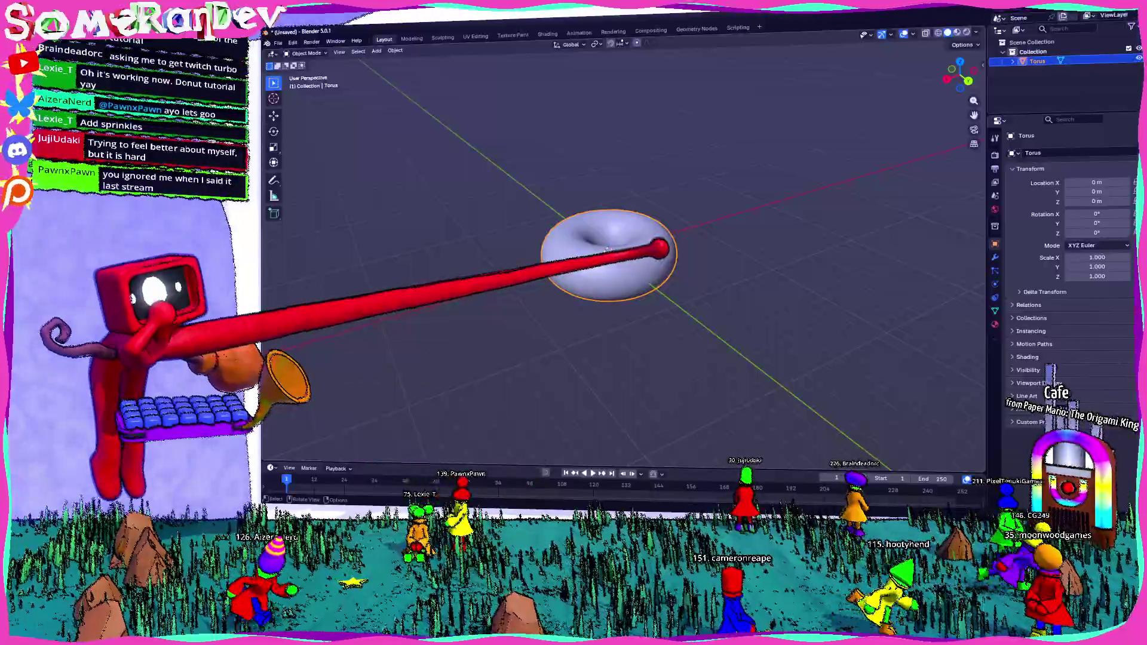
{"action": "middle_click_drag", "start_coordinate": [682, 250], "coordinate": [663, 215]}
{"action": "scroll", "coordinate": [663, 224], "scroll_direction": "up", "scroll_amount": 2}
{"action": "scroll", "coordinate": [664, 225], "scroll_direction": "up", "scroll_amount": 3}
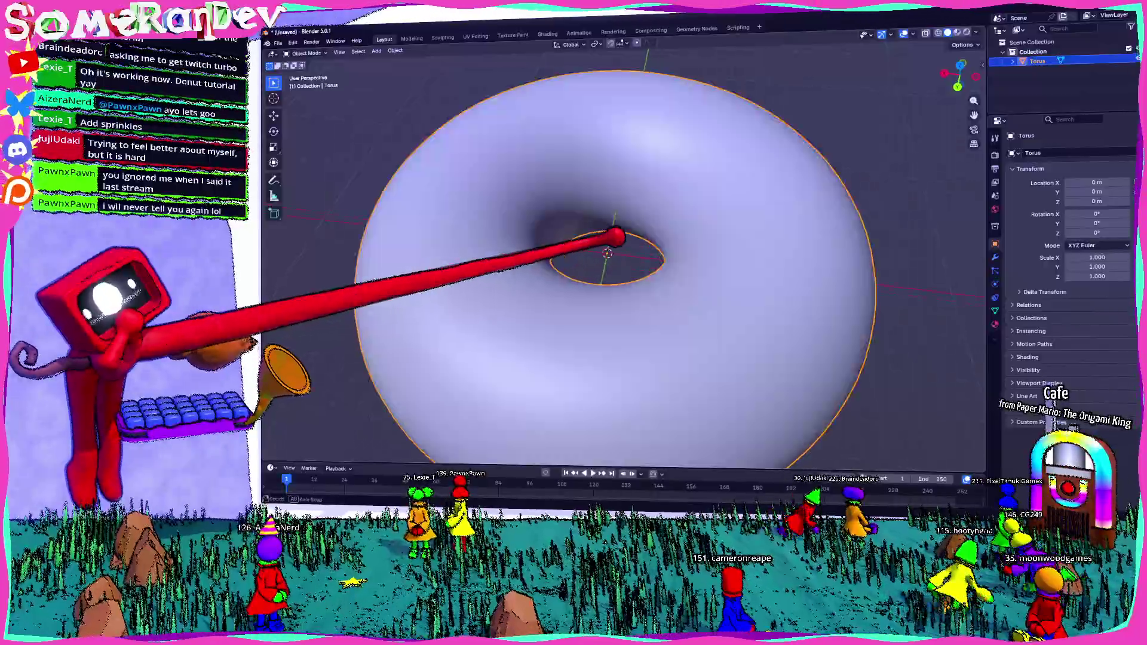
{"action": "scroll", "coordinate": [668, 260], "scroll_direction": "up", "scroll_amount": 3}
{"action": "scroll", "coordinate": [668, 265], "scroll_direction": "down", "scroll_amount": 3}
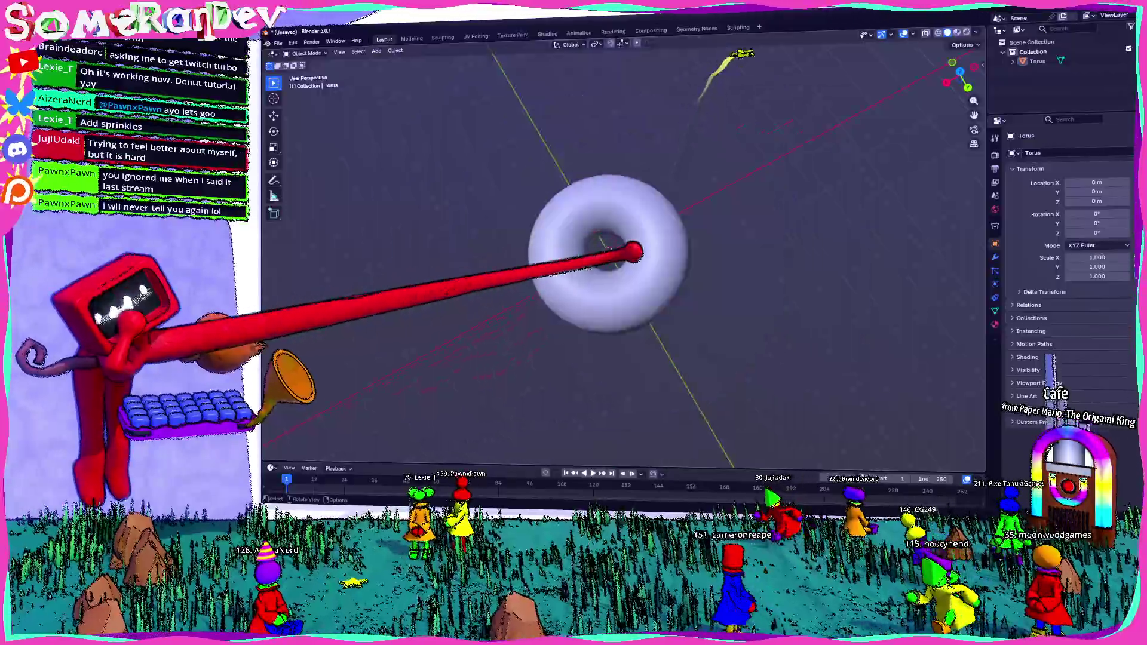
{"action": "middle_click_drag", "start_coordinate": [702, 298], "coordinate": [734, 252]}
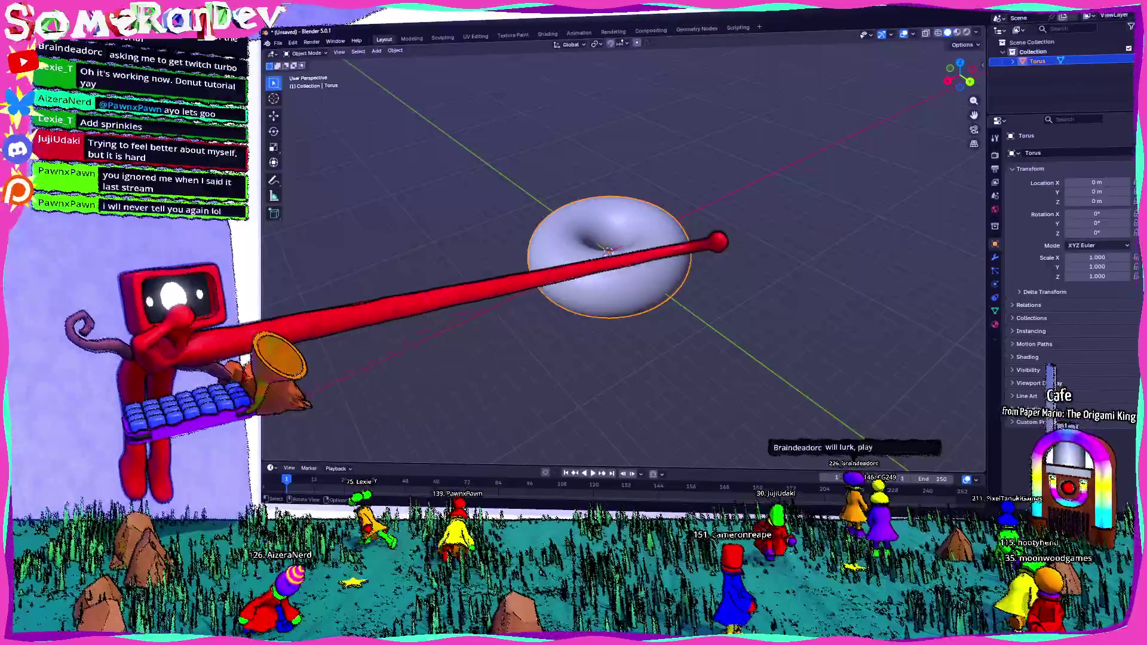
{"action": "middle_click_drag", "start_coordinate": [718, 240], "coordinate": [581, 264]}
{"action": "scroll", "coordinate": [627, 251], "scroll_direction": "up", "scroll_amount": 3}
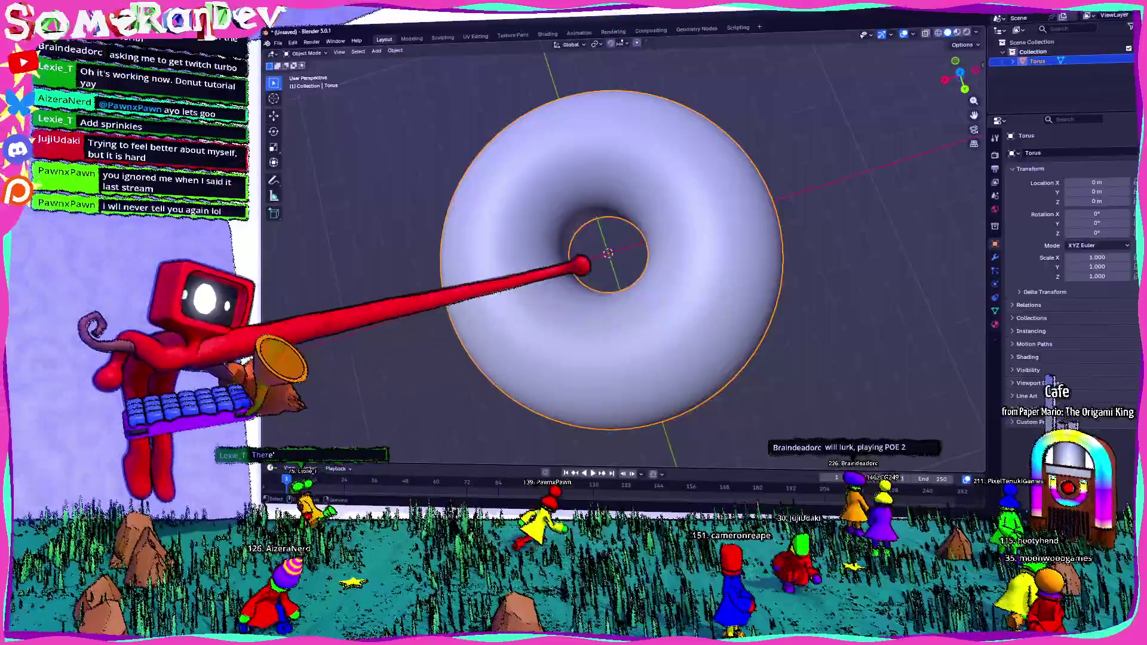
{"action": "left_click", "coordinate": [628, 90]}
{"action": "mouse_move", "coordinate": [628, 269]}
{"action": "middle_mouse_down"}
{"action": "mouse_move", "coordinate": [807, 243]}
{"action": "mouse_move", "coordinate": [799, 236]}
{"action": "mouse_move", "coordinate": [766, 285]}
{"action": "mouse_move", "coordinate": [802, 309]}
{"action": "mouse_move", "coordinate": [581, 219]}
{"action": "middle_mouse_up"}
{"action": "left_click", "coordinate": [695, 291]}
{"action": "scroll", "coordinate": [803, 309], "scroll_direction": "down", "scroll_amount": 4}
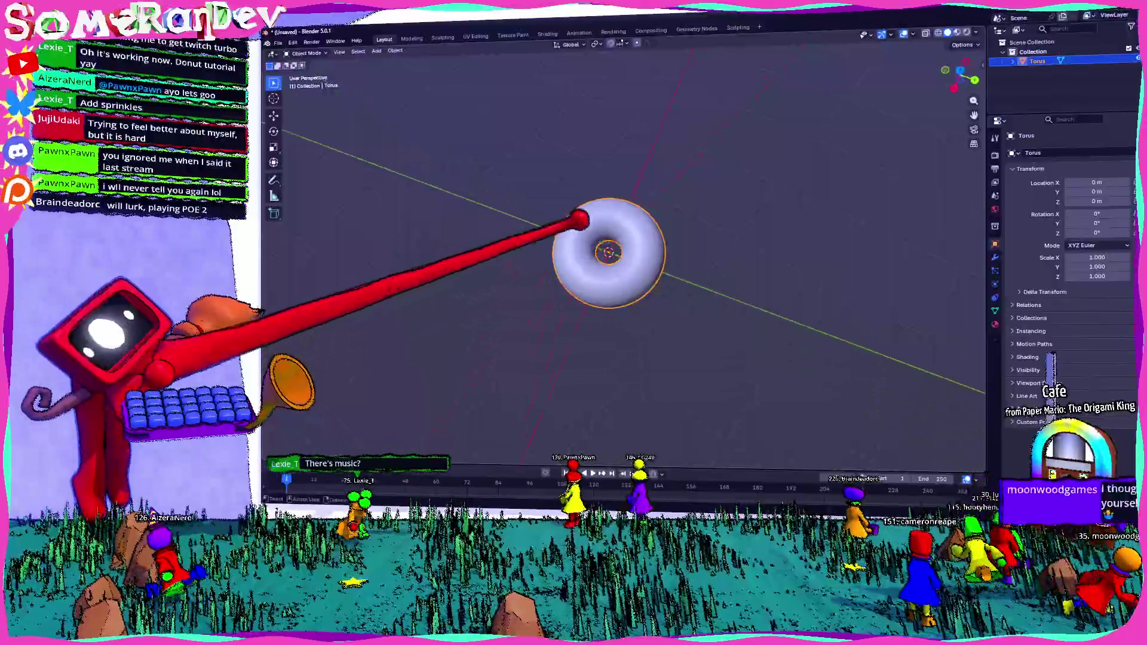
{"action": "scroll", "coordinate": [581, 220], "scroll_direction": "up", "scroll_amount": 5}
{"action": "middle_click_drag", "start_coordinate": [628, 270], "coordinate": [780, 286]}
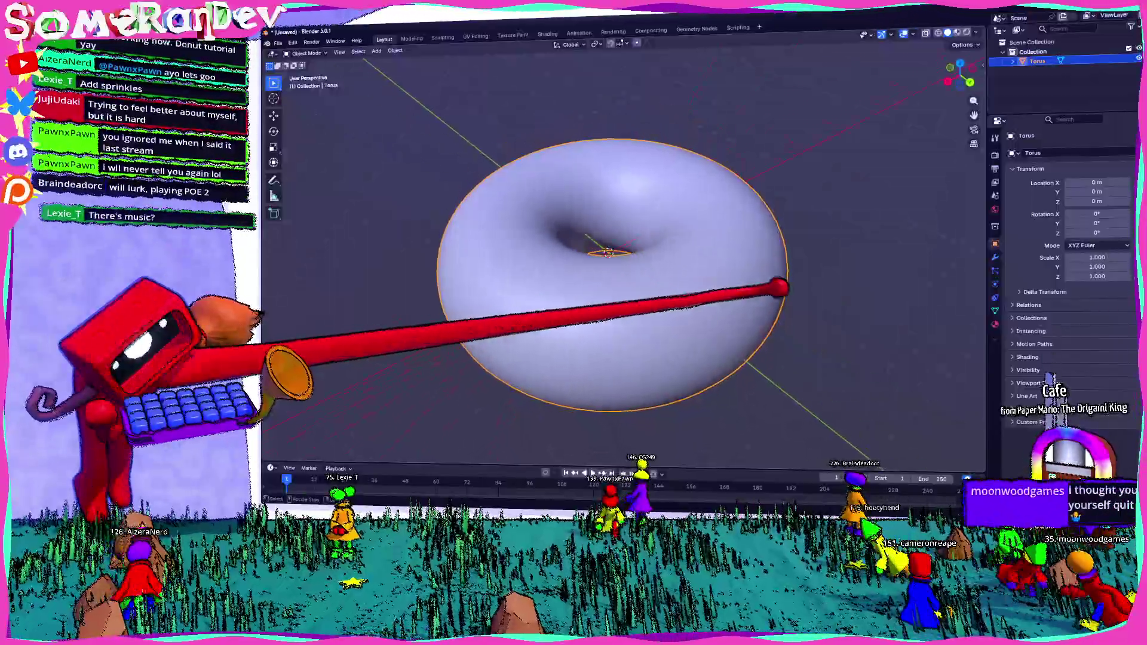
{"action": "scroll", "coordinate": [779, 289], "scroll_direction": "down", "scroll_amount": 5}
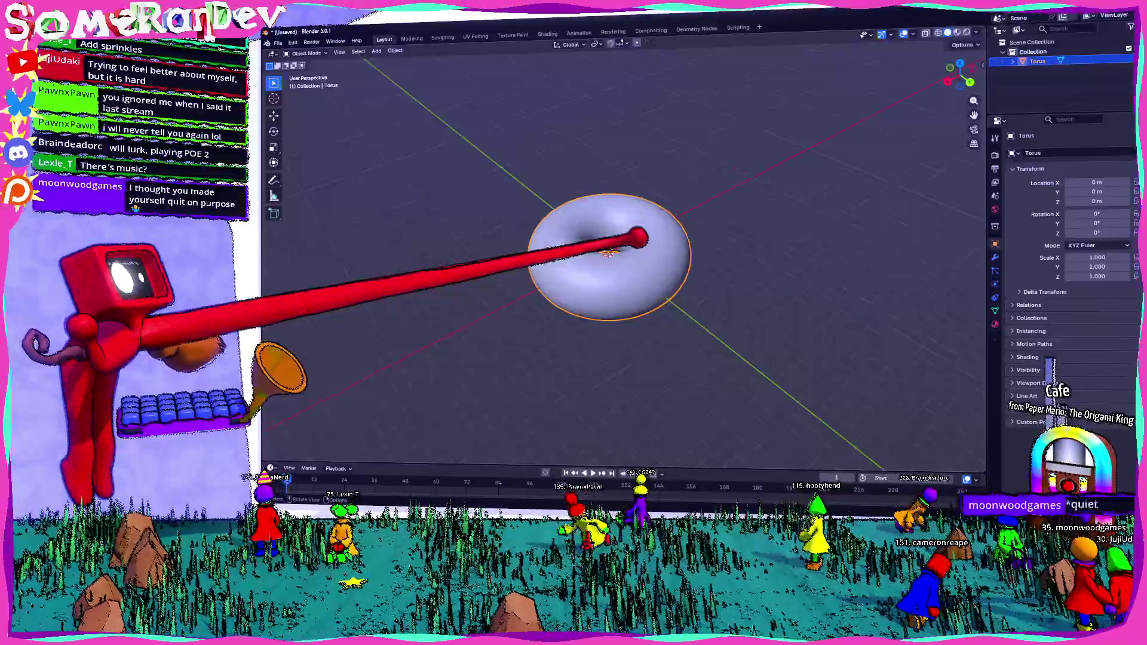
{"action": "scroll", "coordinate": [619, 243], "scroll_direction": "up", "scroll_amount": 5}
{"action": "middle_click_drag", "start_coordinate": [618, 255], "coordinate": [623, 238]}
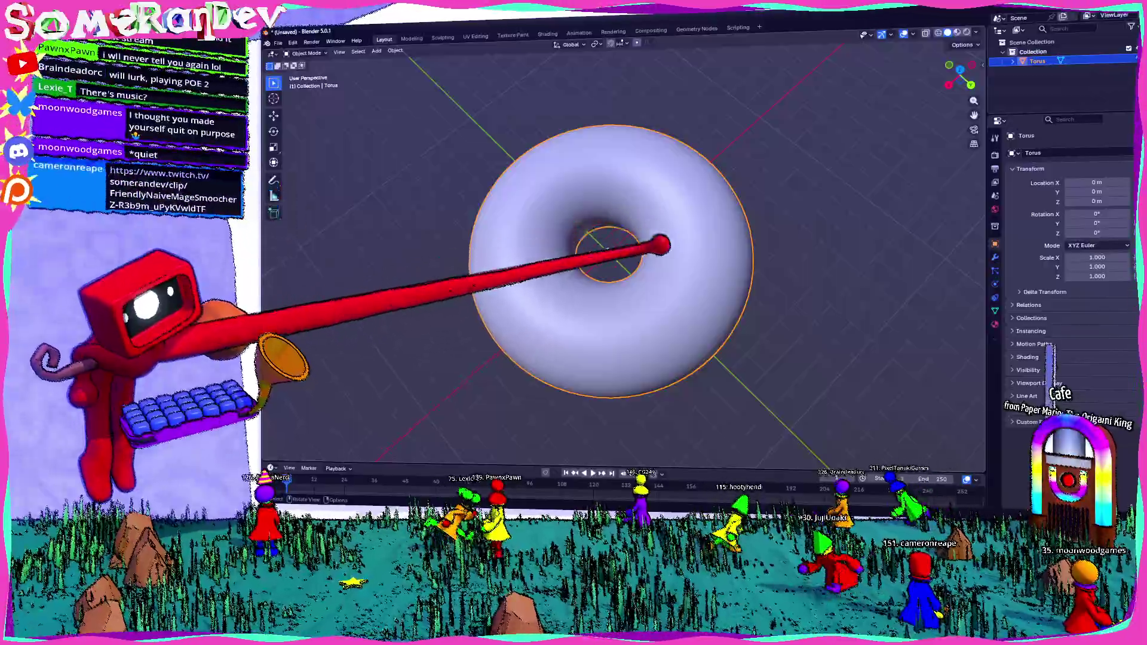
{"action": "middle_click_drag", "start_coordinate": [754, 273], "coordinate": [751, 262]}
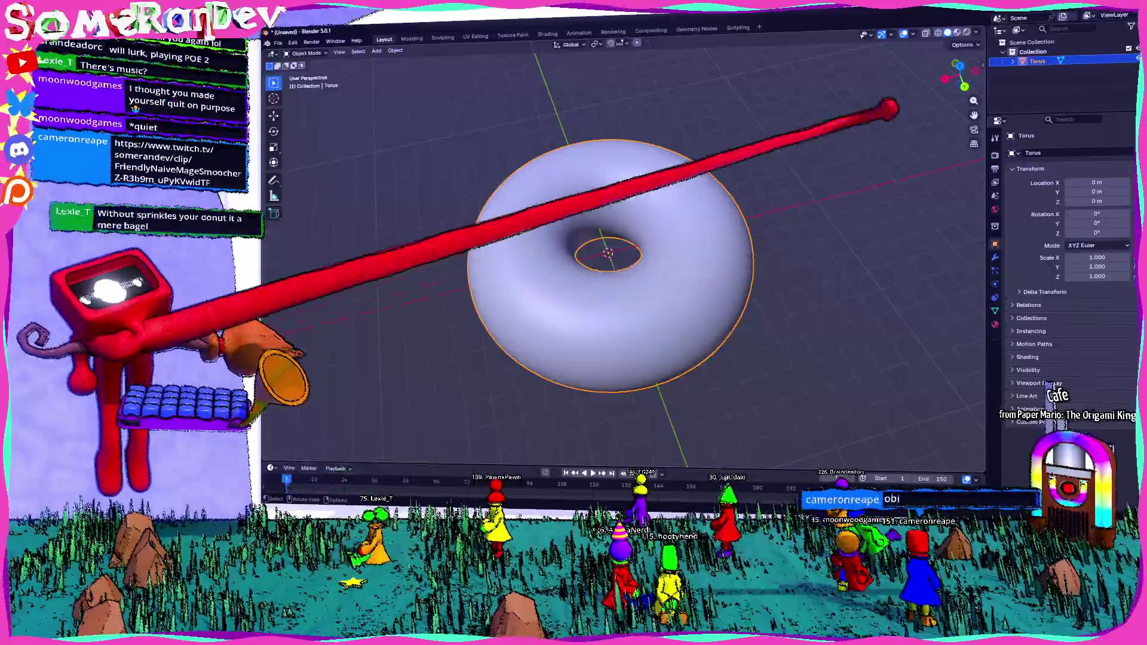
Deselect the torus, try a keyframe insert, then switch to the Twitch clip in the browser
{"action": "left_click", "coordinate": [1022, 56]}
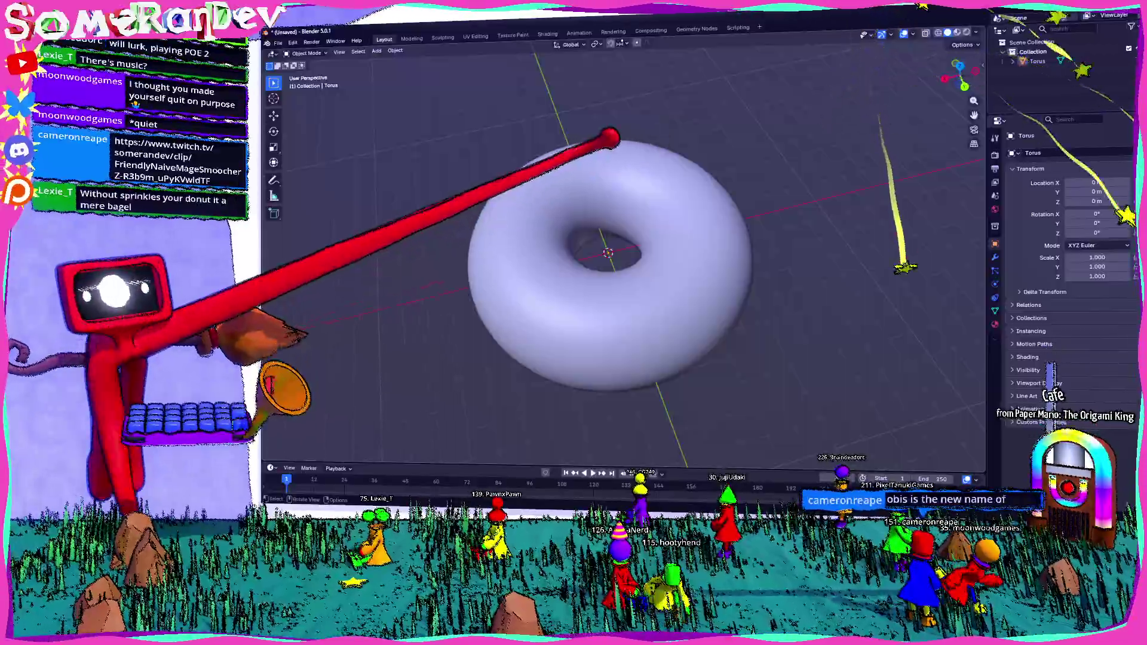
{"action": "key", "text": "i"}
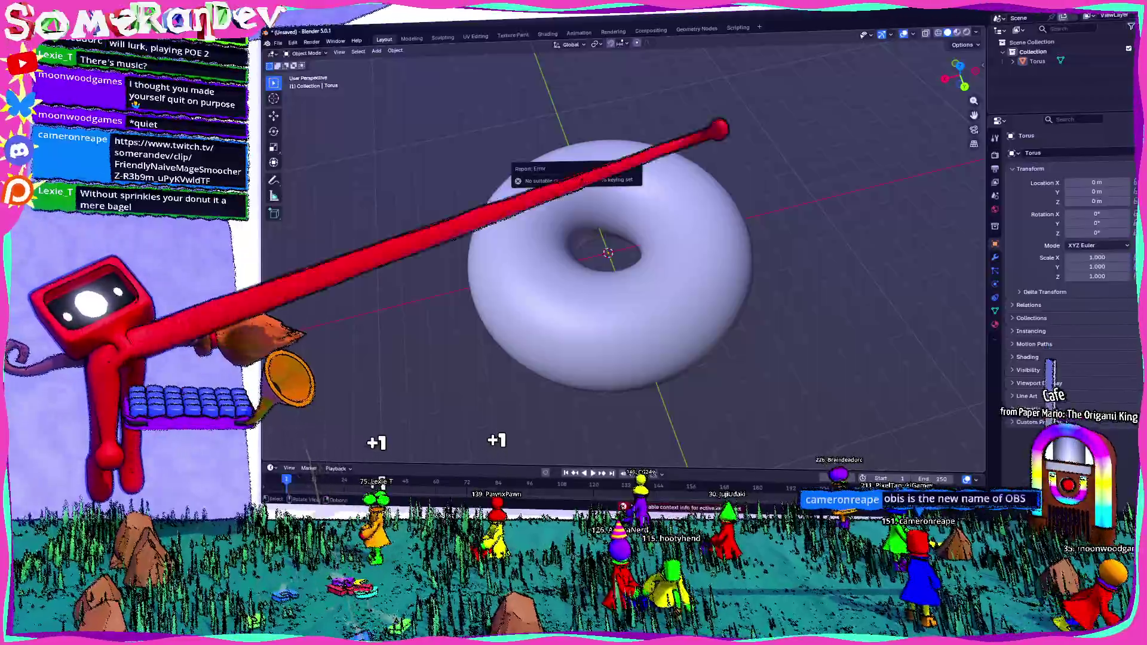
{"action": "middle_click_drag", "start_coordinate": [735, 118], "coordinate": [735, 224]}
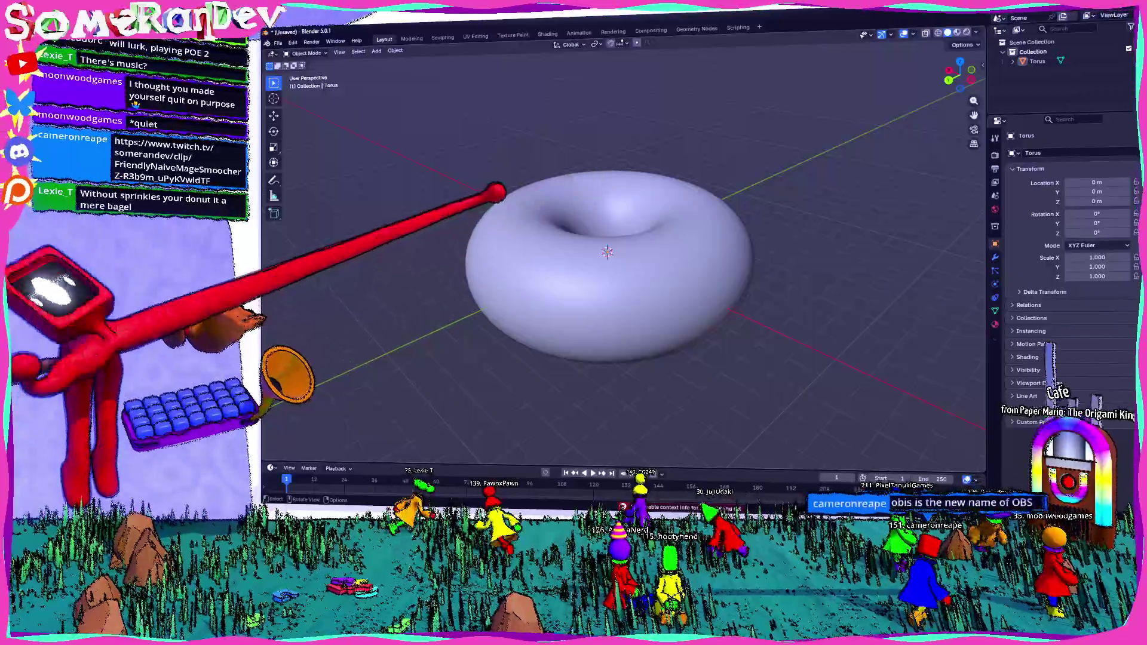
{"action": "mouse_move", "coordinate": [493, 193]}
{"action": "middle_mouse_down"}
{"action": "mouse_move", "coordinate": [529, 193]}
{"action": "mouse_move", "coordinate": [574, 260]}
{"action": "middle_mouse_up"}
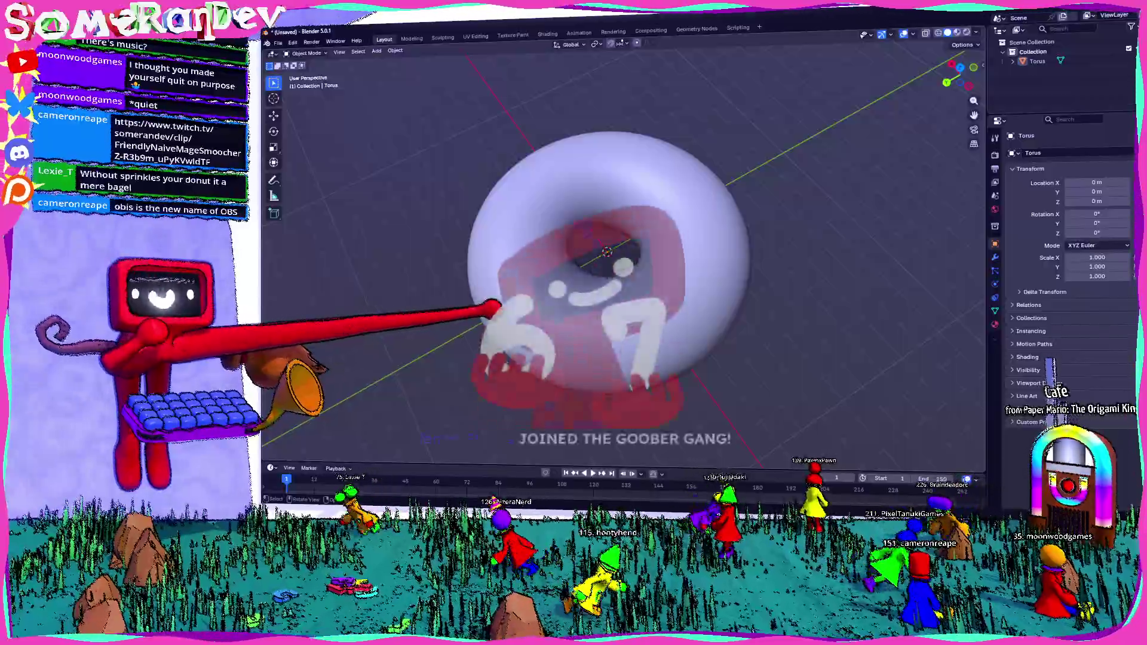
{"action": "middle_click_drag", "start_coordinate": [502, 310], "coordinate": [488, 287]}
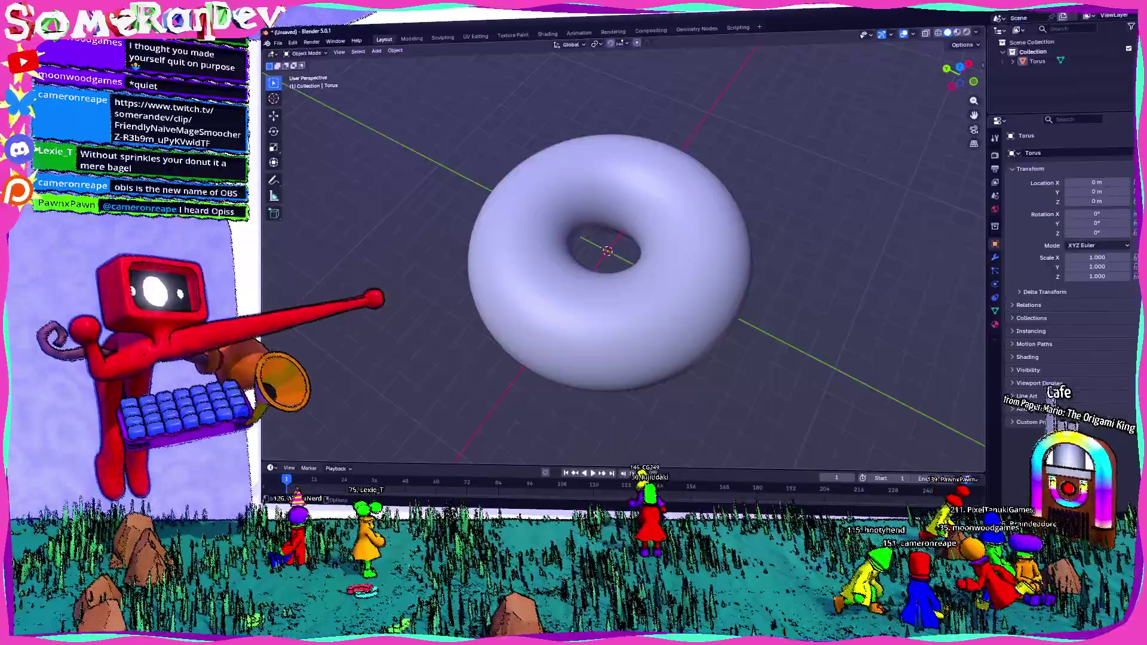
{"action": "middle_click_drag", "start_coordinate": [628, 359], "coordinate": [538, 341]}
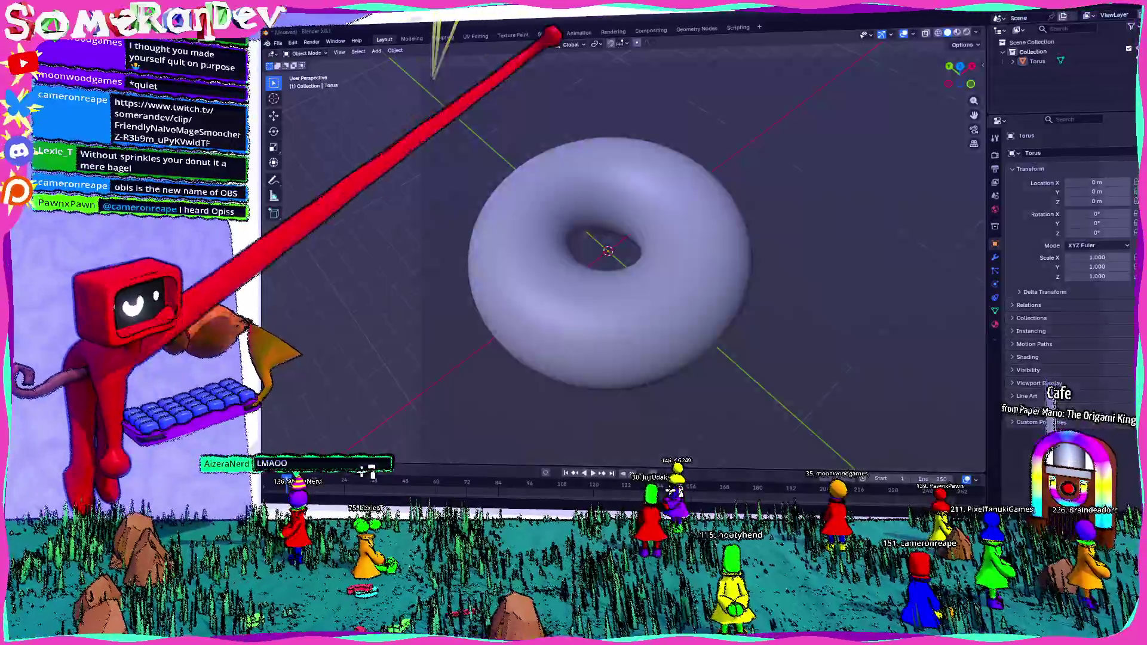
{"action": "key", "text": "alt+Tab"}
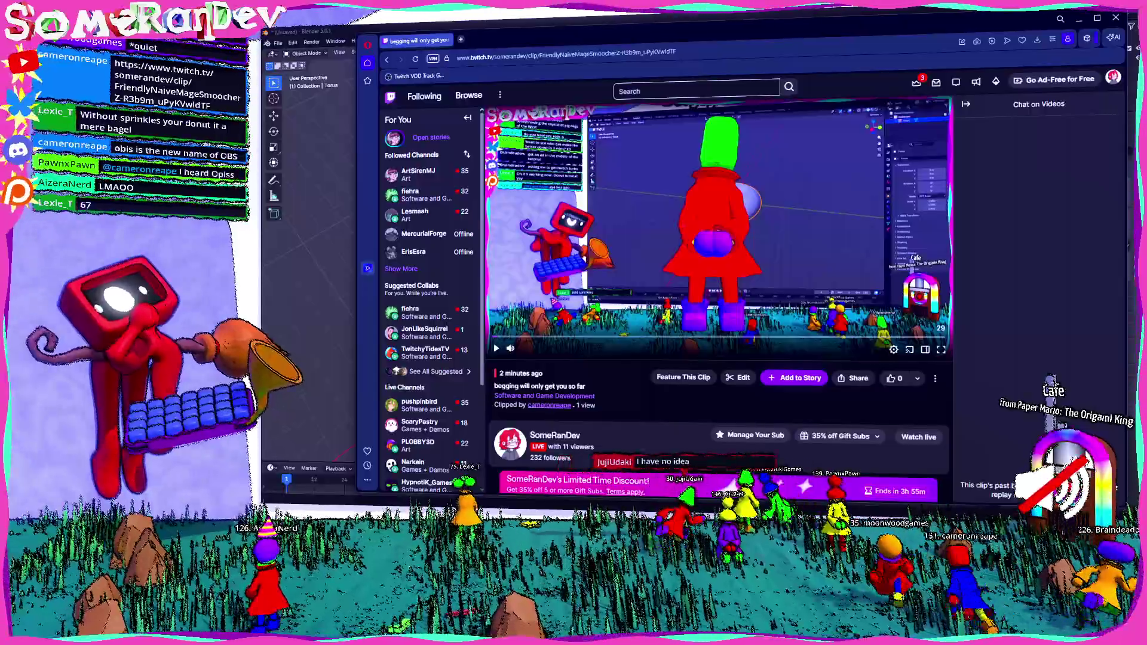
Pause, resume and skip ahead in the Twitch clip, then return to Blender
{"action": "left_click", "coordinate": [627, 234]}
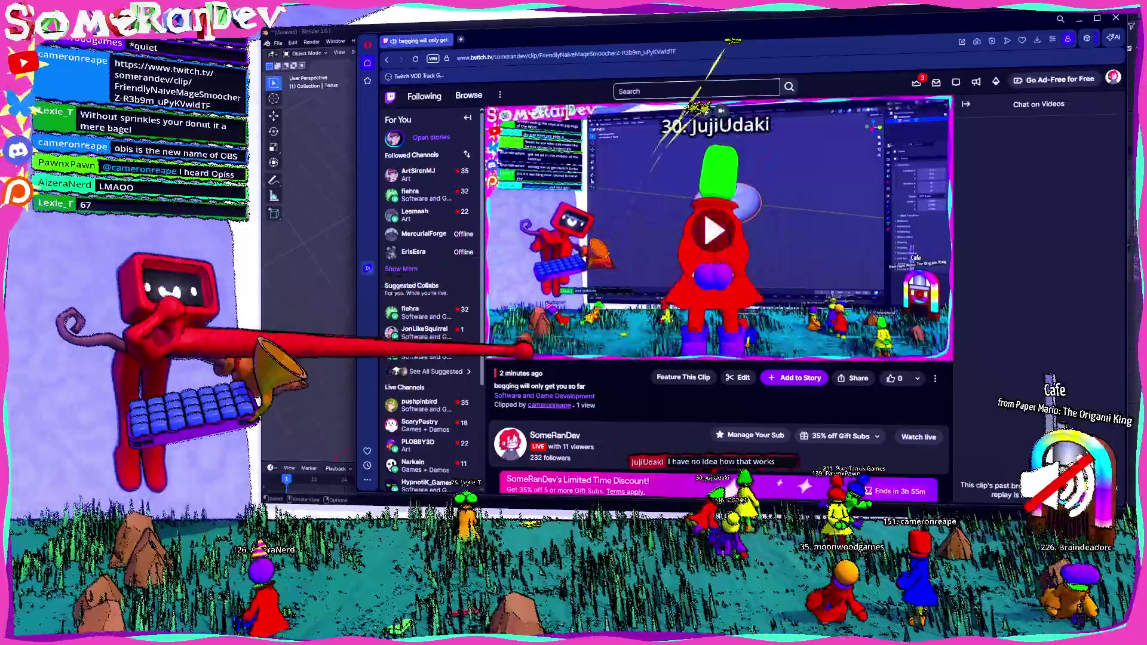
{"action": "left_click", "coordinate": [712, 233]}
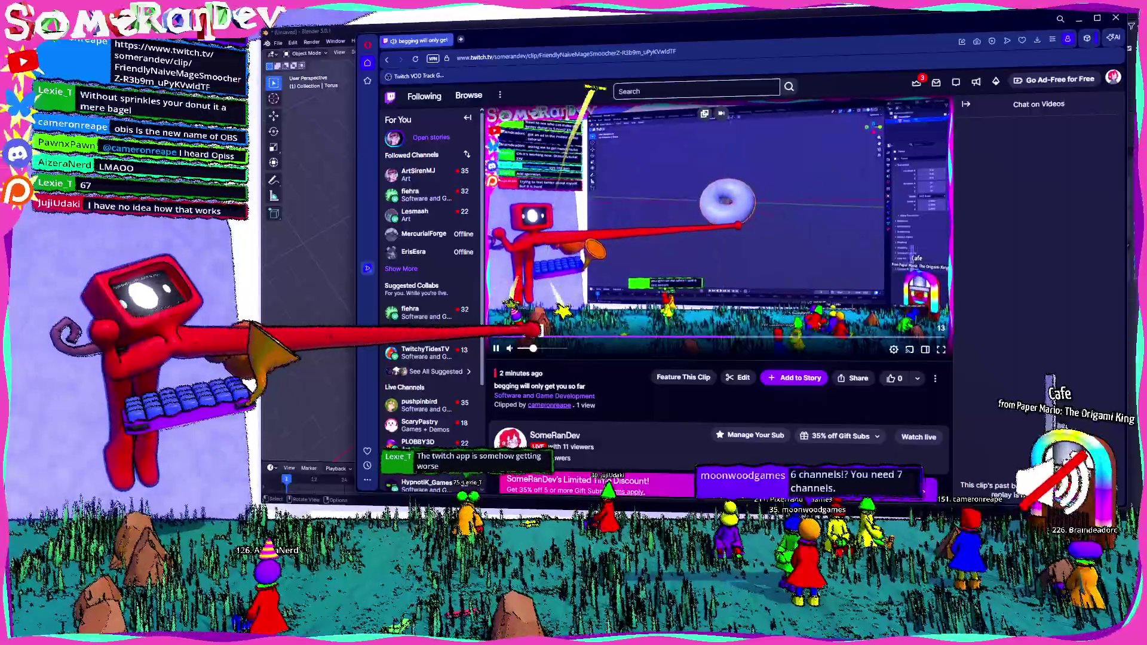
{"action": "left_click", "coordinate": [756, 349]}
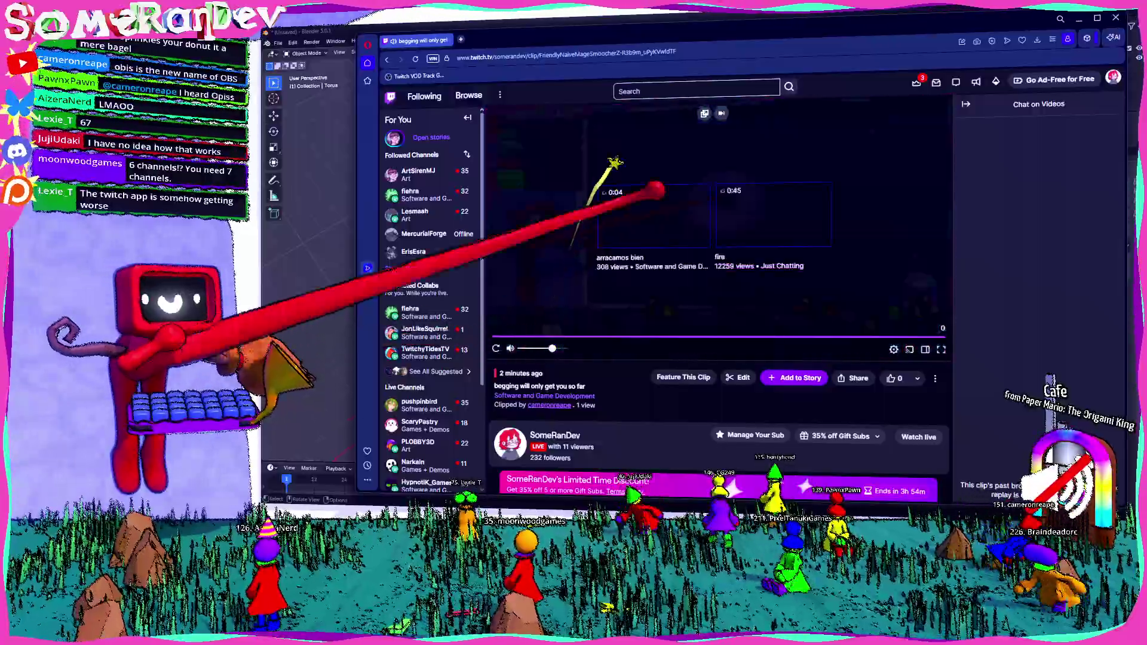
{"action": "key", "text": "alt+Tab"}
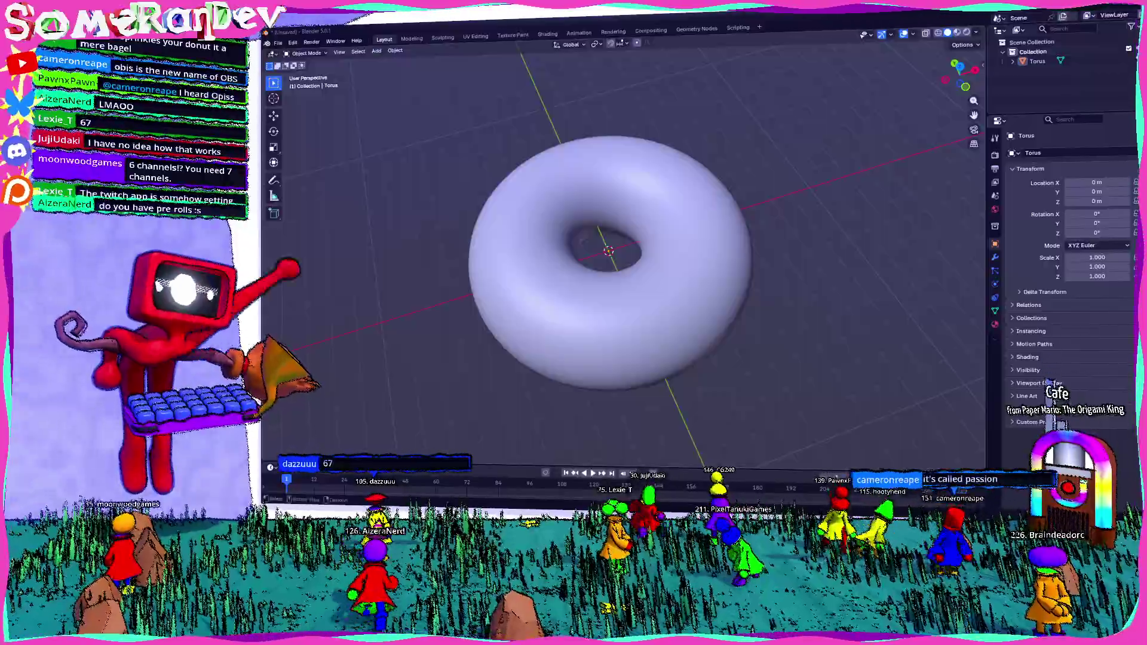
{"action": "middle_click_drag", "start_coordinate": [627, 268], "coordinate": [682, 305]}
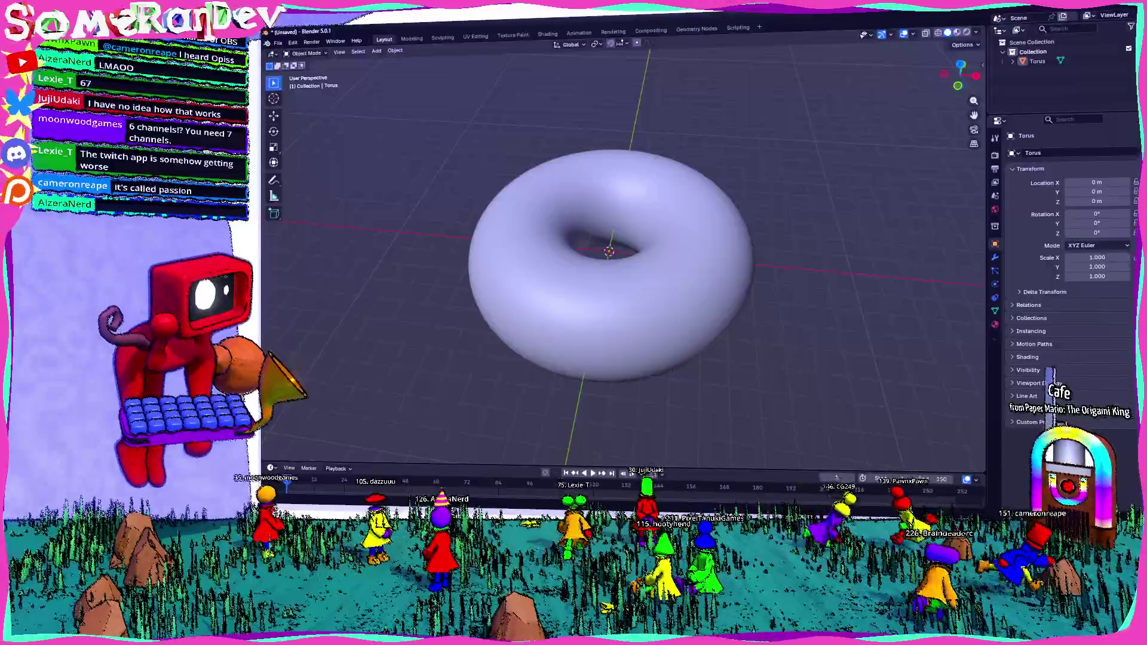
{"action": "scroll", "coordinate": [610, 251], "scroll_direction": "down", "scroll_amount": 3}
{"action": "middle_click_drag", "start_coordinate": [627, 314], "coordinate": [573, 269]}
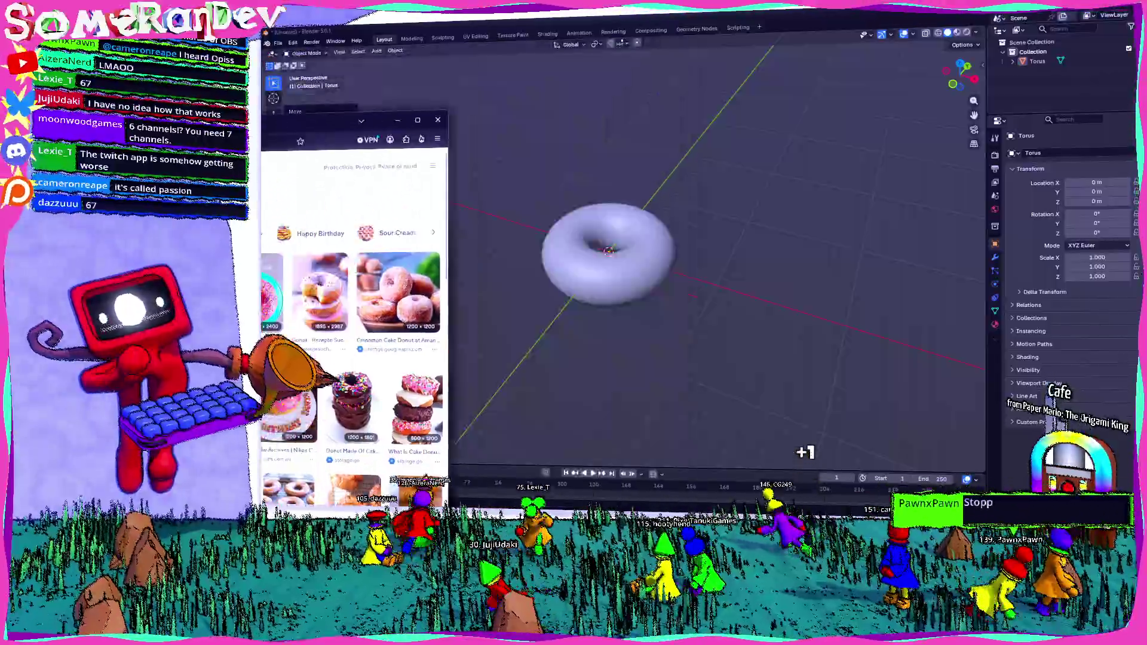
{"action": "left_click_drag", "start_coordinate": [403, 10], "coordinate": [532, 43]}
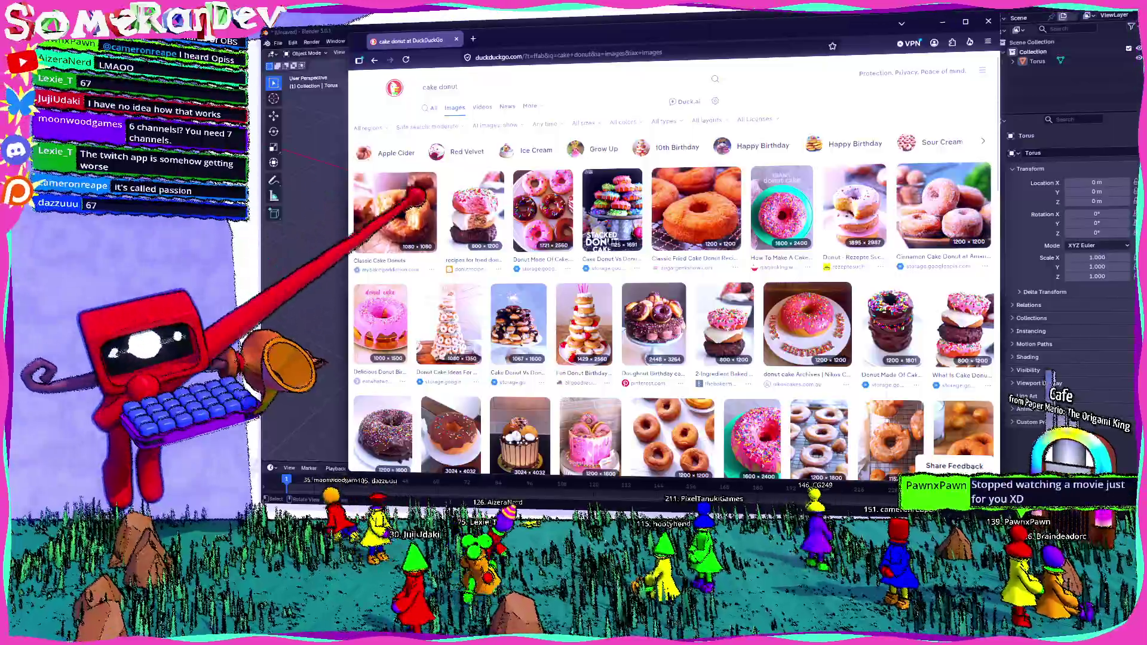
{"action": "key", "text": "alt+Tab"}
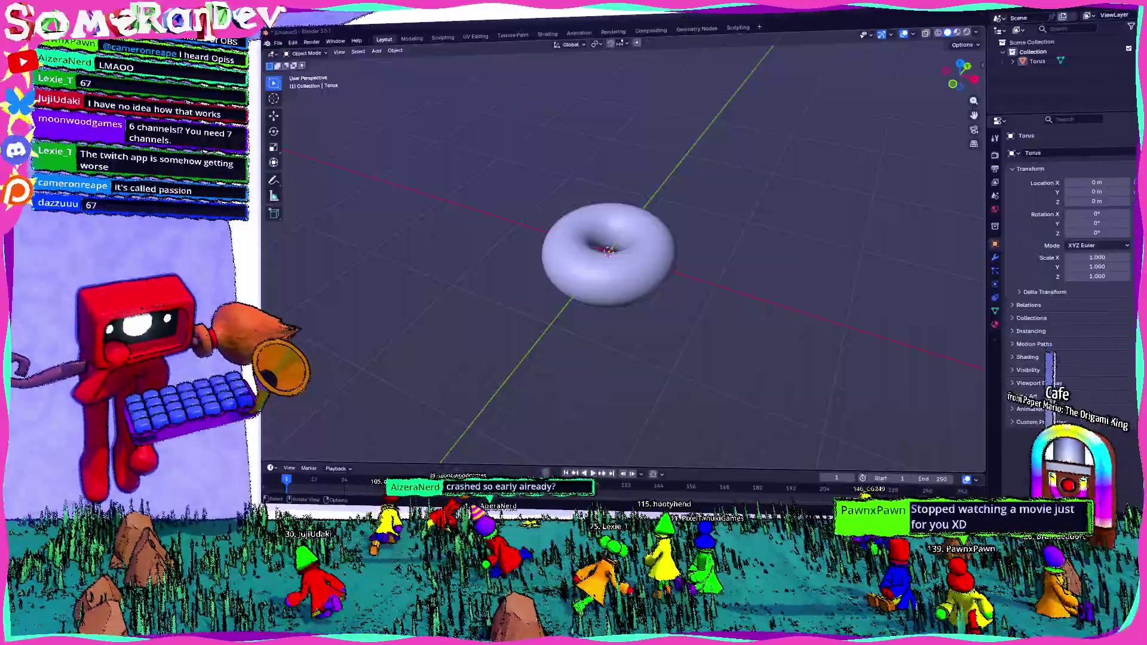
{"action": "middle_click_drag", "start_coordinate": [628, 314], "coordinate": [681, 270]}
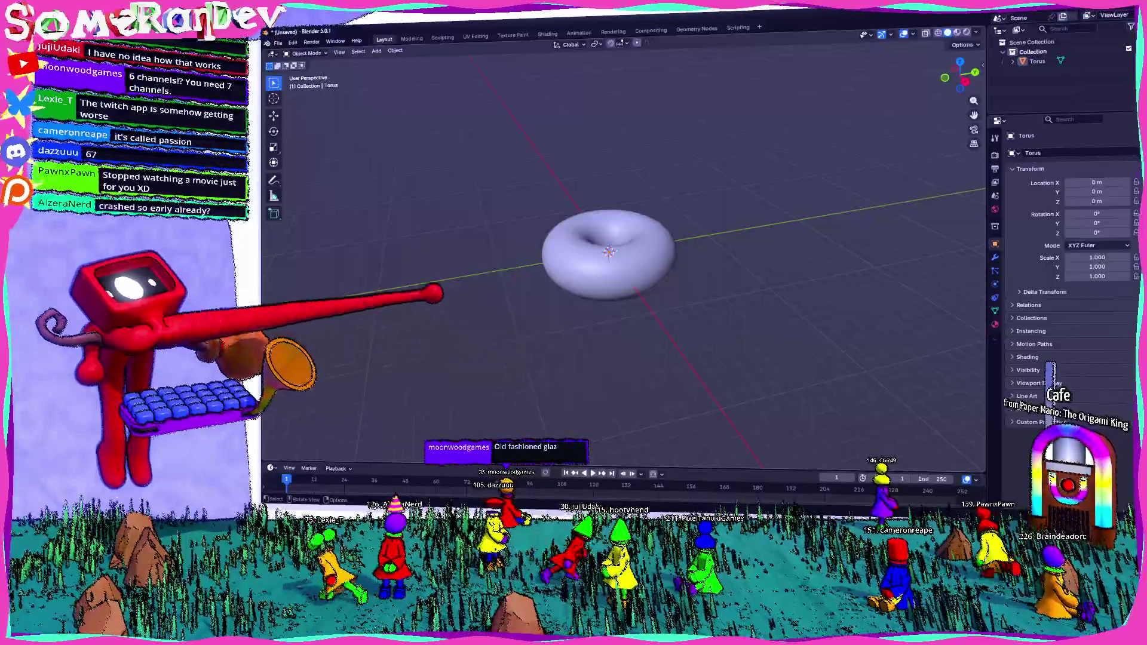
{"action": "middle_click_drag", "start_coordinate": [628, 314], "coordinate": [663, 278]}
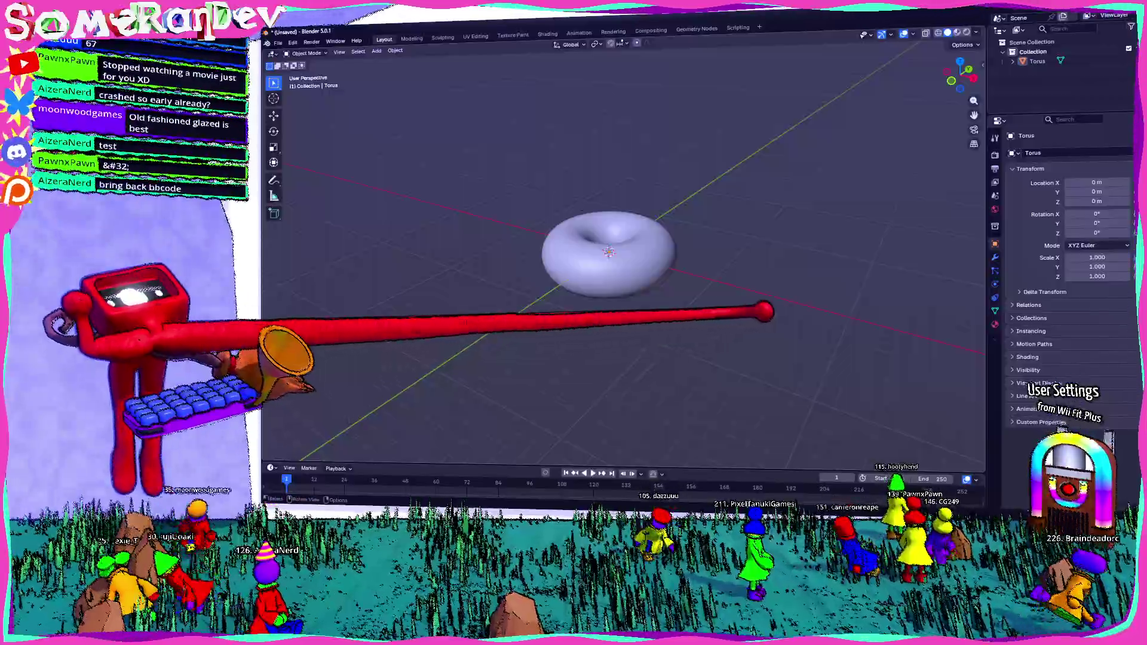
{"action": "scroll", "coordinate": [628, 296], "scroll_direction": "up", "scroll_amount": 4}
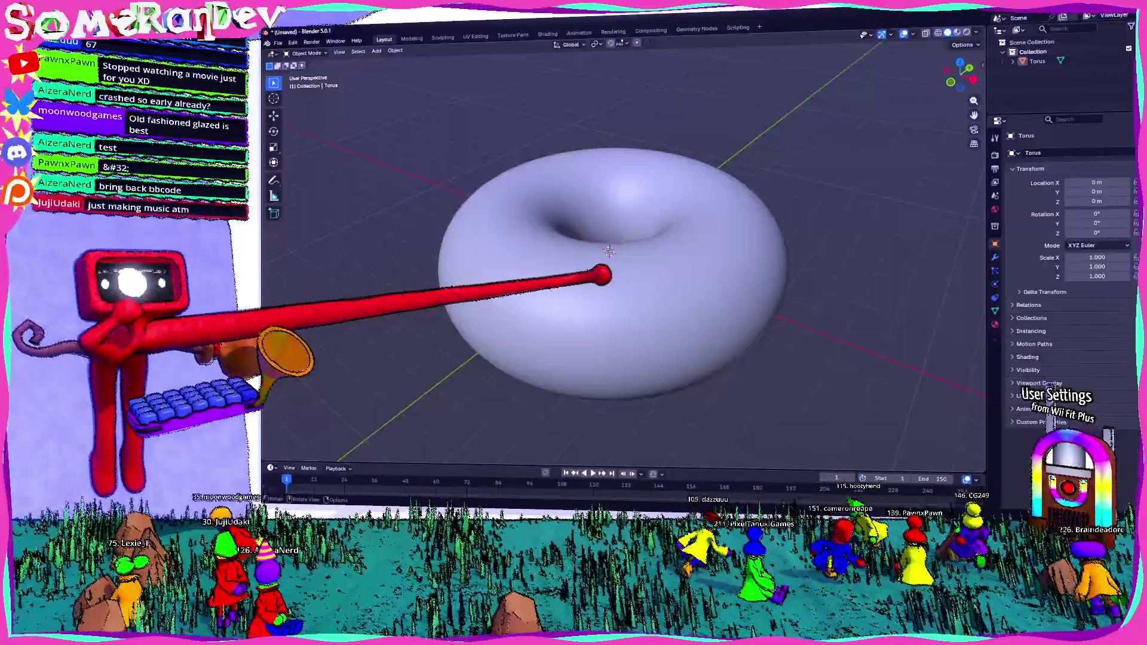
Select the torus, view it from above, then bring up TODO.txt in Notepad and move it higher
{"action": "left_click", "coordinate": [627, 260]}
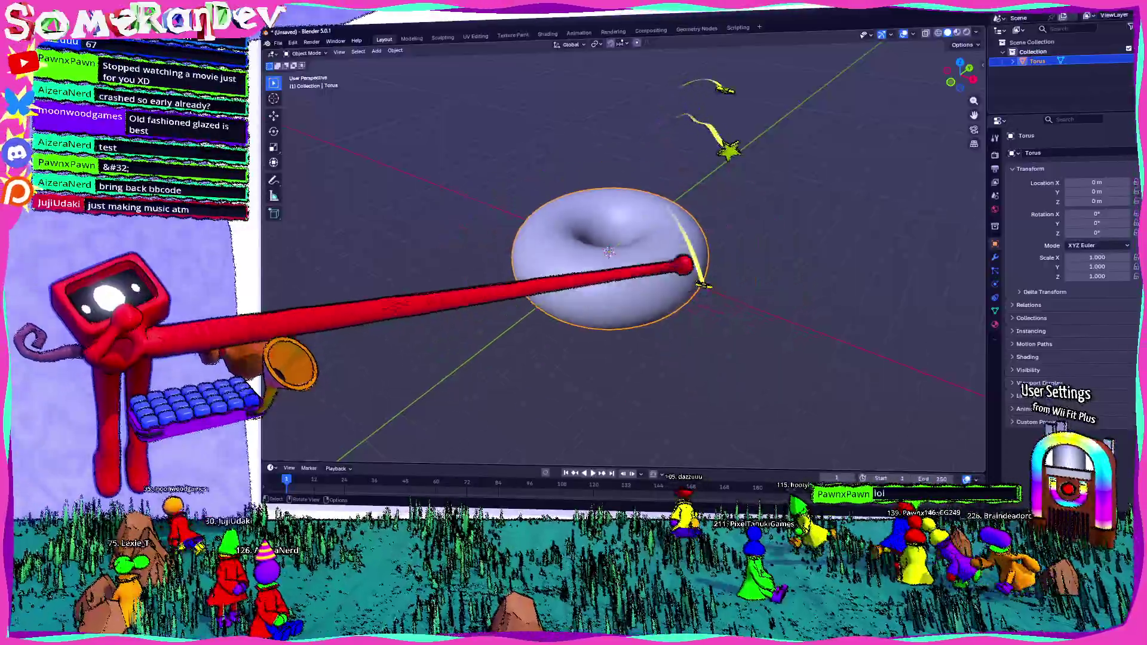
{"action": "middle_click_drag", "start_coordinate": [811, 285], "coordinate": [699, 278]}
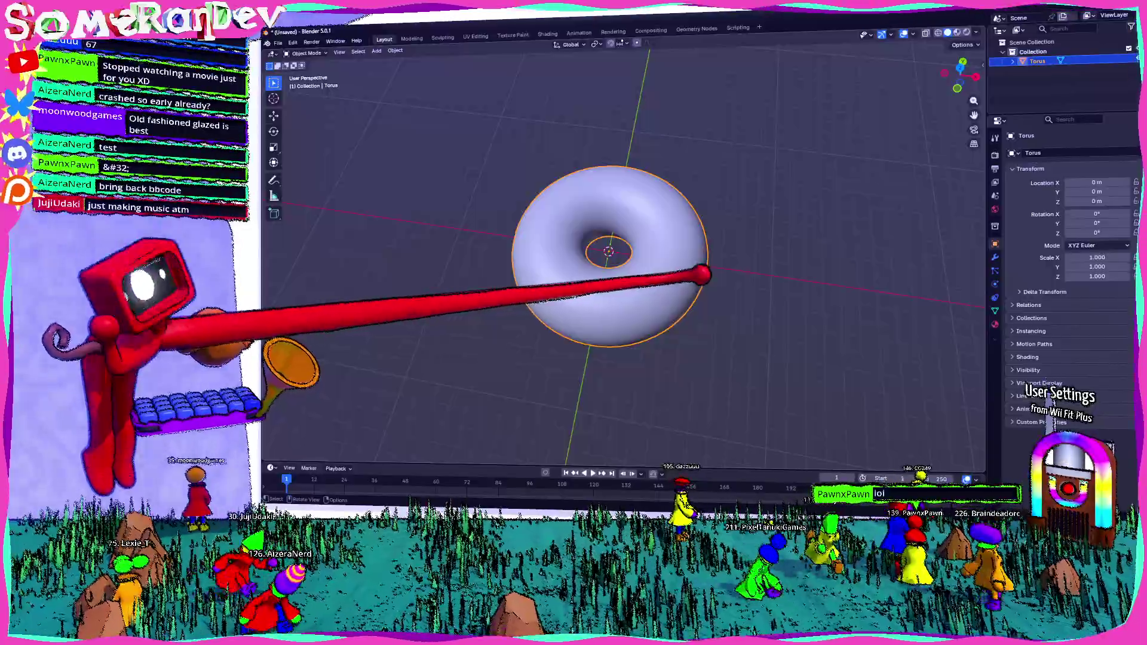
{"action": "mouse_move", "coordinate": [709, 280]}
{"action": "middle_mouse_down"}
{"action": "mouse_move", "coordinate": [641, 316]}
{"action": "mouse_move", "coordinate": [683, 293]}
{"action": "mouse_move", "coordinate": [647, 358]}
{"action": "middle_mouse_up"}
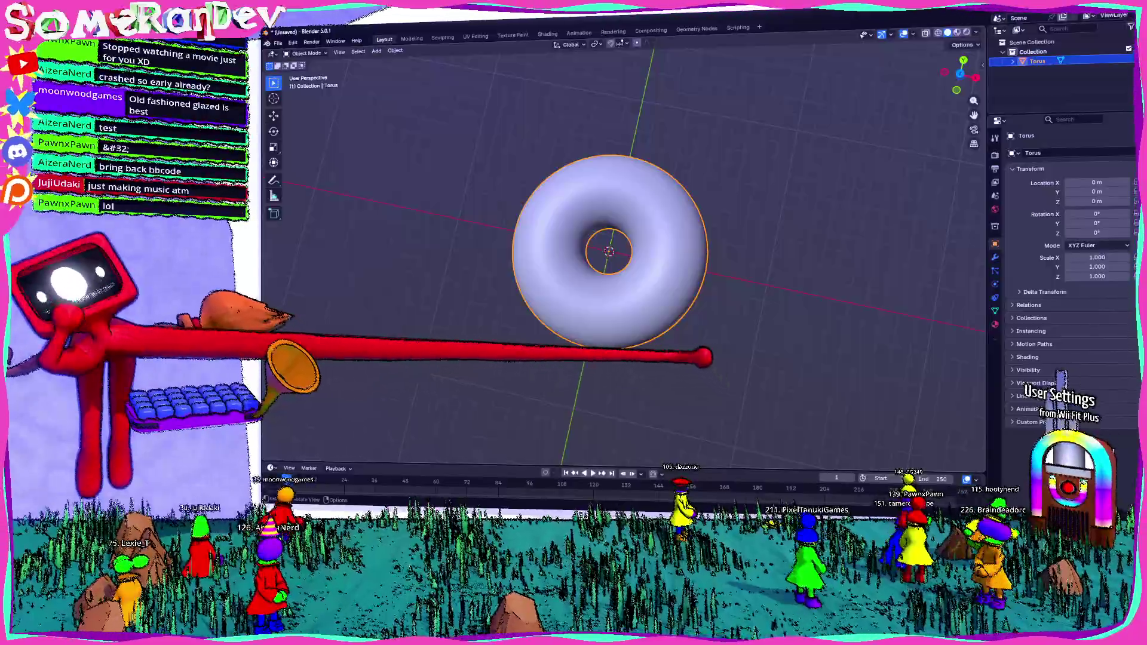
{"action": "middle_click_drag", "start_coordinate": [647, 357], "coordinate": [681, 309]}
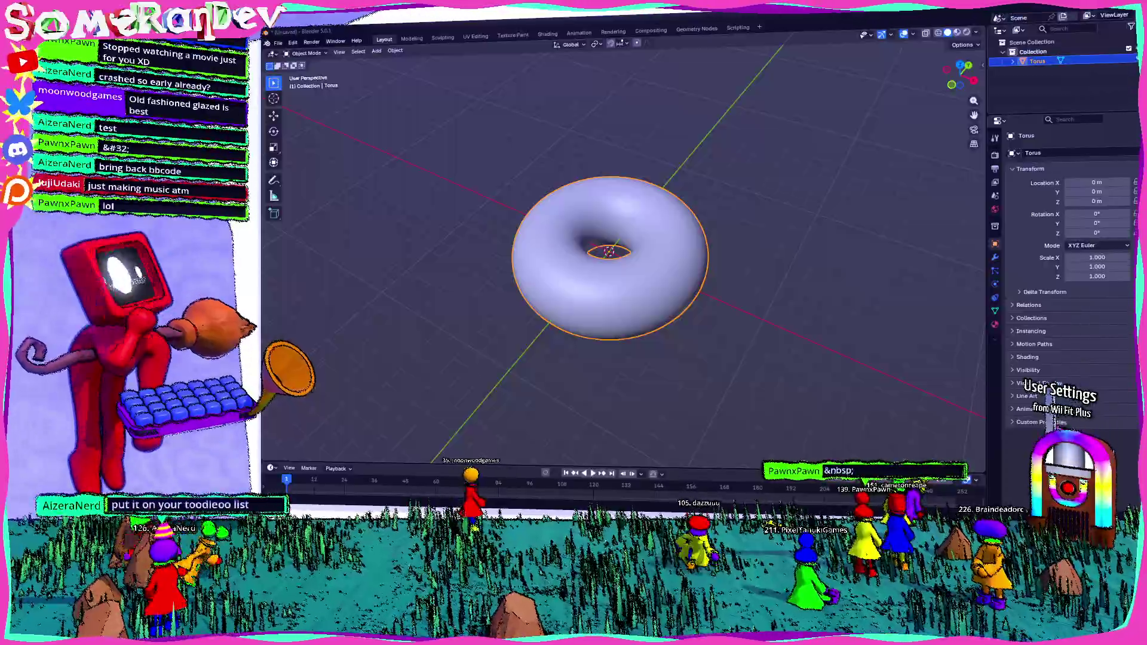
{"action": "key", "text": "alt+Tab"}
{"action": "left_click_drag", "start_coordinate": [556, 135], "coordinate": [538, 98]}
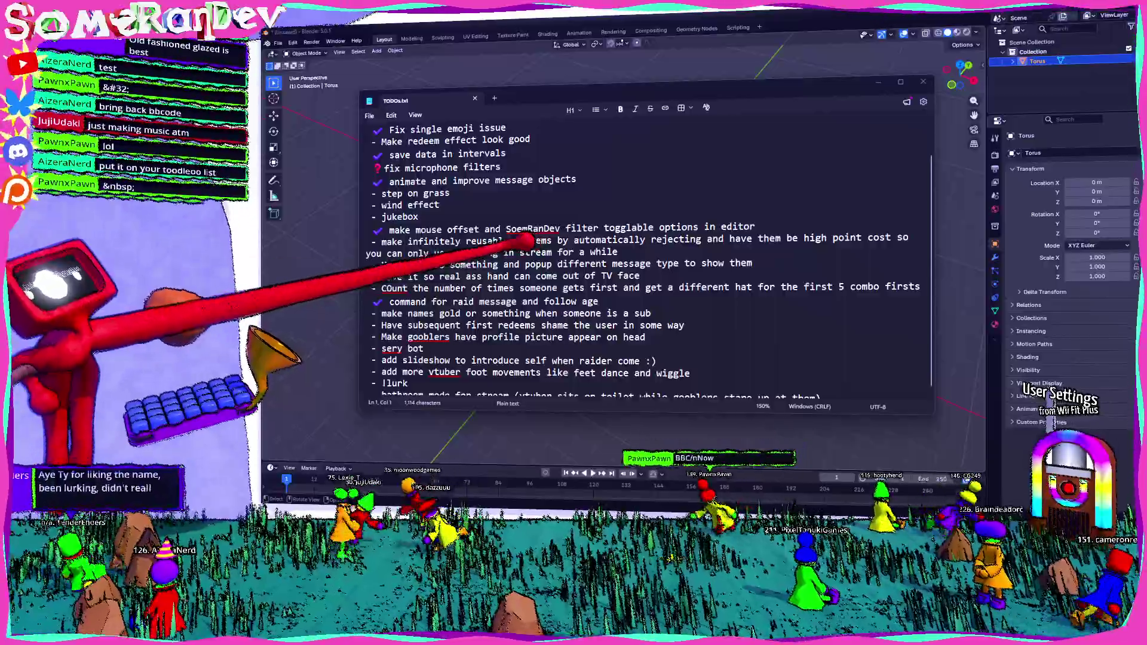
{"action": "scroll", "coordinate": [628, 269], "scroll_direction": "down", "scroll_amount": 1}
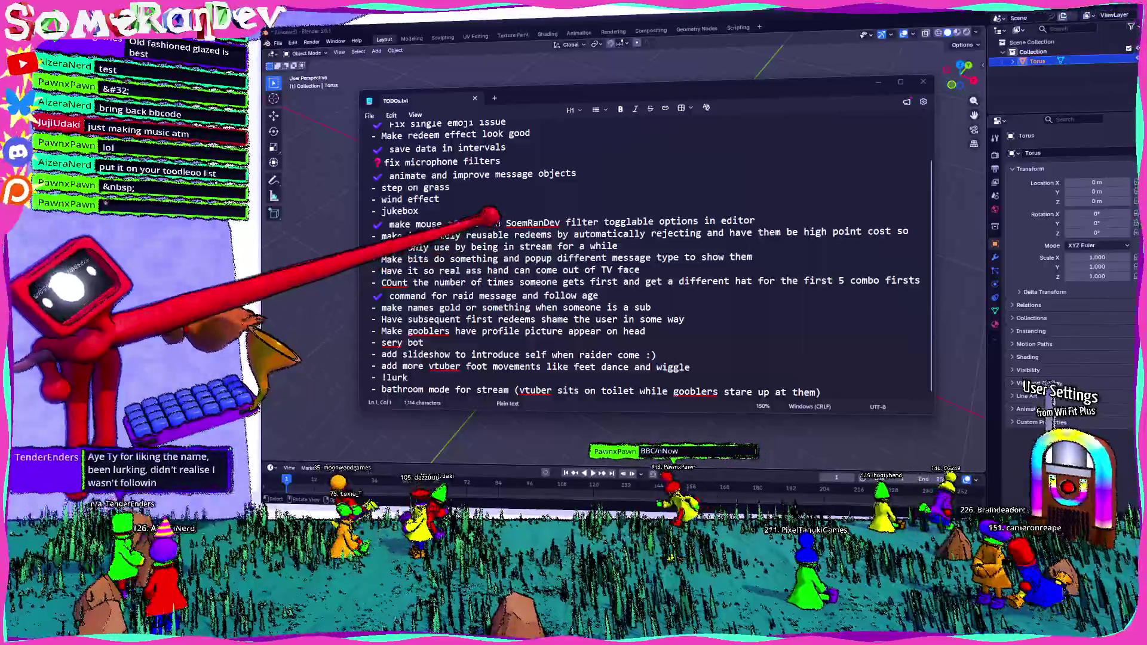
Search the TODO list for 'bbcode' and dismiss the not-found message
{"action": "key", "text": "ctrl+f"}
{"action": "type", "text": "c"}
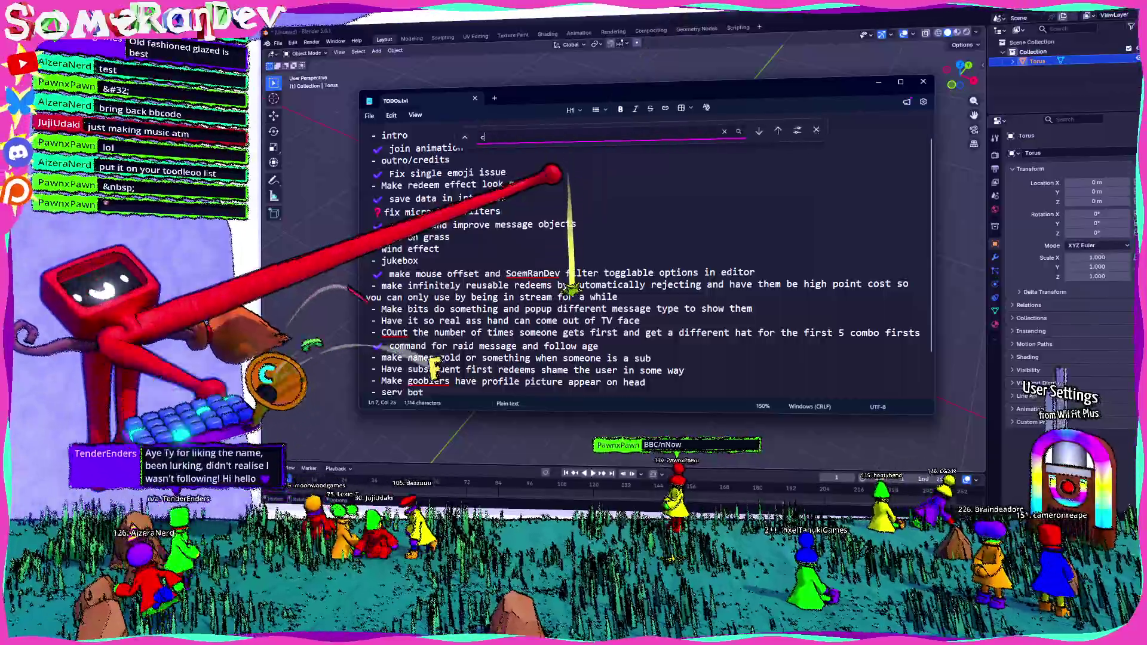
{"action": "key", "text": "BackSpace"}
{"action": "type", "text": "bbcode"}
{"action": "key", "text": "Return"}
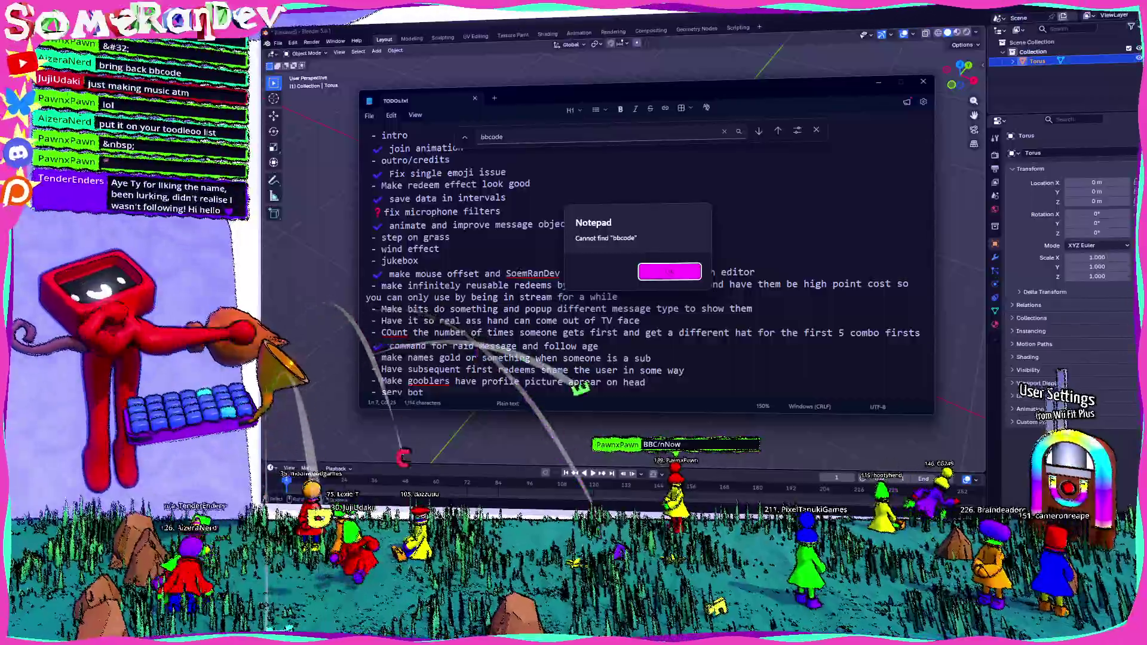
{"action": "key", "text": "Return"}
Add '- bbcode replacement' as a new line at the end of the list and return to Blender
{"action": "key", "text": "ctrl+End"}
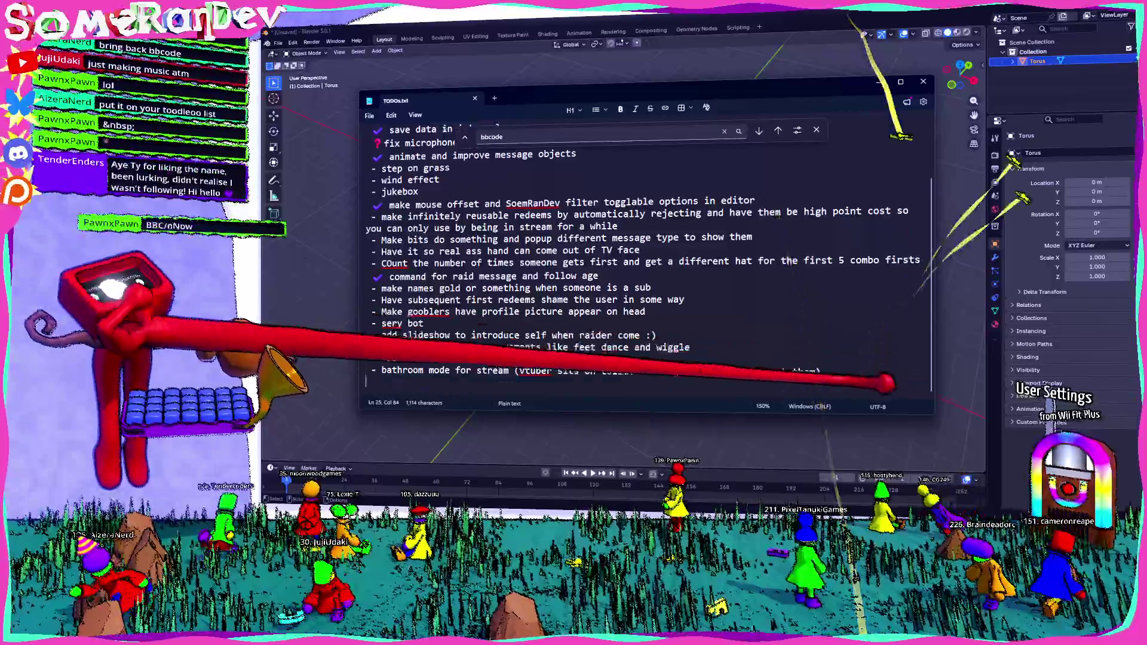
{"action": "key", "text": "Return"}
{"action": "type", "text": "- bbcode rep"}
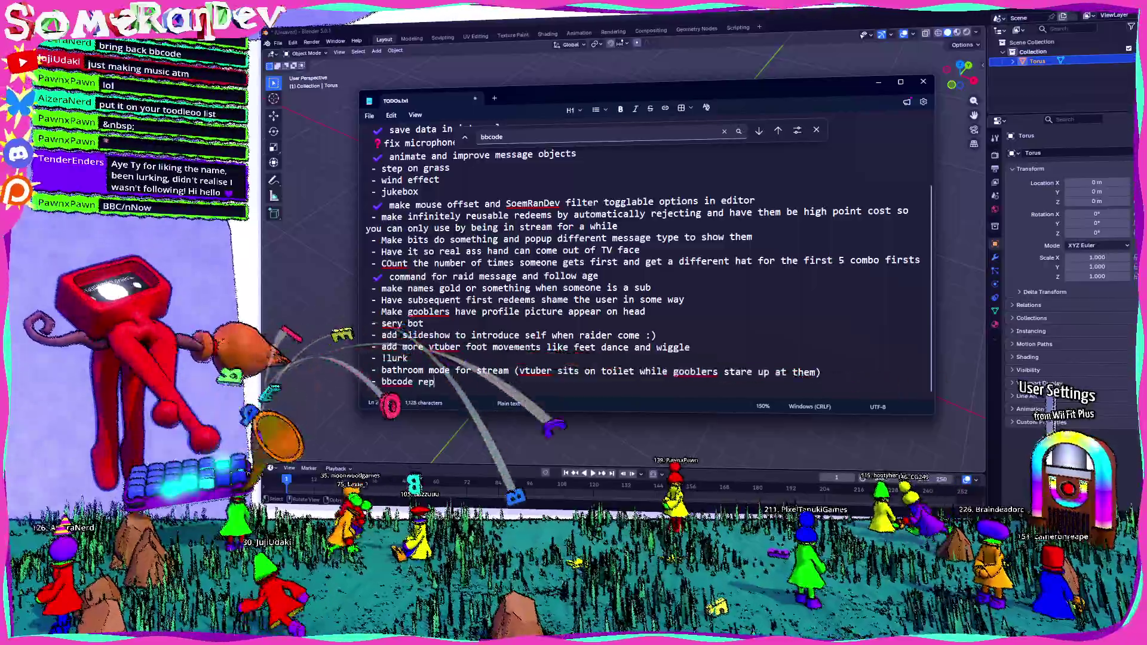
{"action": "type", "text": "lacement"}
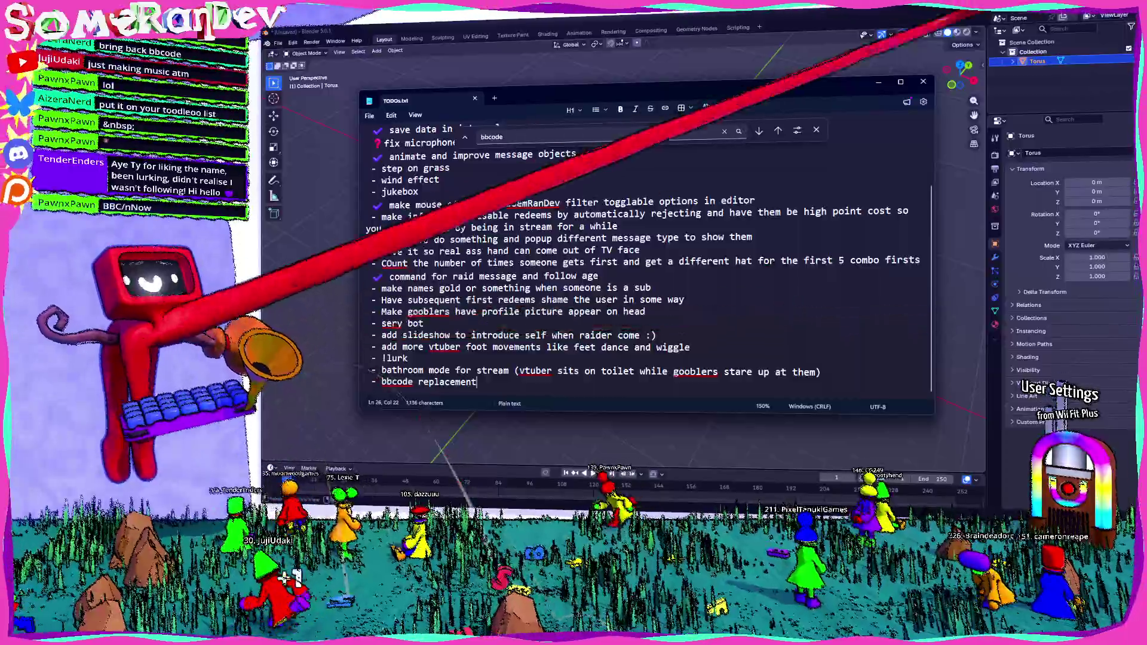
{"action": "key", "text": "alt+Tab"}
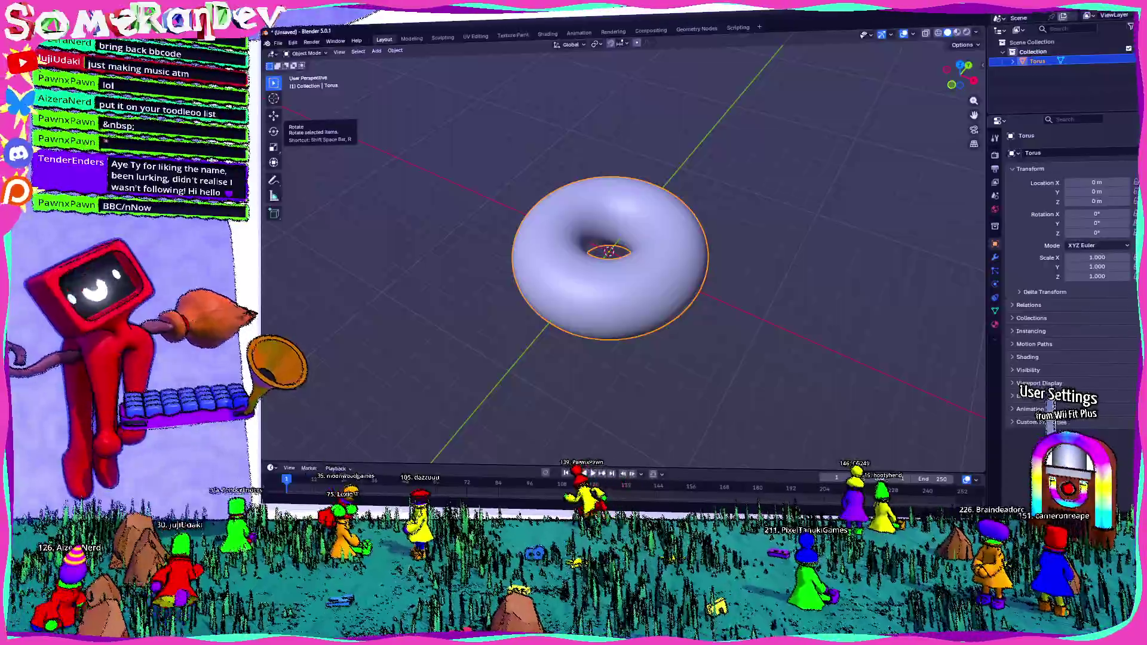
Orbit the torus to view it from several sides, including edge-on and side-on
{"action": "mouse_move", "coordinate": [539, 368]}
{"action": "middle_mouse_down"}
{"action": "mouse_move", "coordinate": [453, 354]}
{"action": "mouse_move", "coordinate": [574, 359]}
{"action": "middle_mouse_up"}
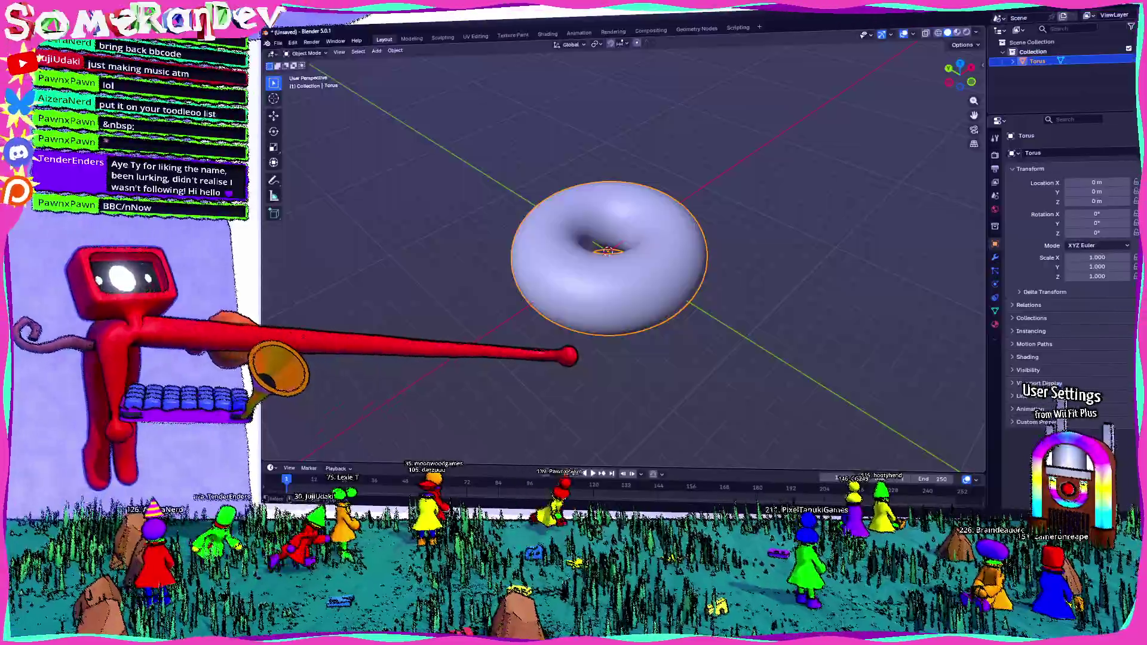
{"action": "middle_click_drag", "start_coordinate": [817, 314], "coordinate": [816, 315]}
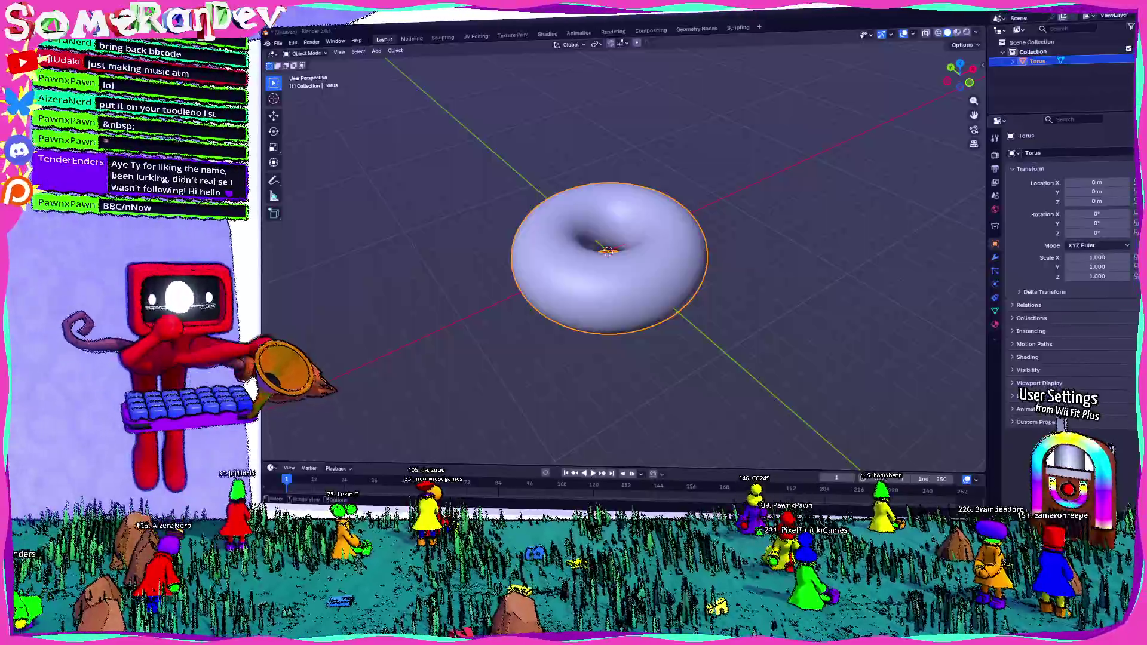
{"action": "mouse_move", "coordinate": [763, 296]}
{"action": "middle_mouse_down"}
{"action": "mouse_move", "coordinate": [700, 319]}
{"action": "mouse_move", "coordinate": [642, 161]}
{"action": "mouse_move", "coordinate": [610, 332]}
{"action": "middle_mouse_up"}
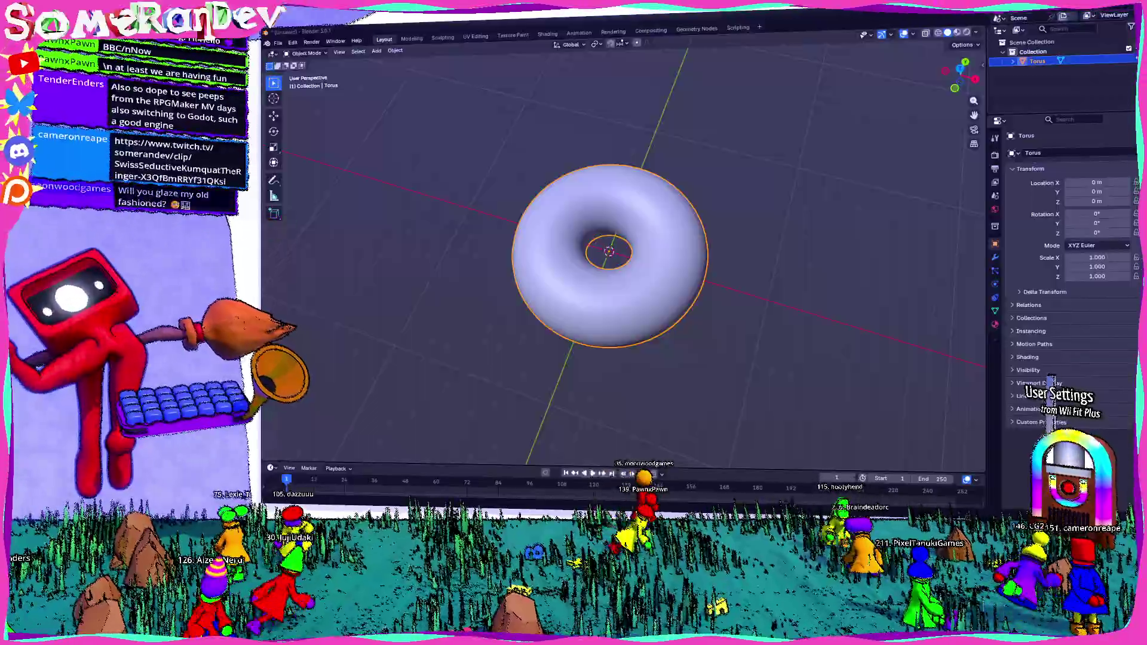
{"action": "mouse_move", "coordinate": [730, 238]}
{"action": "middle_mouse_down"}
{"action": "mouse_move", "coordinate": [619, 238]}
{"action": "mouse_move", "coordinate": [810, 287]}
{"action": "mouse_move", "coordinate": [802, 296]}
{"action": "middle_mouse_up"}
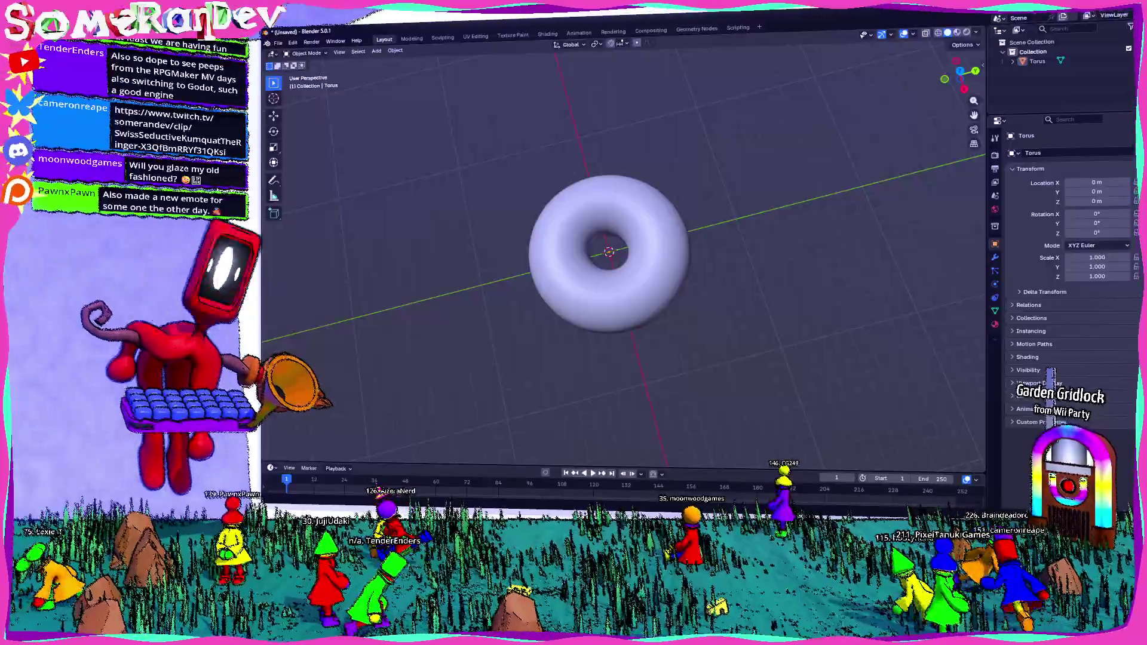
{"action": "middle_click_drag", "start_coordinate": [618, 269], "coordinate": [654, 256]}
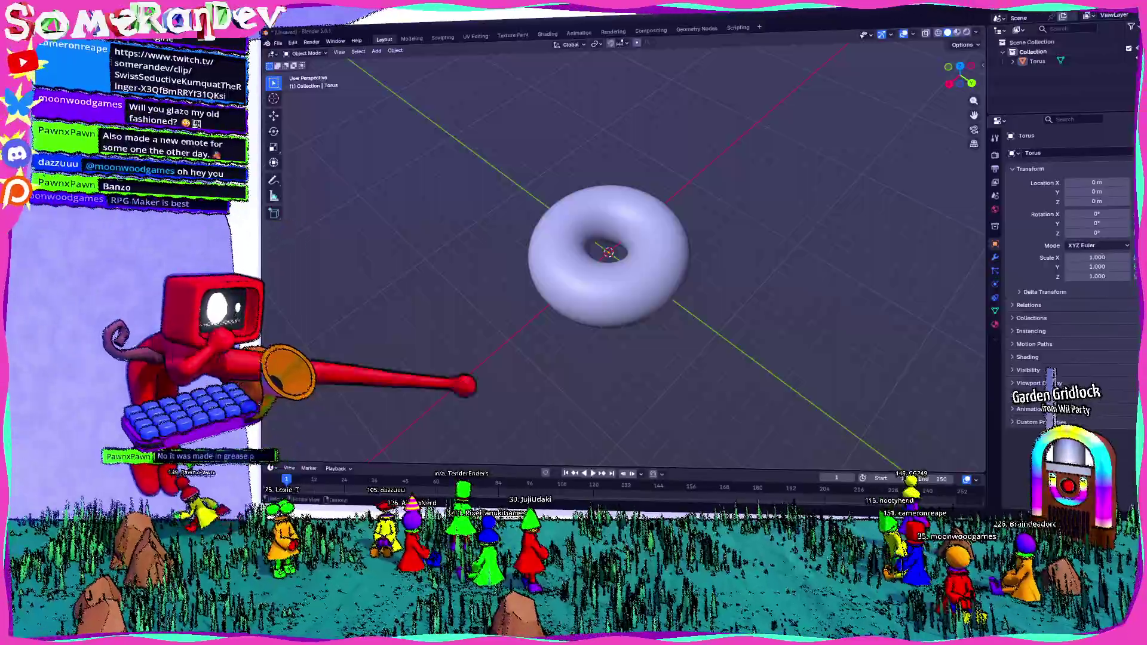
{"action": "mouse_move", "coordinate": [466, 386]}
{"action": "middle_mouse_down"}
{"action": "mouse_move", "coordinate": [695, 334]}
{"action": "mouse_move", "coordinate": [653, 341]}
{"action": "middle_mouse_up"}
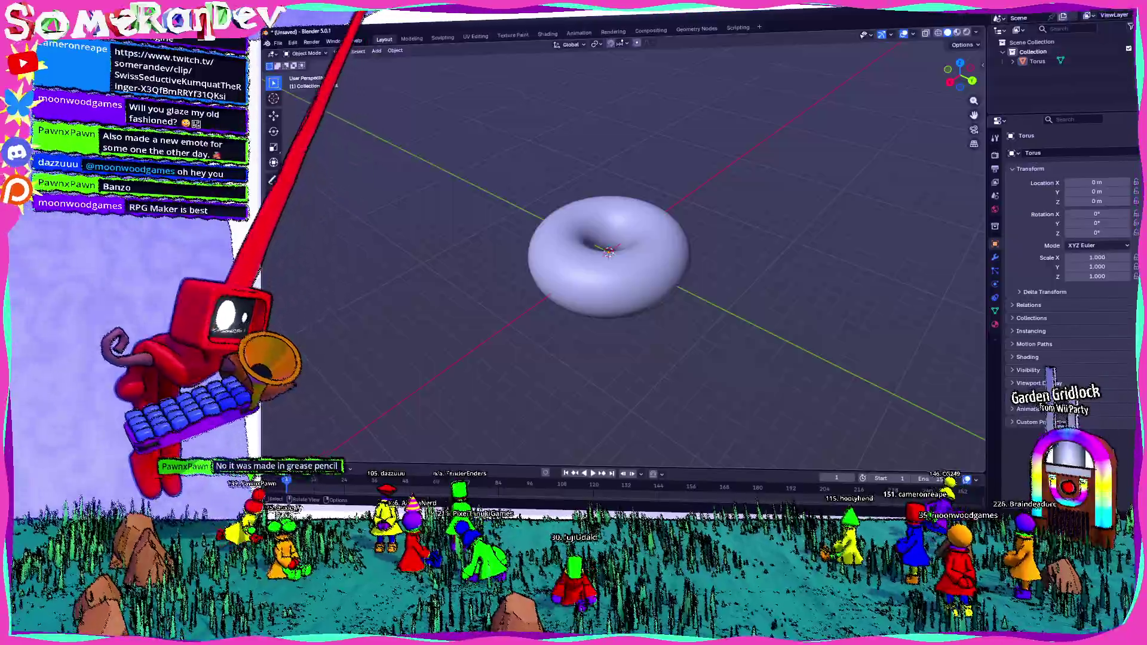
Bring up the viewport Object menu over the torus scene
{"action": "left_click", "coordinate": [394, 50]}
{"action": "left_click", "coordinate": [772, 72]}
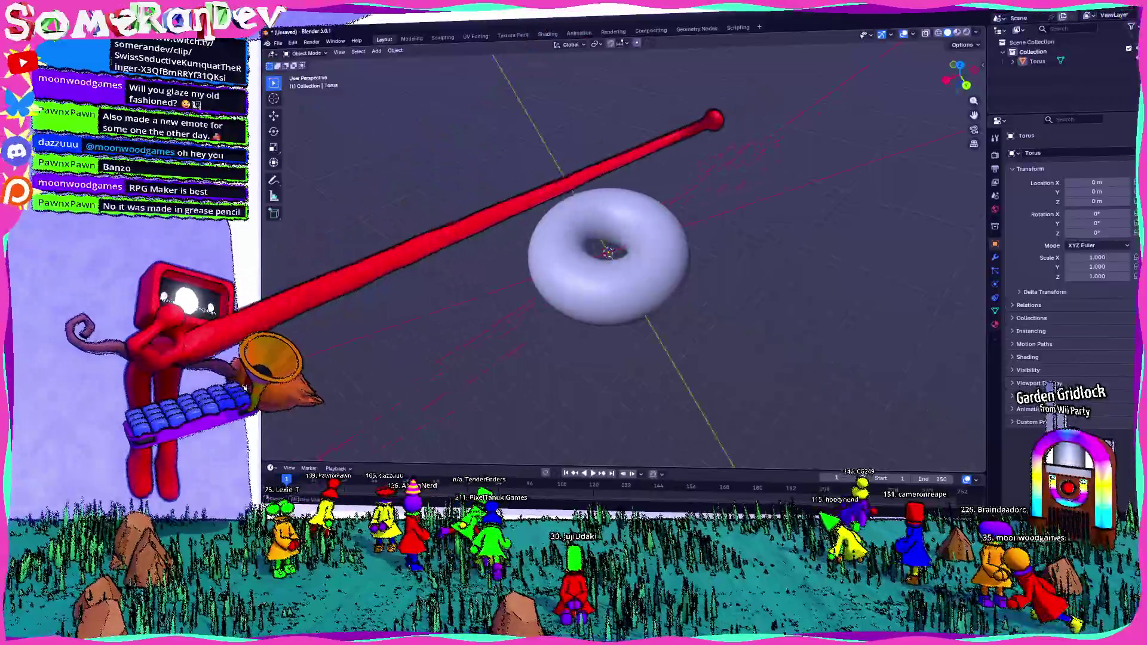
{"action": "middle_click_drag", "start_coordinate": [627, 269], "coordinate": [681, 252]}
{"action": "left_click", "coordinate": [394, 51]}
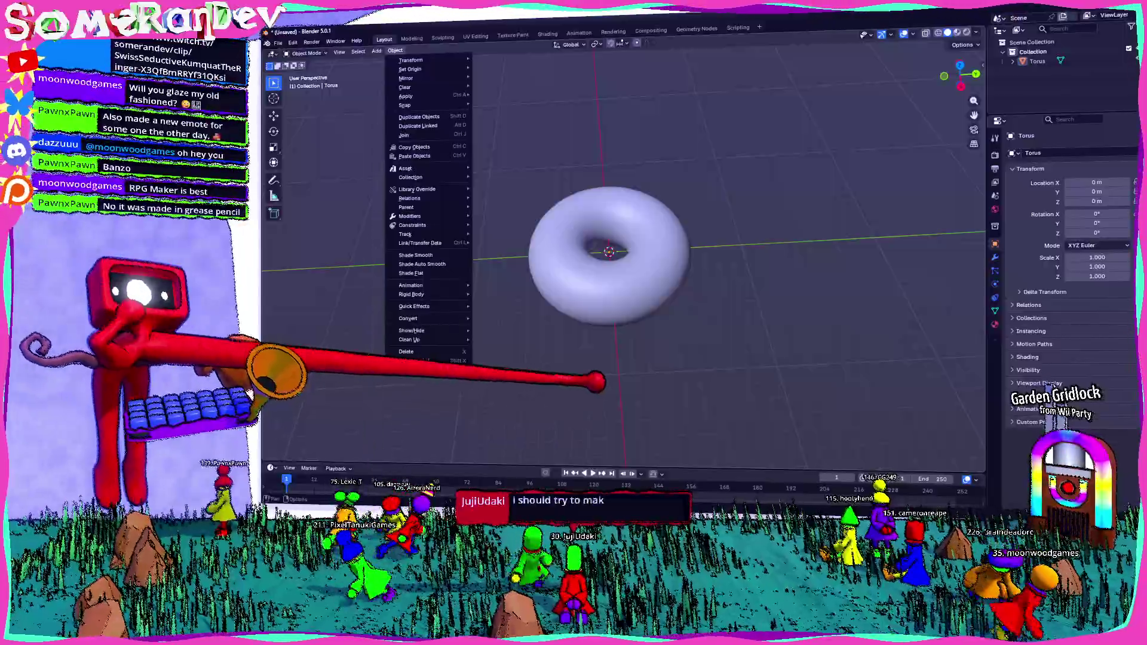
Dismiss the Object menu and add a blank Grease Pencil object to the scene
{"action": "key", "text": "Escape"}
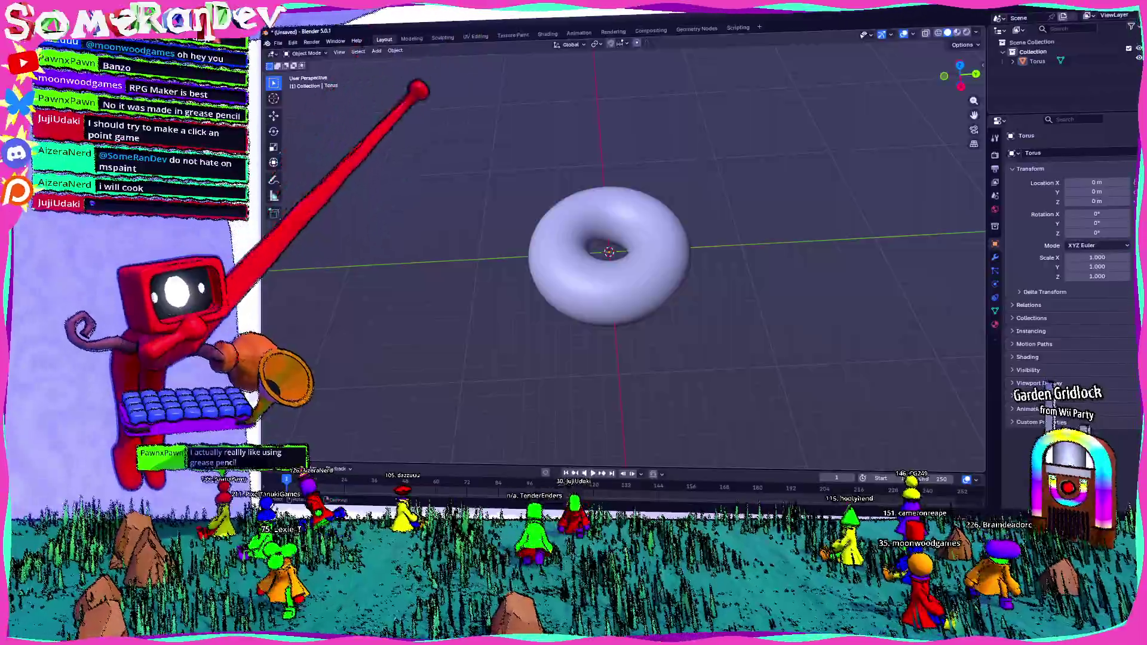
{"action": "scroll", "coordinate": [430, 162], "scroll_direction": "down", "scroll_amount": 3}
{"action": "scroll", "coordinate": [453, 135], "scroll_direction": "up", "scroll_amount": 3}
{"action": "left_click", "coordinate": [394, 51]}
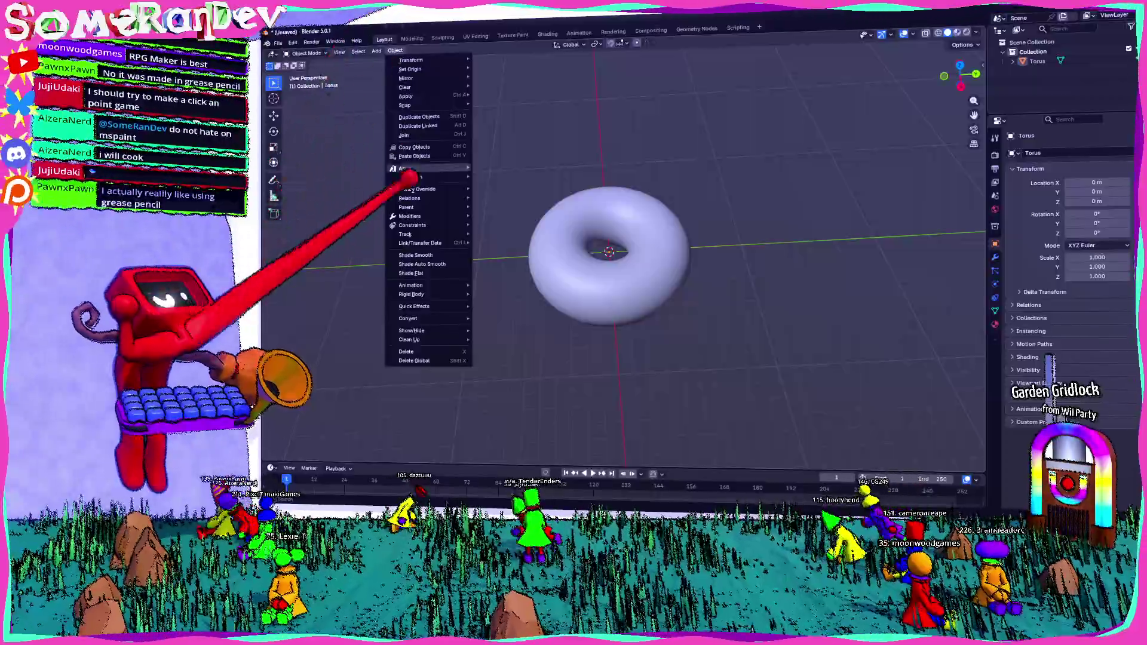
{"action": "key", "text": "Escape"}
{"action": "middle_click_drag", "start_coordinate": [591, 108], "coordinate": [403, 144]}
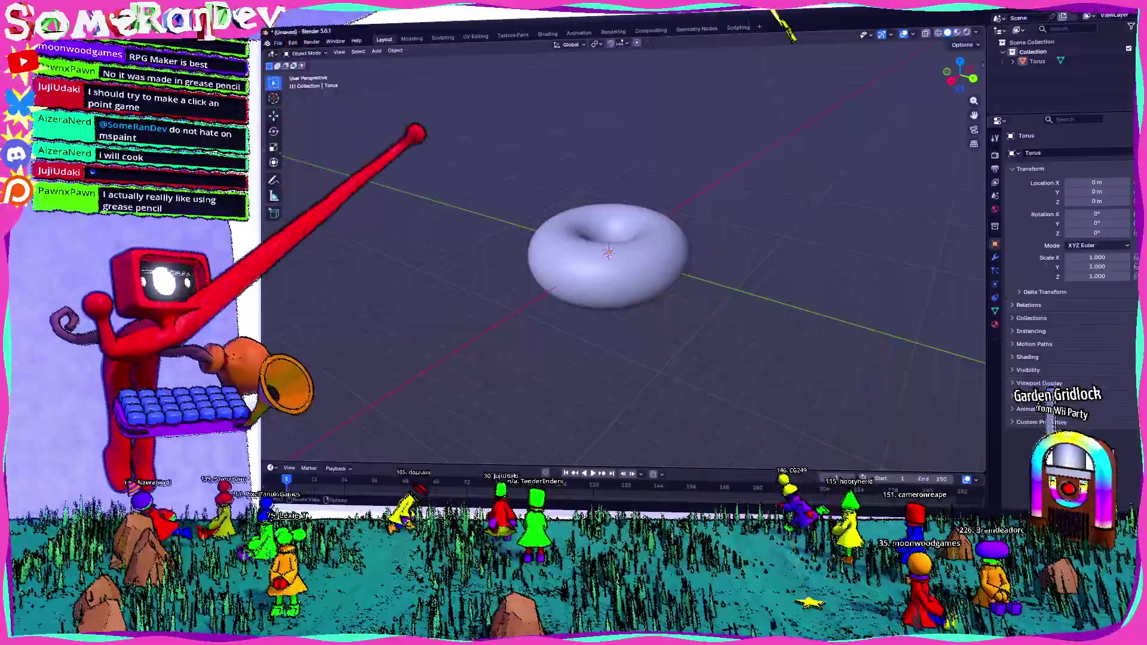
{"action": "left_click", "coordinate": [394, 51]}
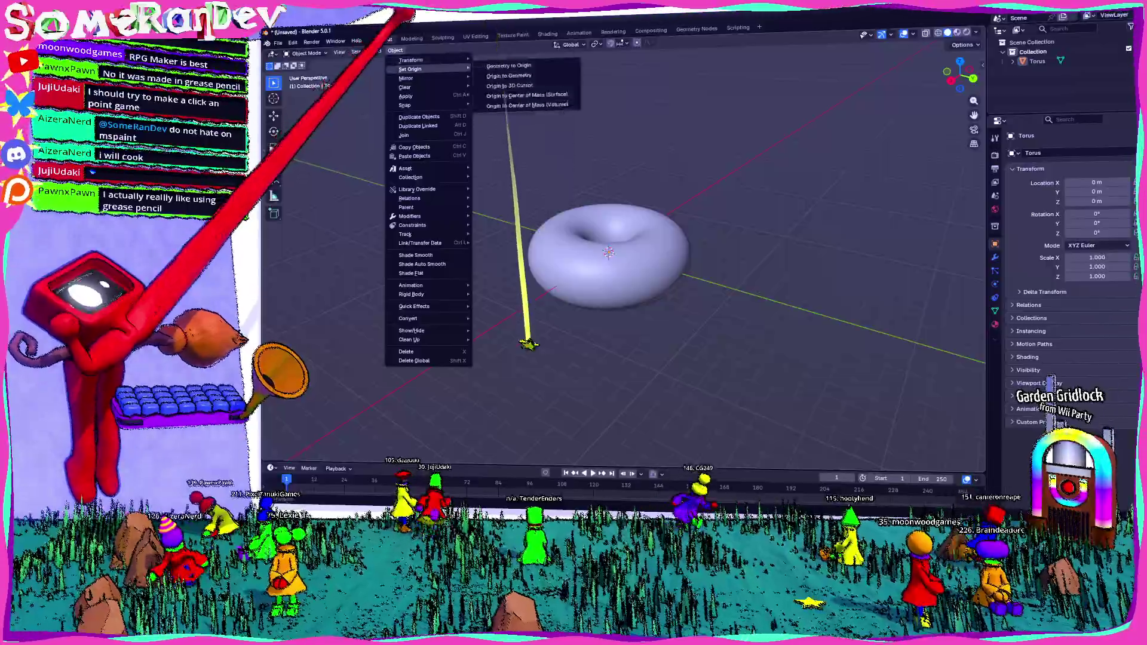
{"action": "mouse_move", "coordinate": [377, 51]}
{"action": "mouse_move", "coordinate": [404, 123]}
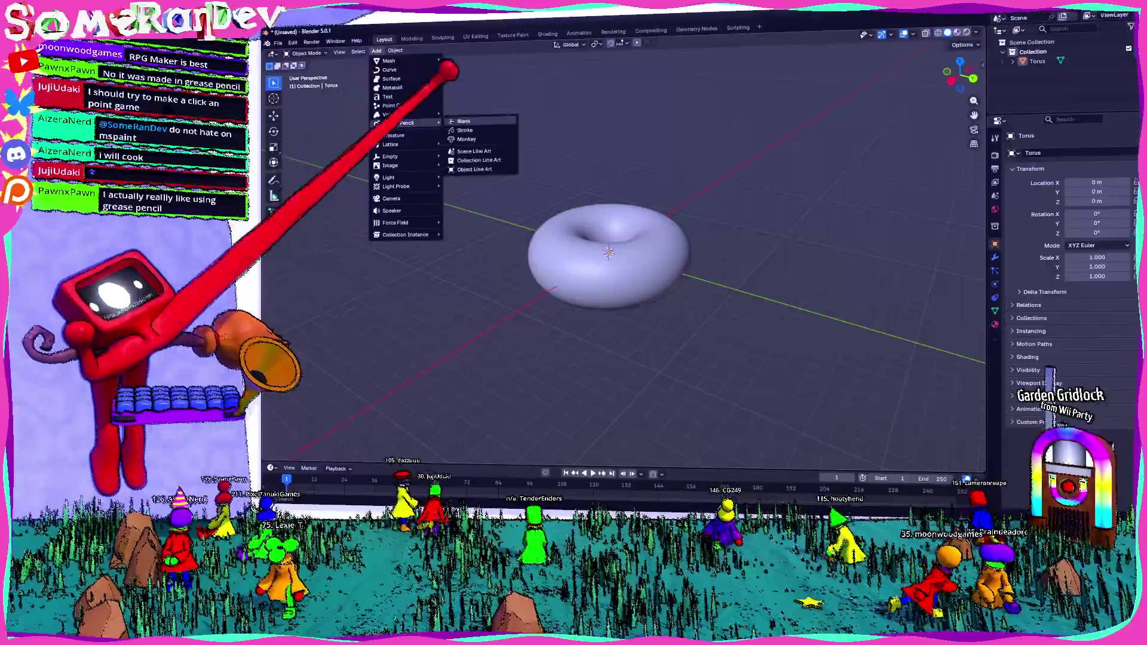
{"action": "left_click", "coordinate": [466, 119]}
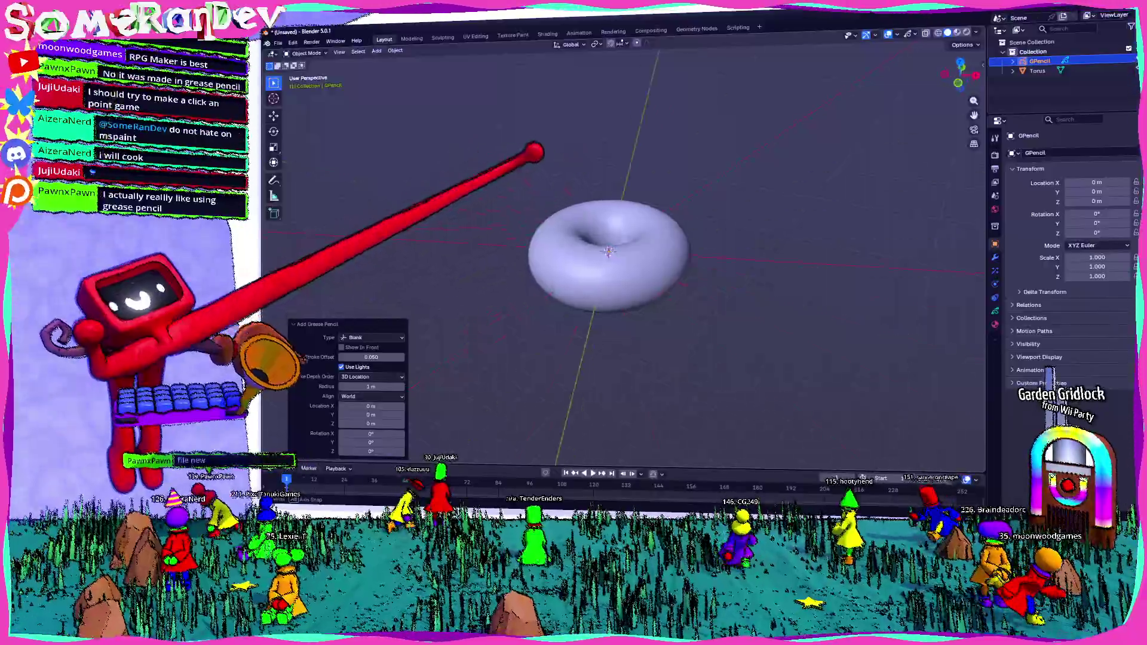
Start a new 2D Animation file, discarding the unsaved torus scene
{"action": "middle_click_drag", "start_coordinate": [511, 180], "coordinate": [484, 152]}
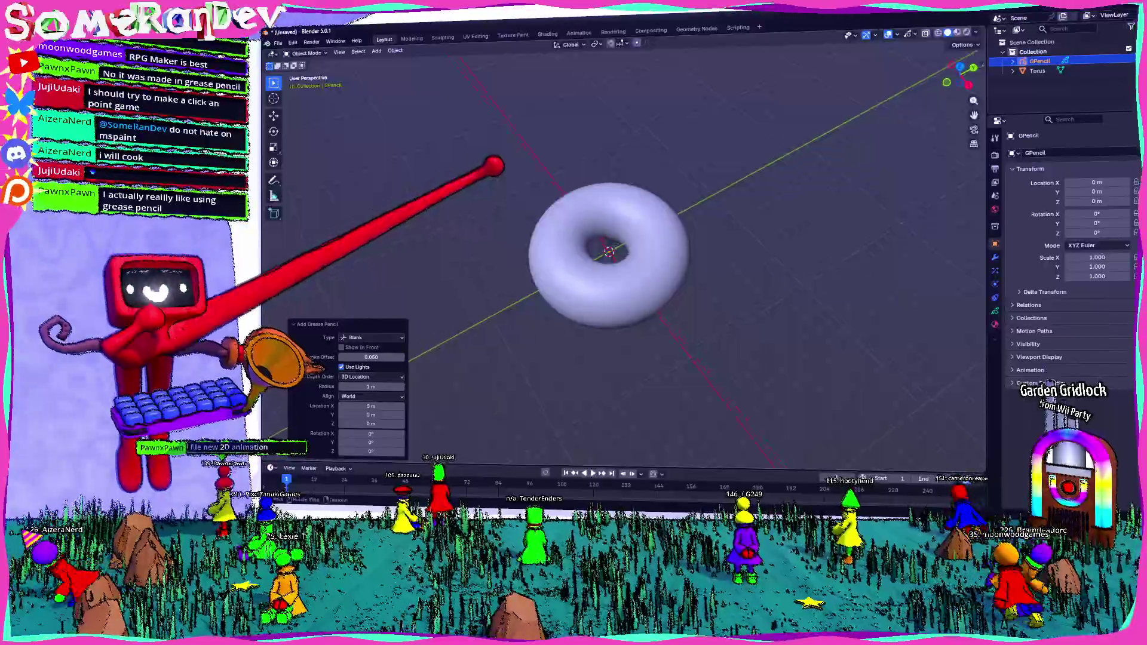
{"action": "left_click", "coordinate": [292, 41]}
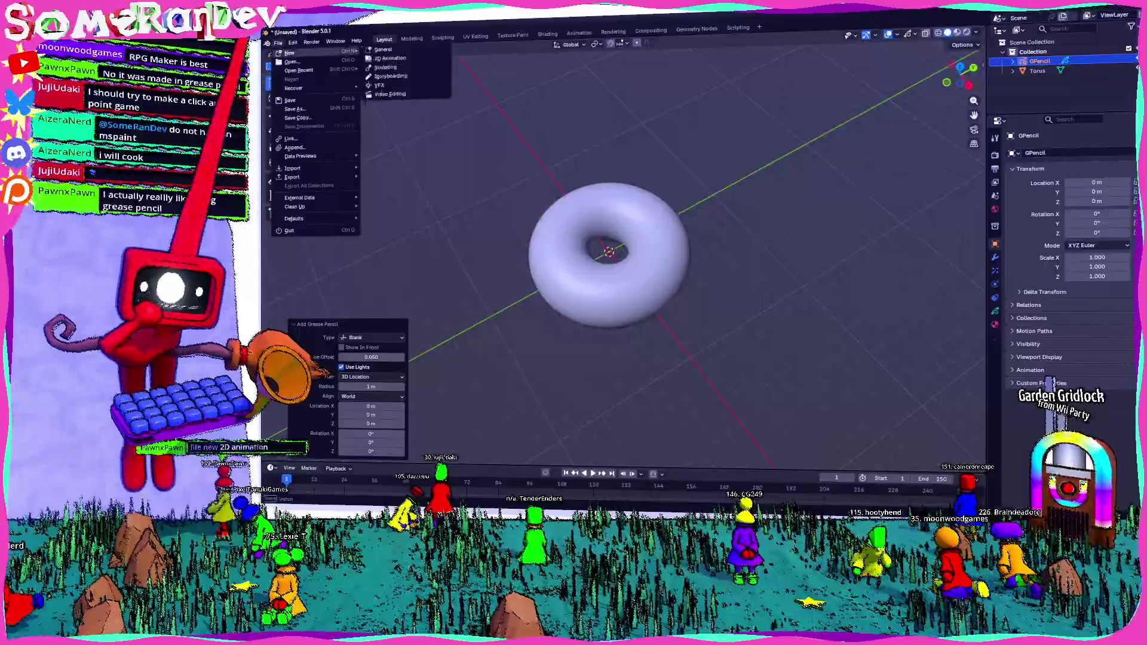
{"action": "left_click", "coordinate": [394, 52]}
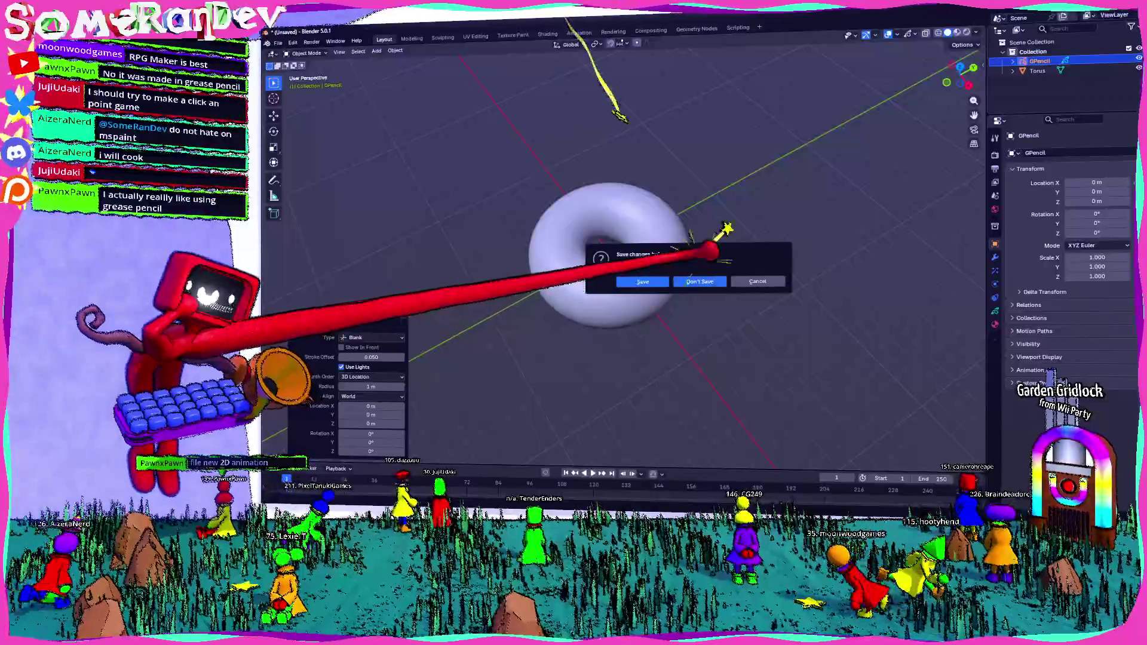
{"action": "left_click", "coordinate": [700, 282]}
{"action": "scroll", "coordinate": [511, 166], "scroll_direction": "down", "scroll_amount": 2}
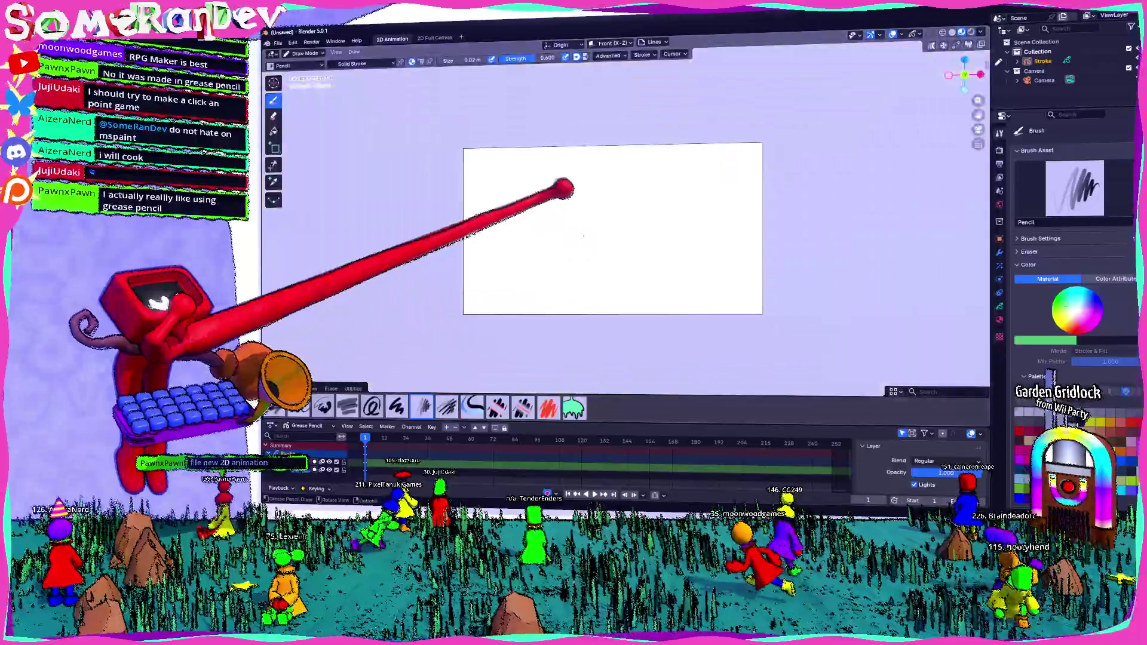
{"action": "scroll", "coordinate": [502, 170], "scroll_direction": "up", "scroll_amount": 2}
{"action": "scroll", "coordinate": [488, 175], "scroll_direction": "down", "scroll_amount": 2}
{"action": "scroll", "coordinate": [484, 178], "scroll_direction": "up", "scroll_amount": 3}
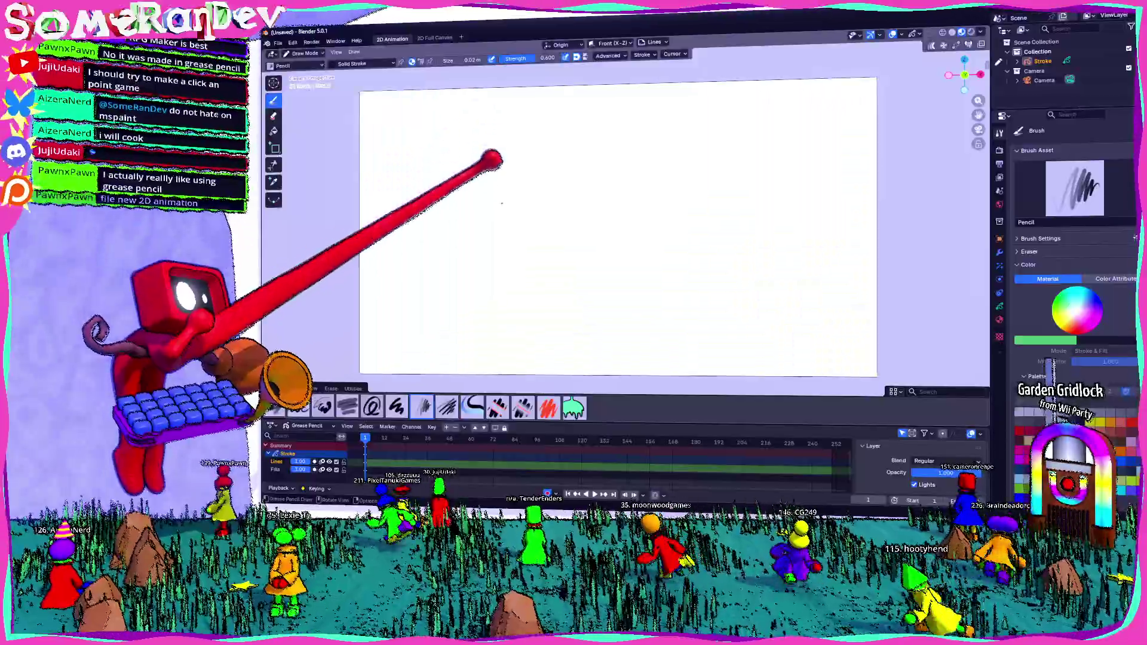
{"action": "scroll", "coordinate": [479, 153], "scroll_direction": "down", "scroll_amount": 2}
{"action": "scroll", "coordinate": [476, 143], "scroll_direction": "up", "scroll_amount": 3}
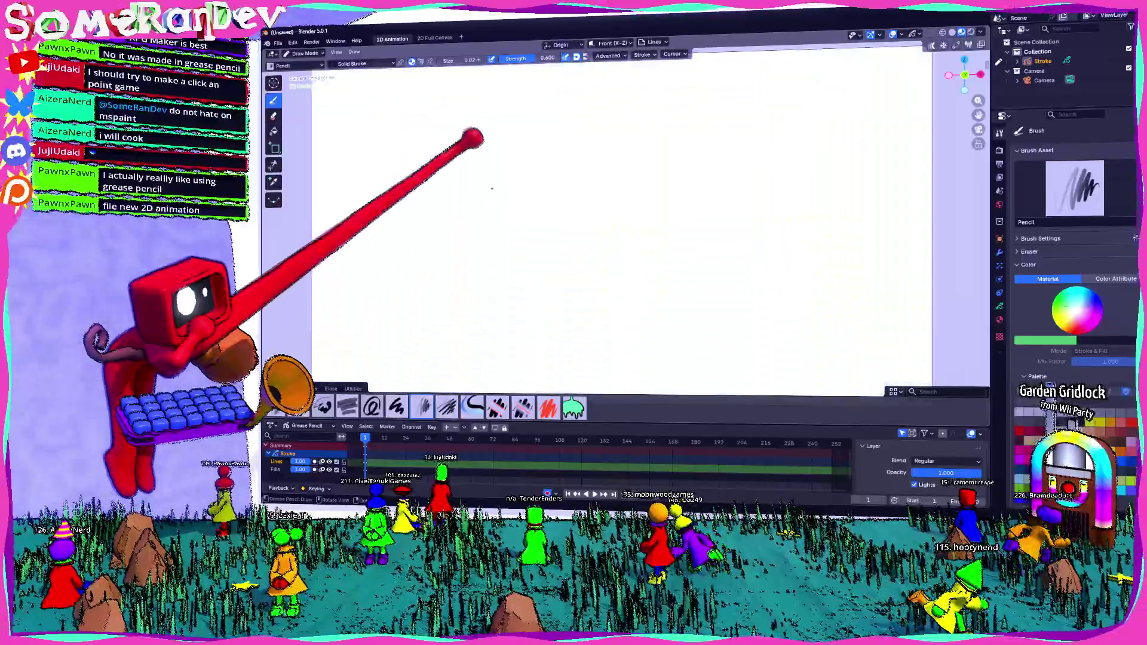
{"action": "scroll", "coordinate": [502, 153], "scroll_direction": "up", "scroll_amount": 2}
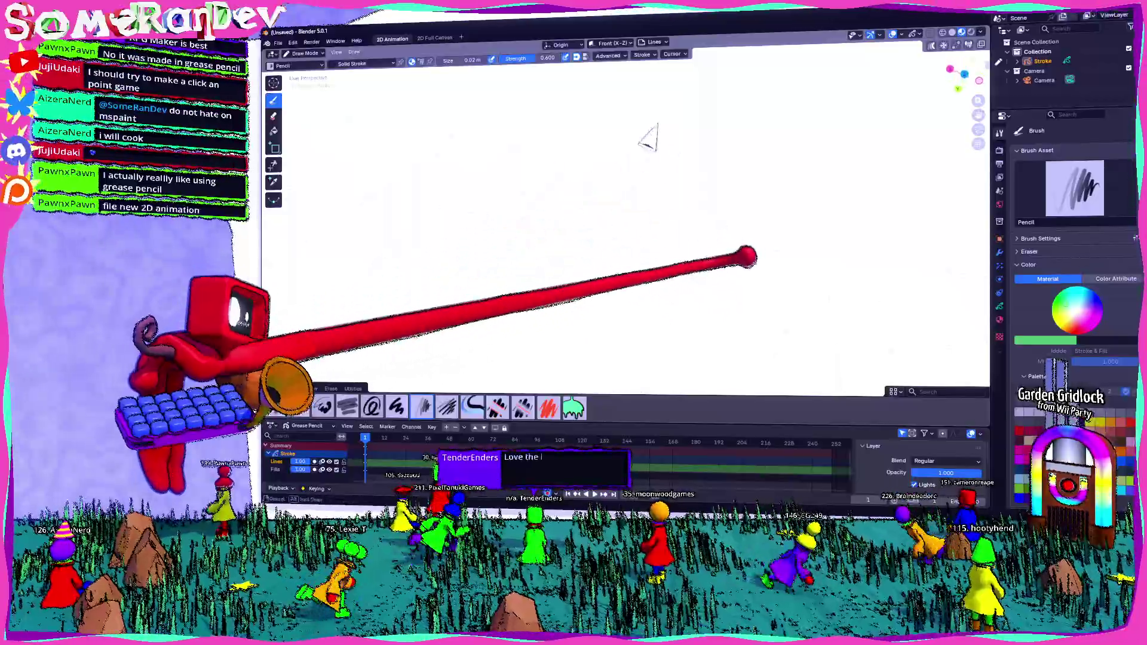
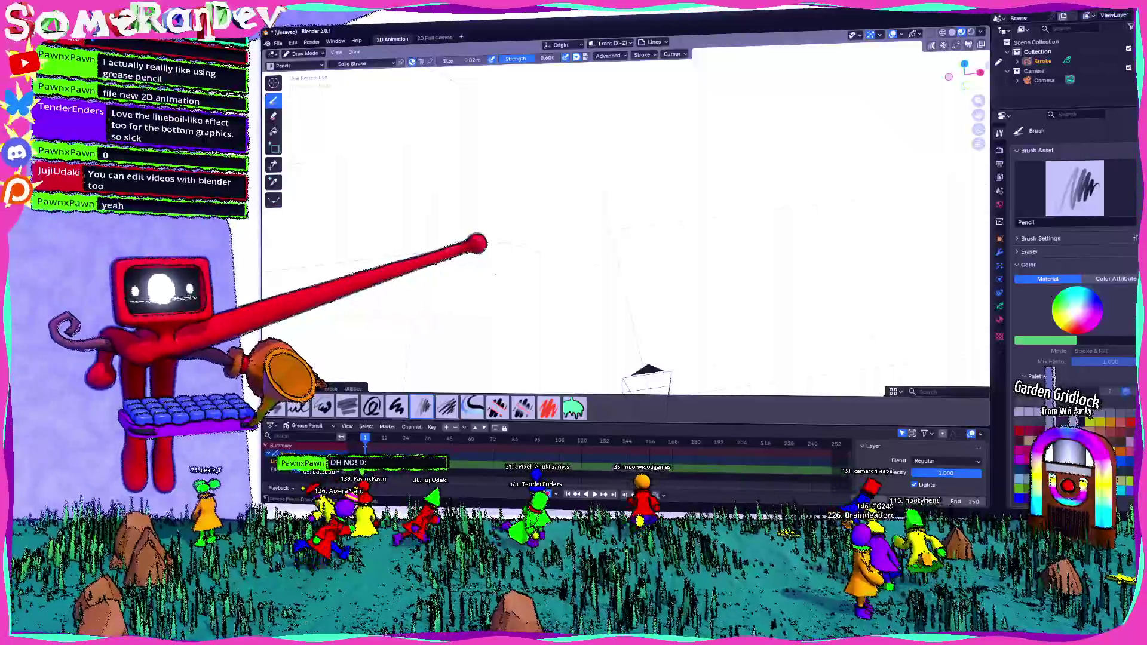
Orbit and pan the viewport around the grease pencil canvas before drawing
{"action": "mouse_move", "coordinate": [479, 243]}
{"action": "middle_mouse_down"}
{"action": "mouse_move", "coordinate": [619, 238]}
{"action": "mouse_move", "coordinate": [538, 198]}
{"action": "mouse_move", "coordinate": [553, 269]}
{"action": "middle_mouse_up"}
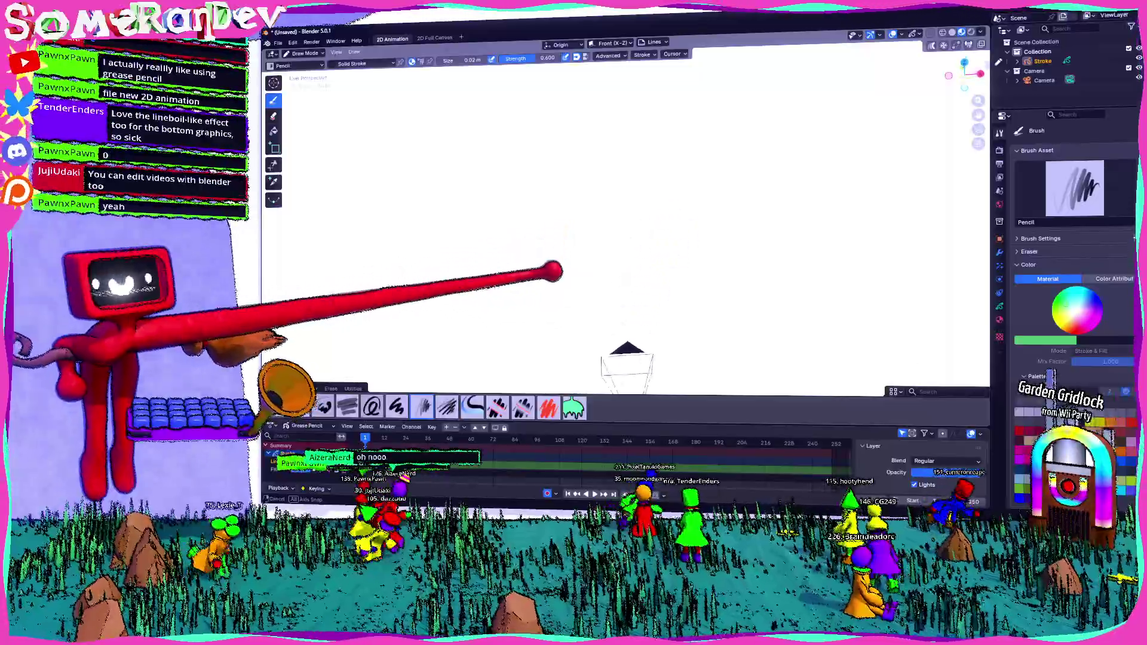
{"action": "left_click", "coordinate": [554, 269]}
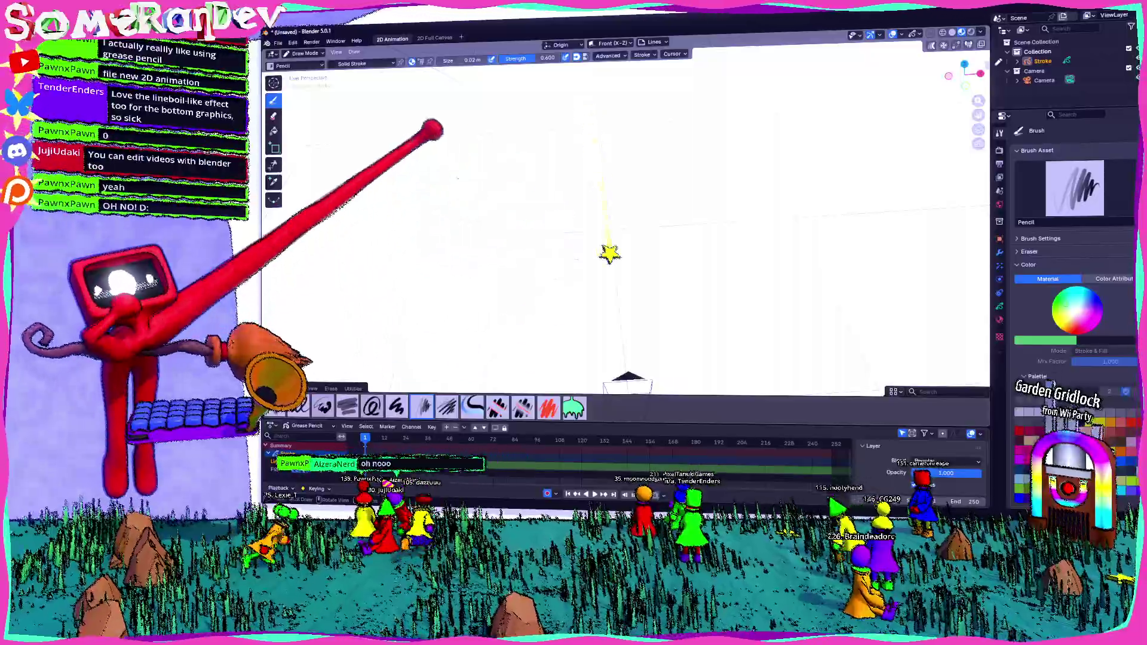
{"action": "middle_click_drag", "start_coordinate": [269, 90], "coordinate": [582, 121], "text": "shift"}
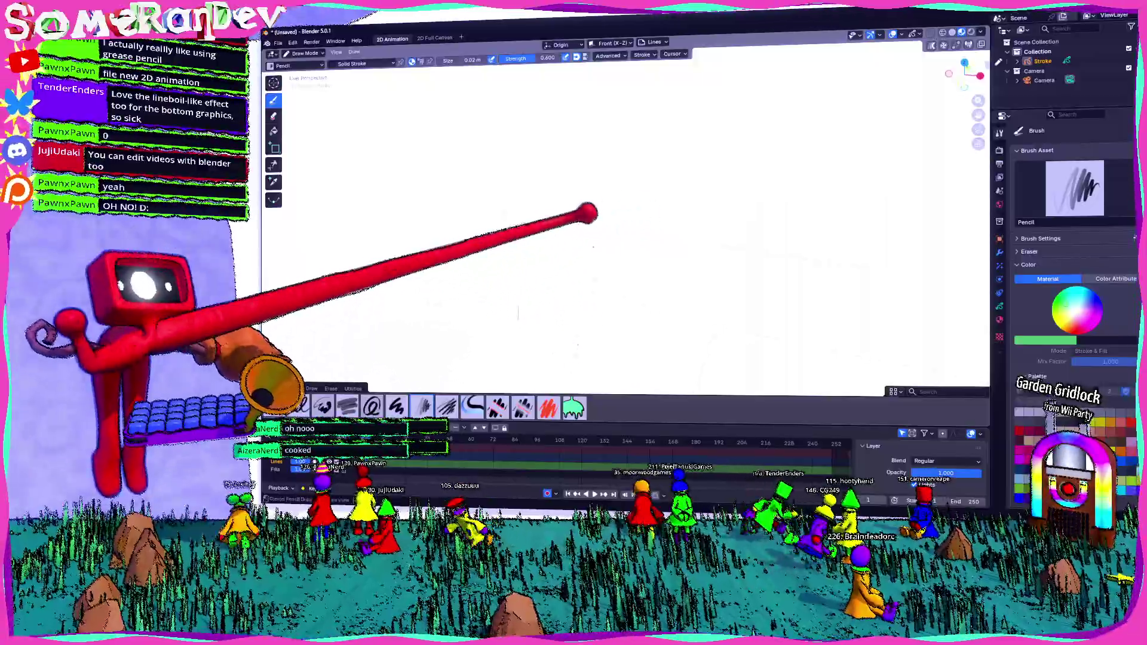
{"action": "scroll", "coordinate": [591, 152], "scroll_direction": "up", "scroll_amount": 2}
{"action": "middle_click_drag", "start_coordinate": [602, 167], "coordinate": [699, 198], "text": "shift"}
{"action": "scroll", "coordinate": [699, 198], "scroll_direction": "down", "scroll_amount": 2}
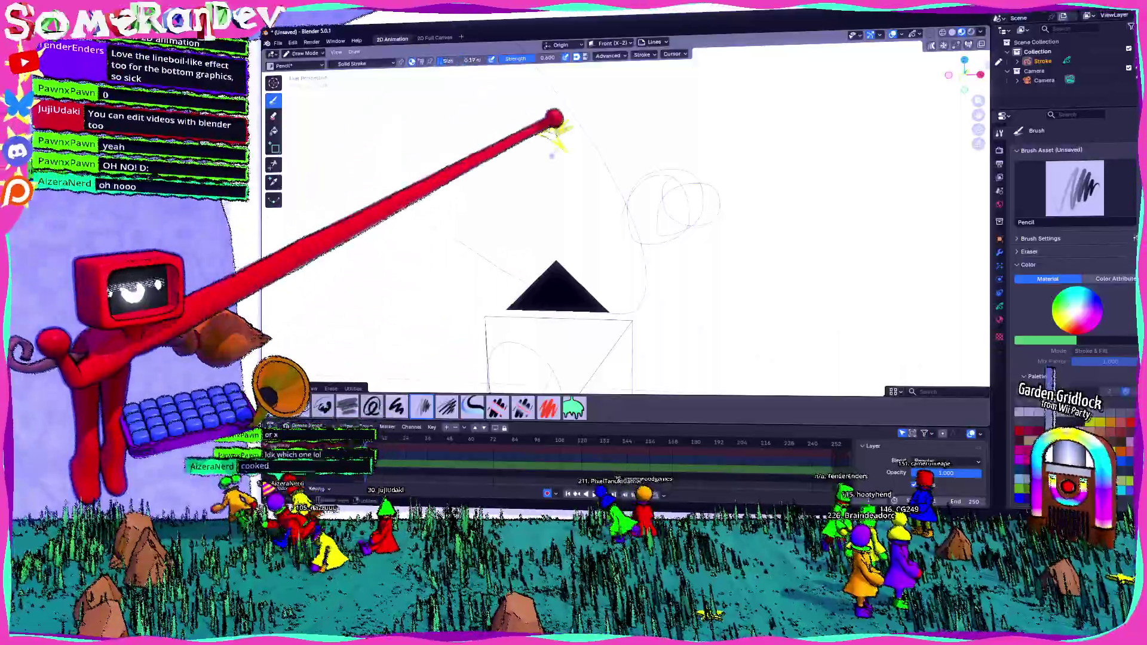
Scribble several pale purple looping test strokes across the canvas and view them face-on
{"action": "mouse_move", "coordinate": [551, 118]}
{"action": "left_mouse_down"}
{"action": "mouse_move", "coordinate": [614, 158]}
{"action": "mouse_move", "coordinate": [651, 130]}
{"action": "left_mouse_up"}
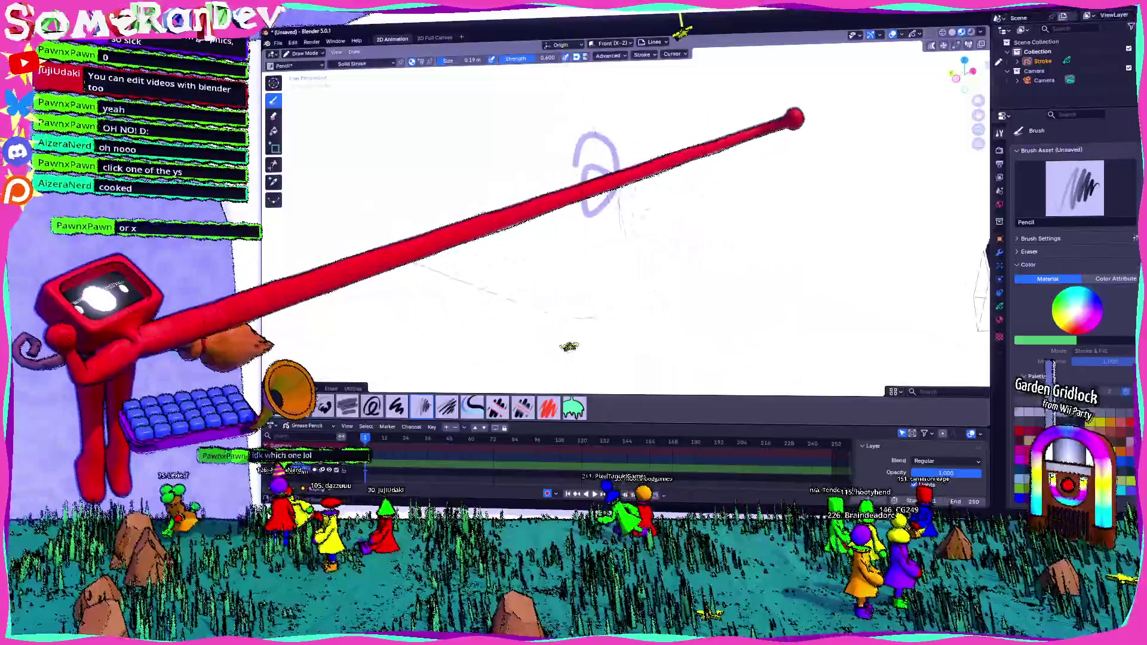
{"action": "middle_click_drag", "start_coordinate": [650, 130], "coordinate": [682, 108]}
{"action": "scroll", "coordinate": [704, 88], "scroll_direction": "up", "scroll_amount": 3}
{"action": "left_click_drag", "start_coordinate": [610, 125], "coordinate": [556, 179]}
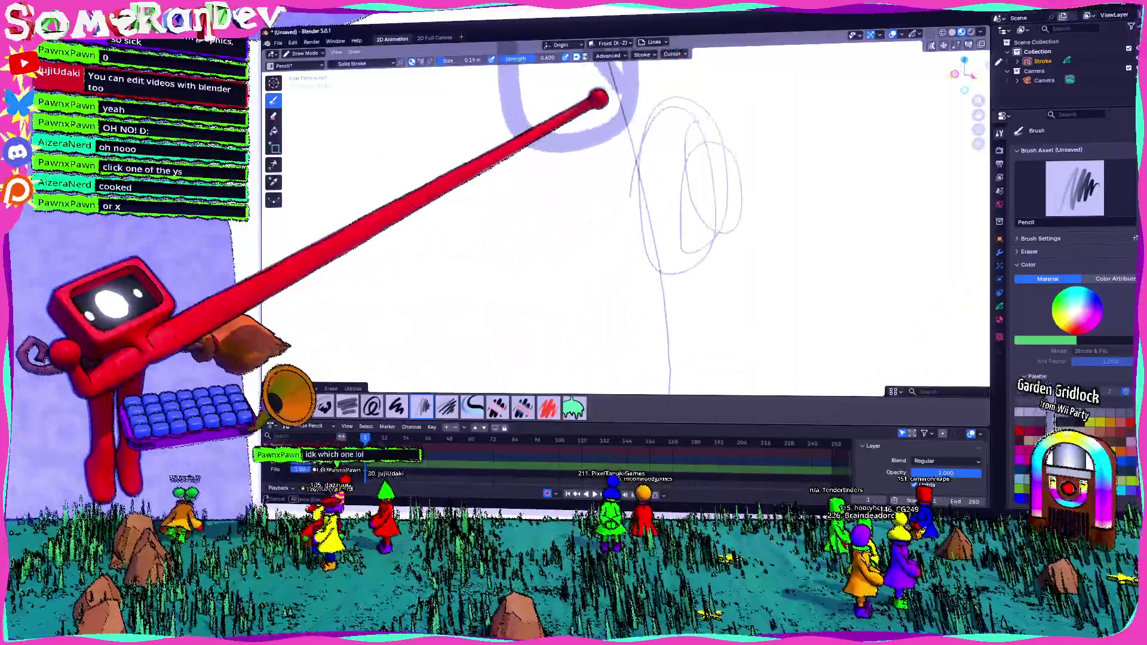
{"action": "left_click_drag", "start_coordinate": [502, 144], "coordinate": [533, 139]}
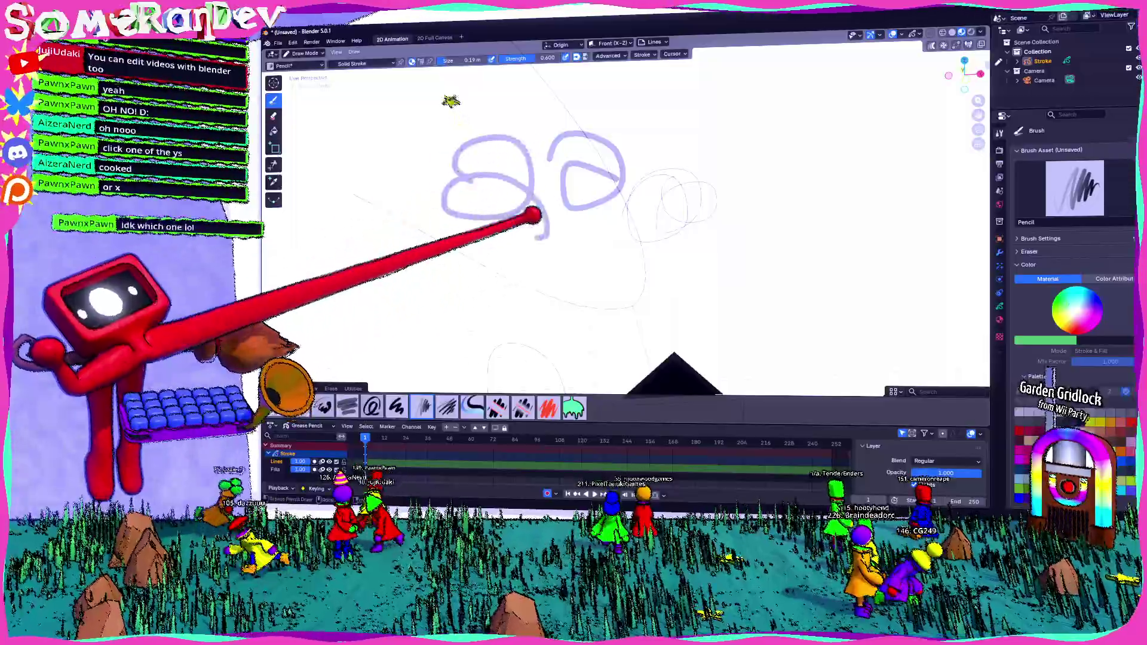
{"action": "middle_click_drag", "start_coordinate": [451, 102], "coordinate": [440, 232]}
{"action": "middle_click_drag", "start_coordinate": [521, 171], "coordinate": [646, 188]}
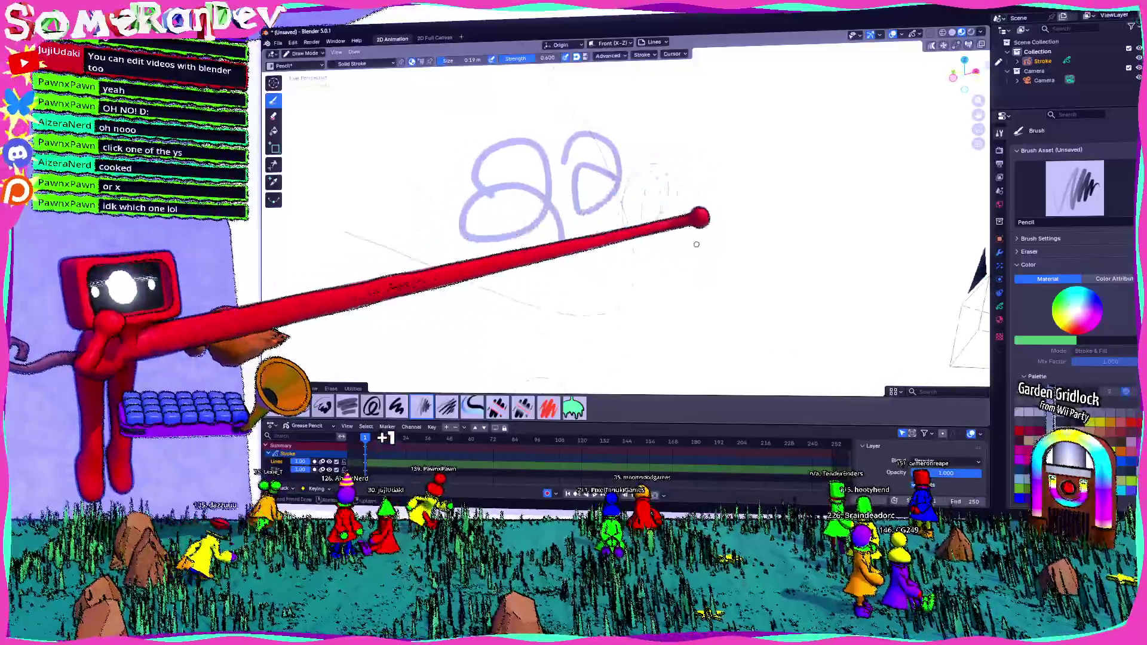
{"action": "scroll", "coordinate": [690, 215], "scroll_direction": "up", "scroll_amount": 3}
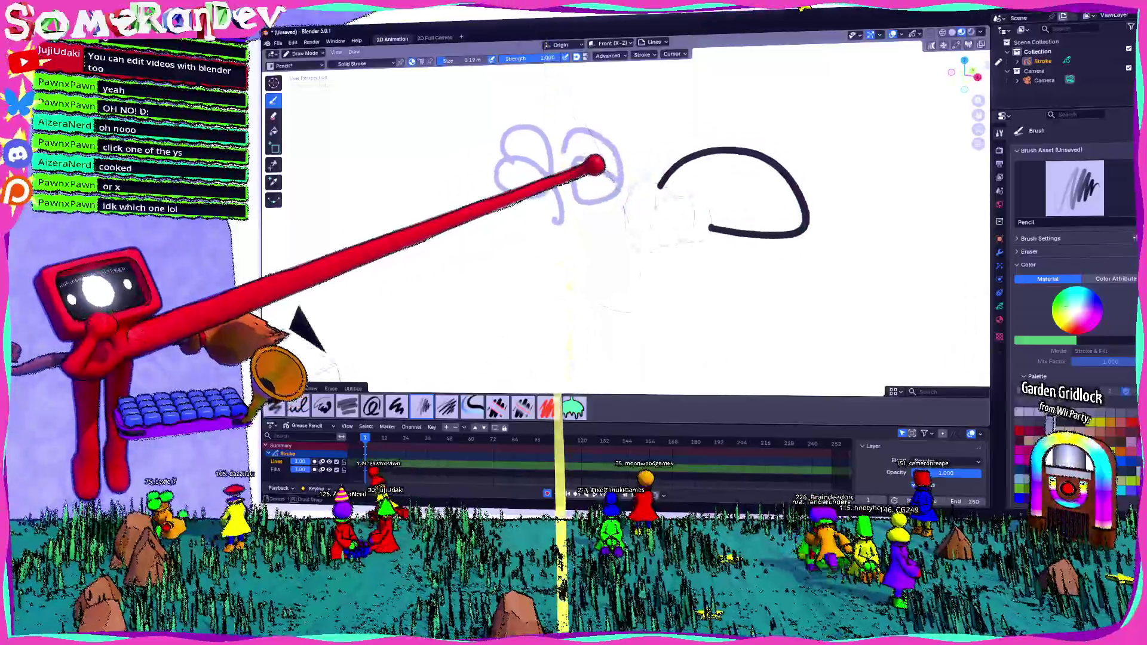
Draw a black curved stroke beside the loops and pan to an empty area of canvas
{"action": "middle_click_drag", "start_coordinate": [718, 162], "coordinate": [565, 165]}
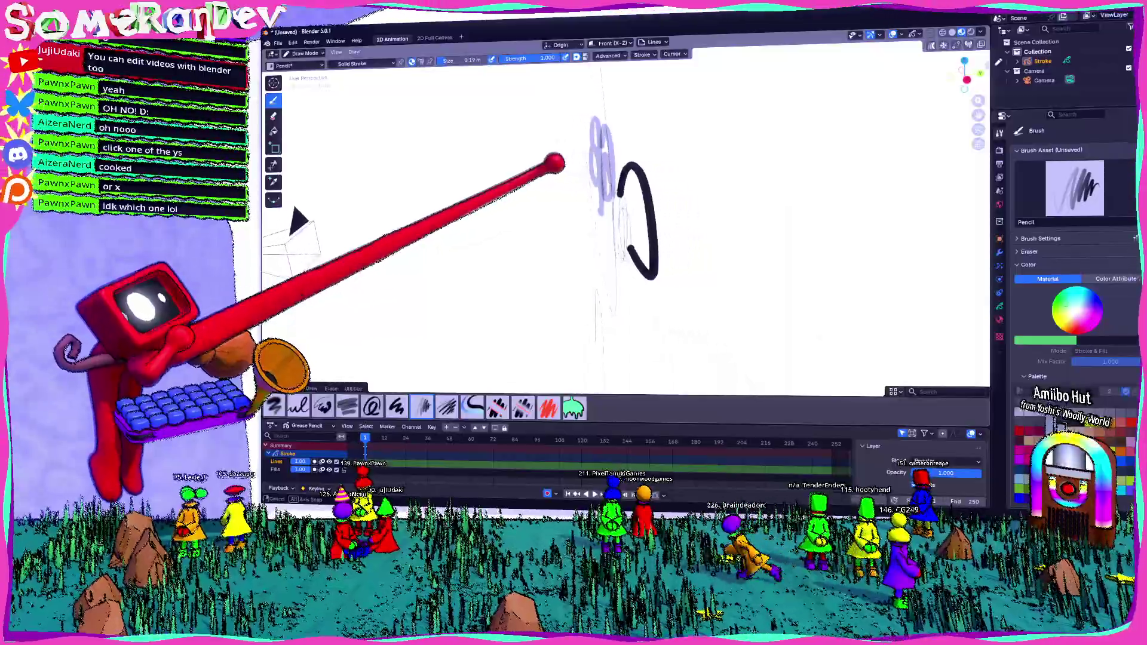
{"action": "mouse_move", "coordinate": [659, 215]}
{"action": "middle_mouse_down"}
{"action": "mouse_move", "coordinate": [681, 170]}
{"action": "mouse_move", "coordinate": [599, 157]}
{"action": "mouse_move", "coordinate": [628, 206]}
{"action": "mouse_move", "coordinate": [616, 224]}
{"action": "mouse_move", "coordinate": [557, 108]}
{"action": "middle_mouse_up"}
{"action": "left_click_drag", "start_coordinate": [538, 157], "coordinate": [655, 120]}
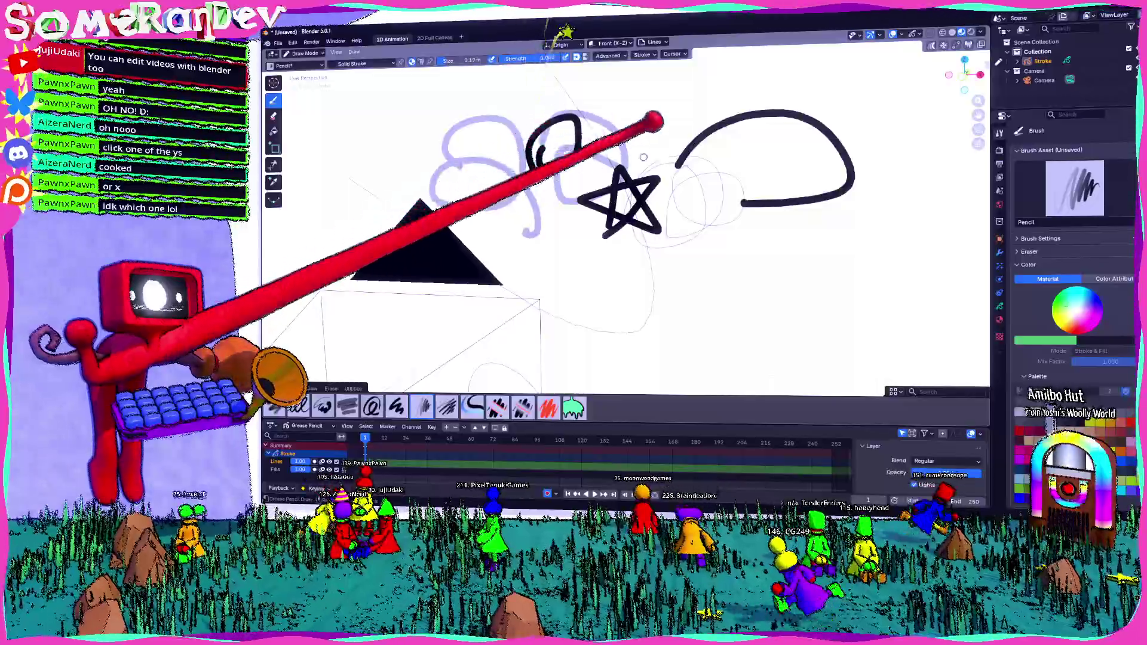
{"action": "scroll", "coordinate": [643, 157], "scroll_direction": "down", "scroll_amount": 4}
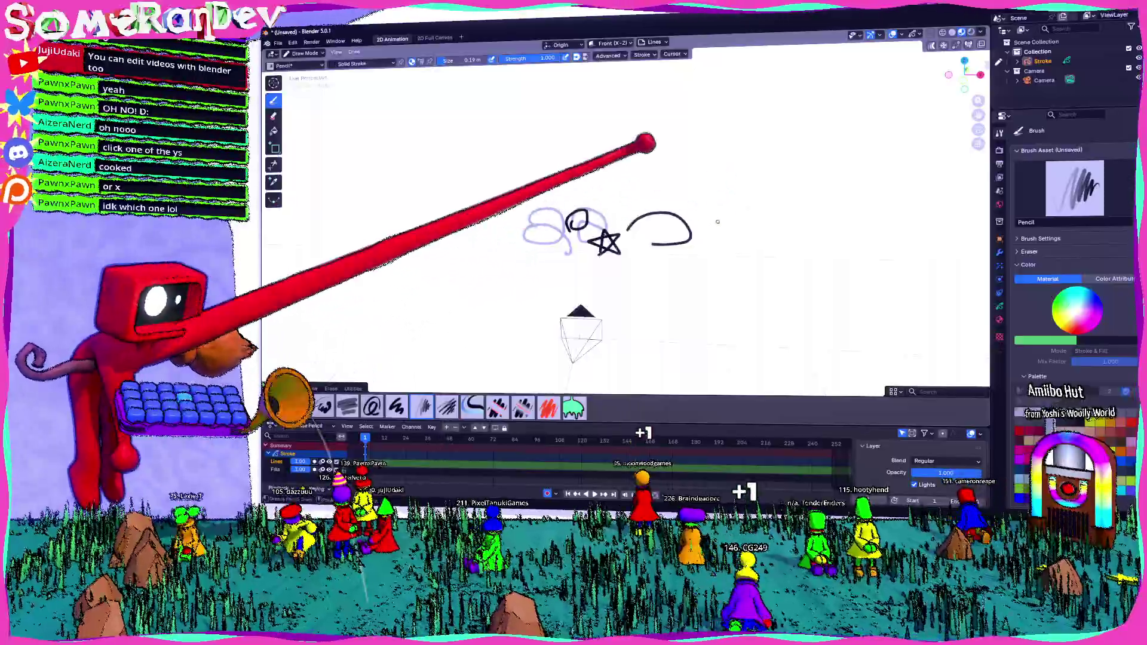
{"action": "middle_click_drag", "start_coordinate": [646, 142], "coordinate": [586, 210], "text": "shift"}
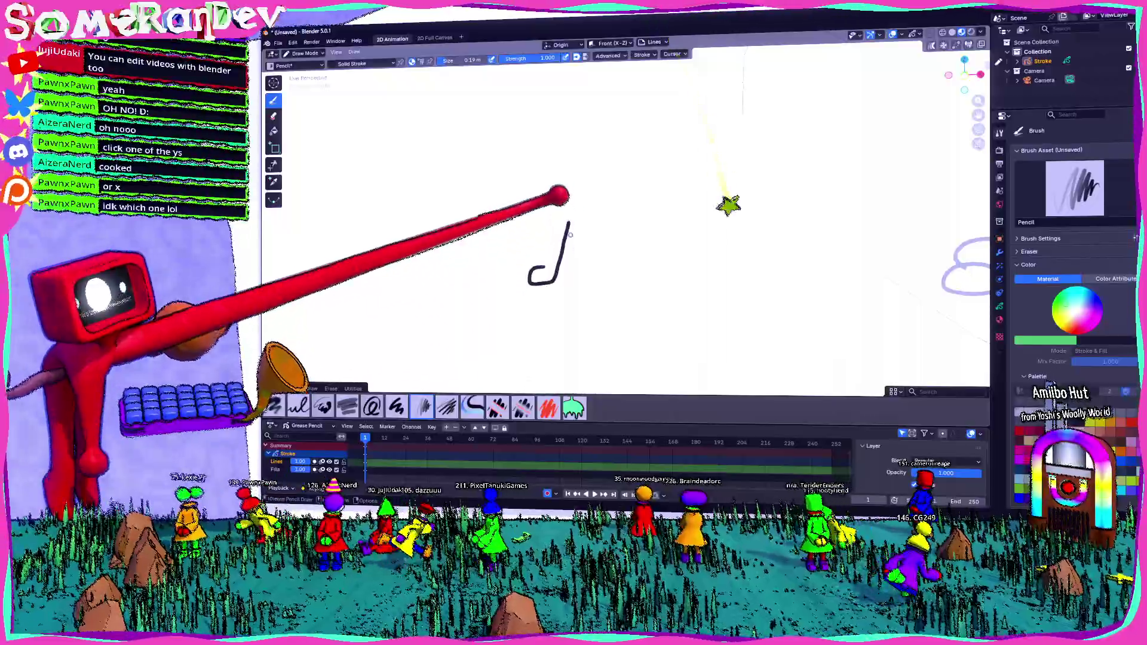
Draw the figure's legs and feet, then redraw the curved stroke at its top after undoing
{"action": "mouse_move", "coordinate": [563, 229]}
{"action": "left_mouse_down"}
{"action": "mouse_move", "coordinate": [567, 278]}
{"action": "mouse_move", "coordinate": [605, 279]}
{"action": "left_mouse_up"}
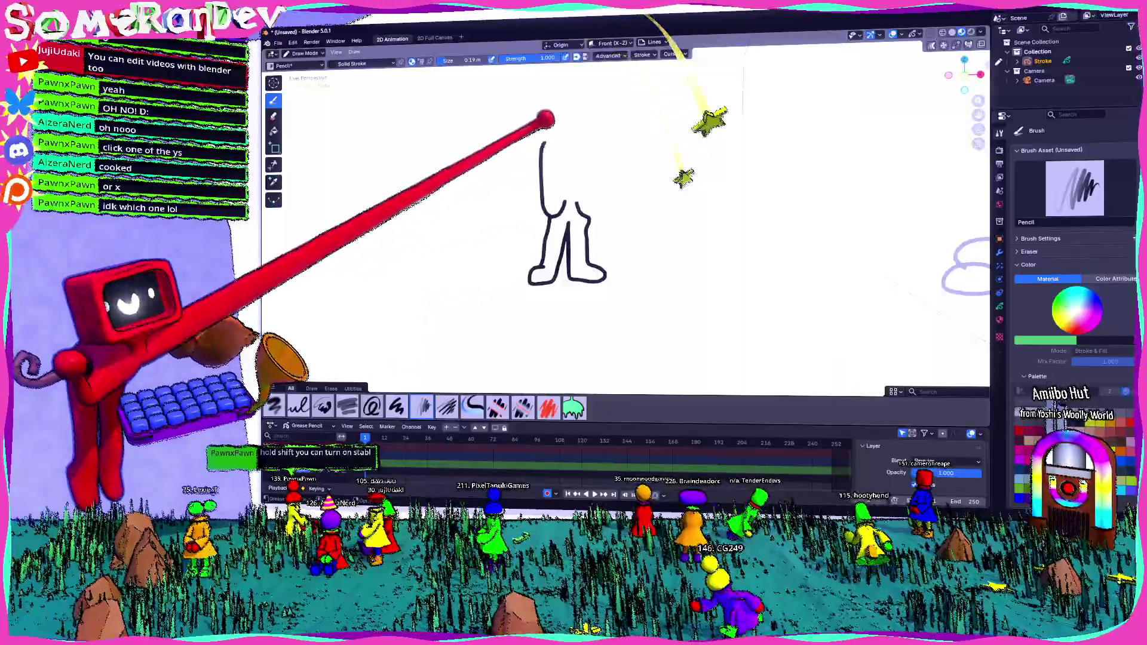
{"action": "left_click_drag", "start_coordinate": [540, 142], "coordinate": [582, 146]}
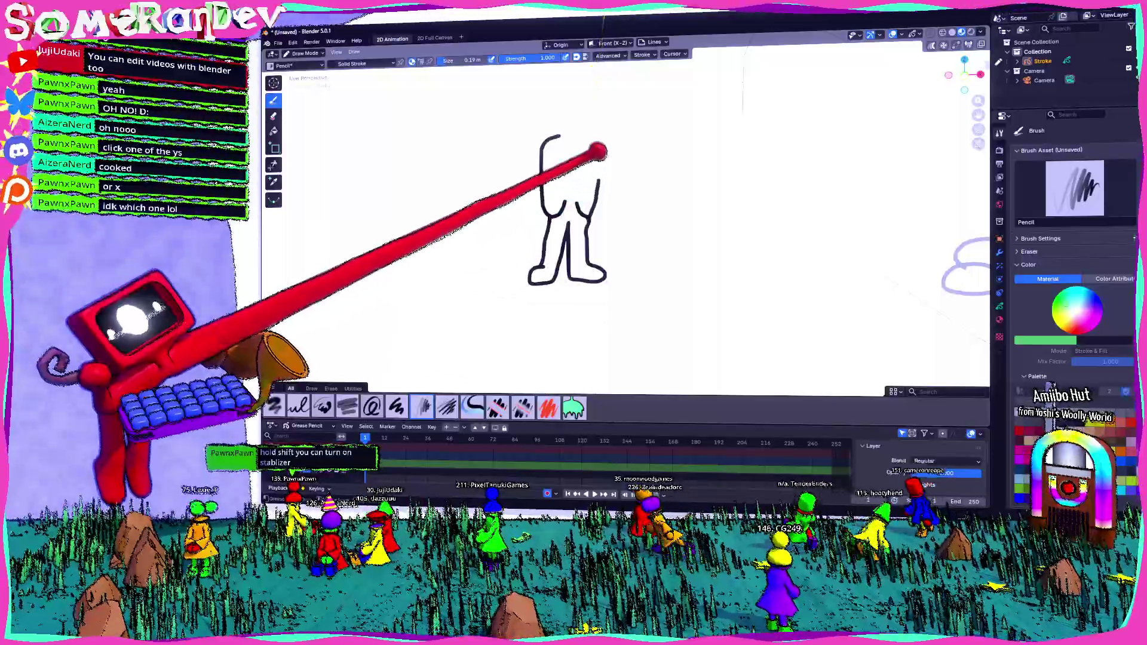
{"action": "key", "text": "ctrl+z"}
{"action": "left_click_drag", "start_coordinate": [542, 144], "coordinate": [596, 144]}
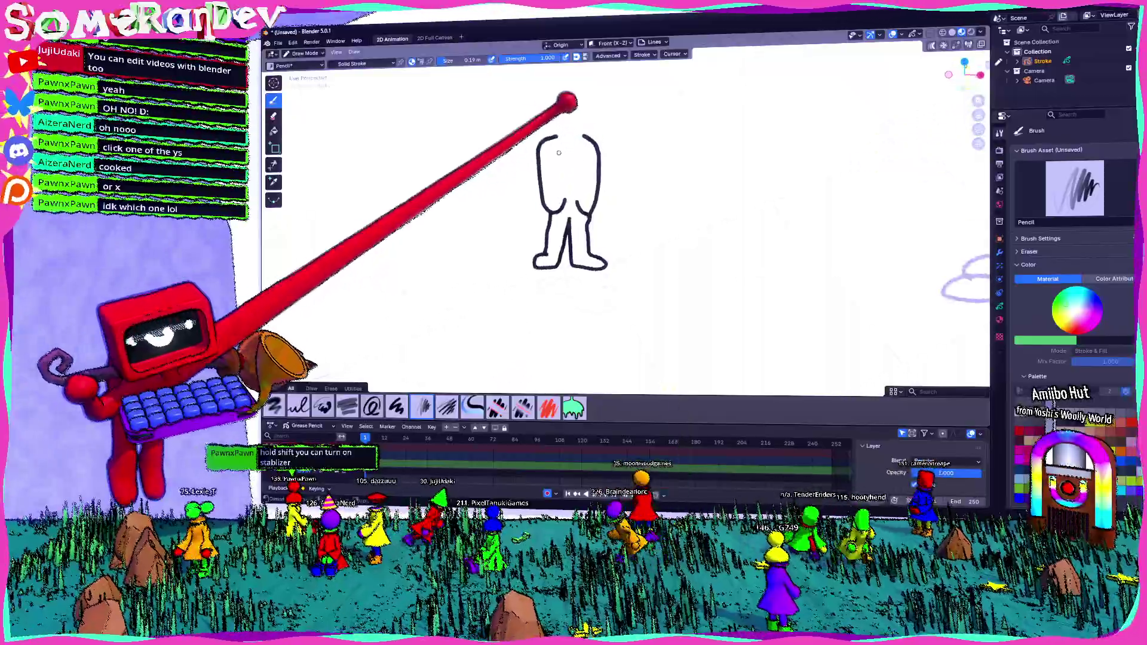
{"action": "scroll", "coordinate": [574, 180], "scroll_direction": "up", "scroll_amount": 3}
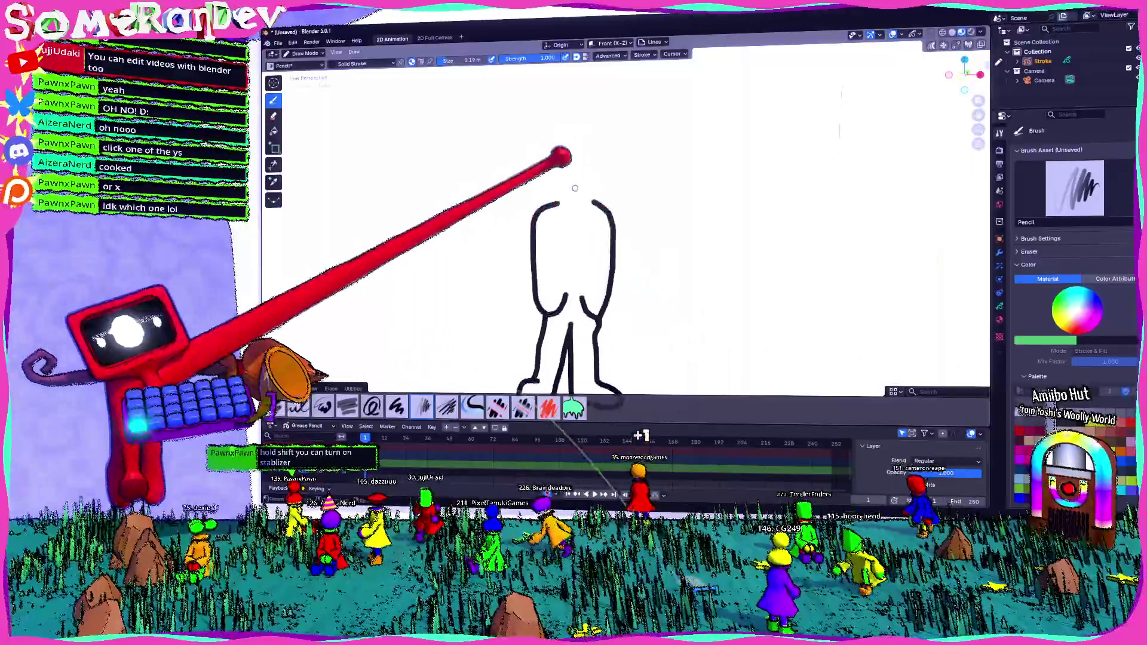
Draw the round head outline with a dot eye and a smile
{"action": "left_click_drag", "start_coordinate": [549, 193], "coordinate": [602, 127]}
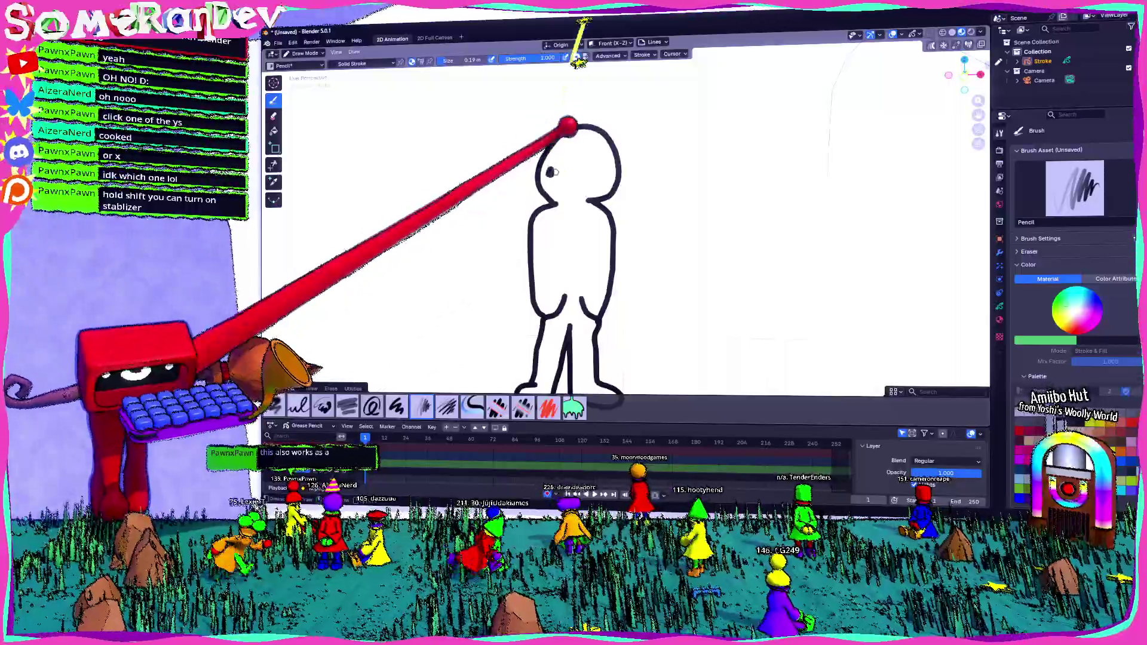
{"action": "left_click", "coordinate": [582, 174]}
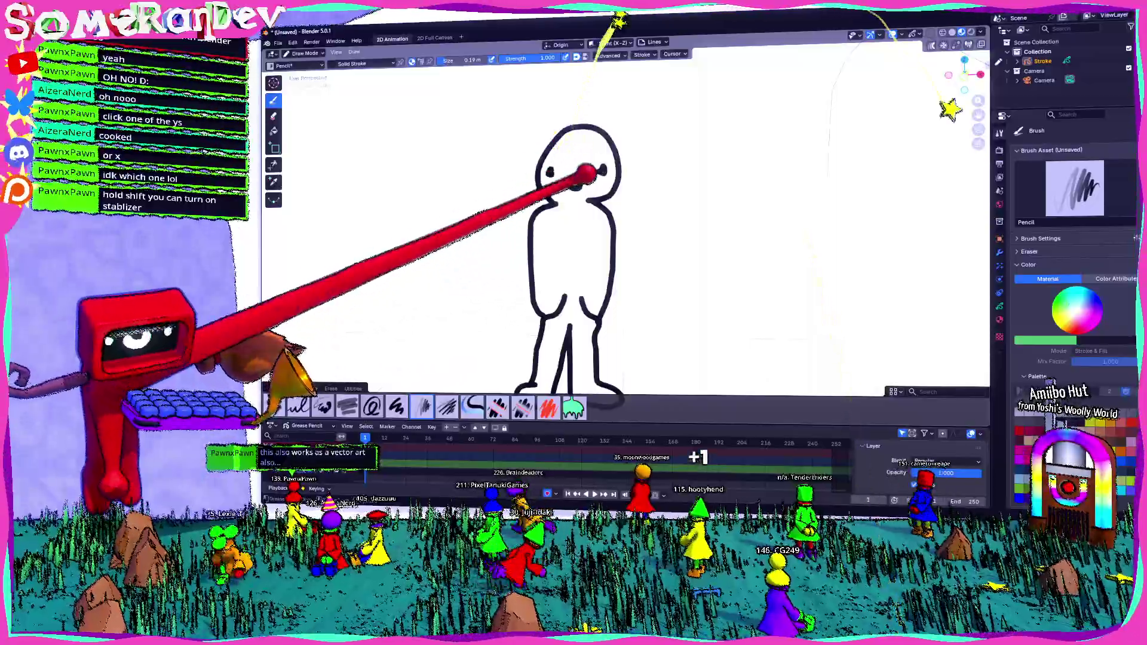
{"action": "left_click_drag", "start_coordinate": [538, 160], "coordinate": [574, 168]}
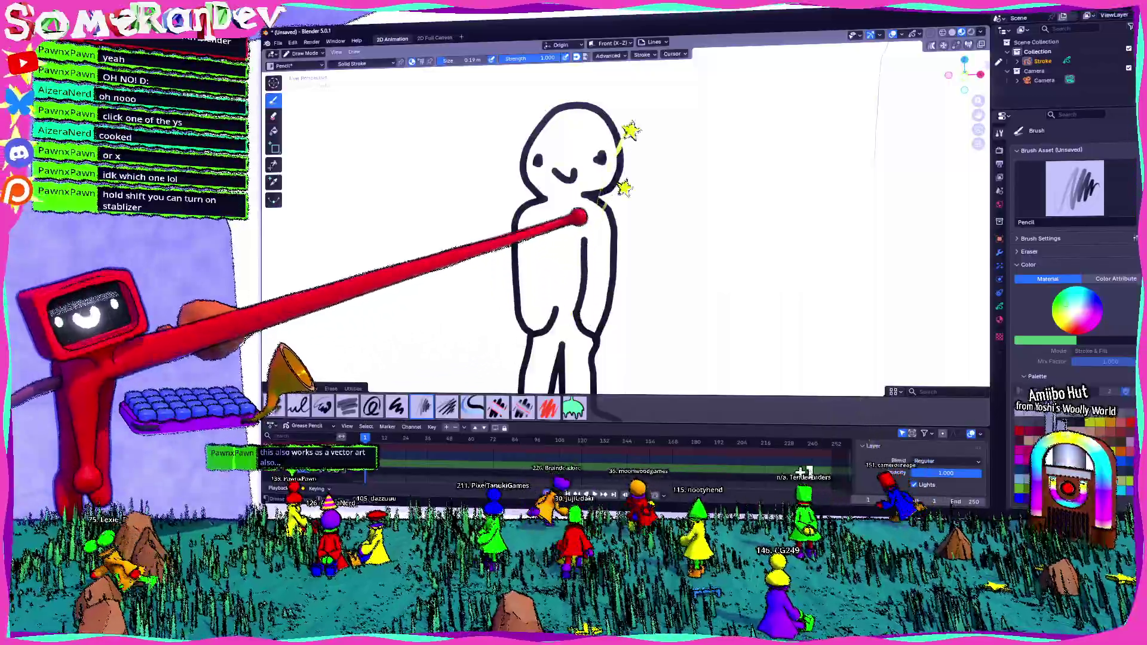
{"action": "scroll", "coordinate": [574, 225], "scroll_direction": "down", "scroll_amount": 2}
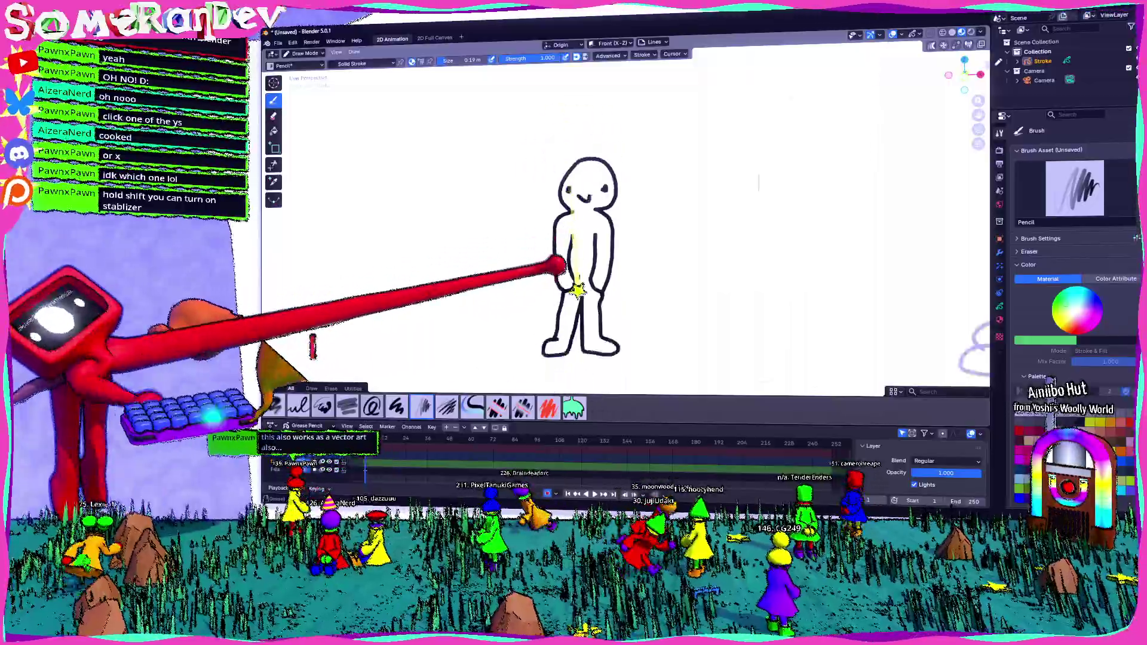
{"action": "scroll", "coordinate": [574, 224], "scroll_direction": "down", "scroll_amount": 2}
{"action": "scroll", "coordinate": [574, 224], "scroll_direction": "down", "scroll_amount": 1}
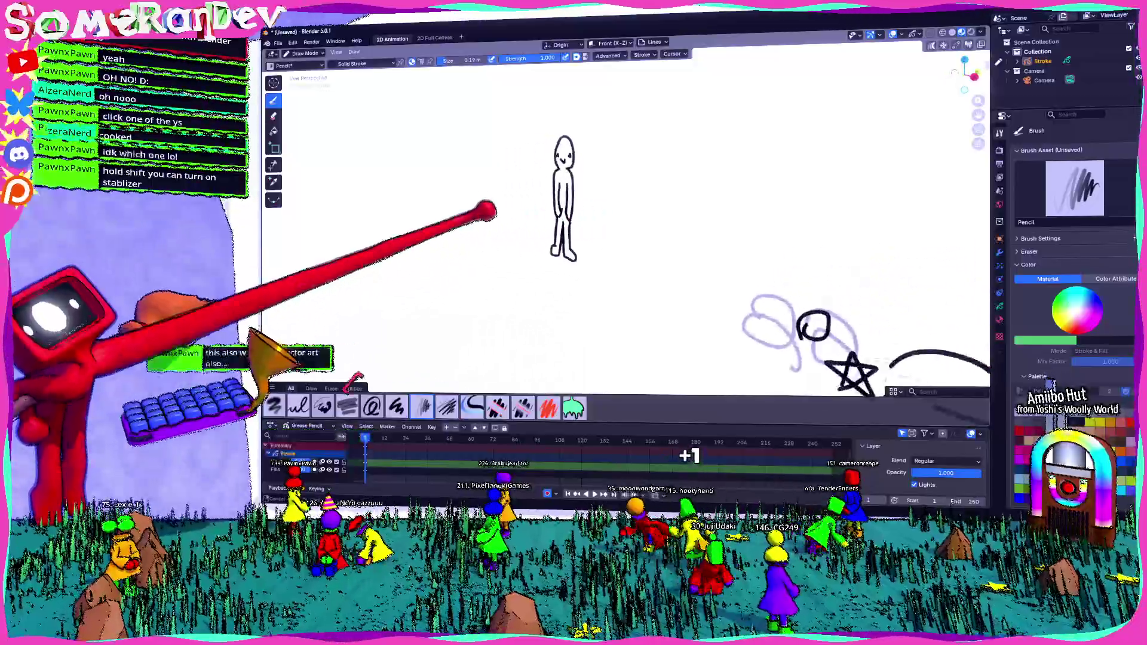
Try a loop stroke beside the character, undo it, and pan the character to the right
{"action": "mouse_move", "coordinate": [573, 224]}
{"action": "middle_mouse_down"}
{"action": "mouse_move", "coordinate": [627, 224]}
{"action": "mouse_move", "coordinate": [573, 225]}
{"action": "mouse_move", "coordinate": [628, 233]}
{"action": "mouse_move", "coordinate": [613, 246]}
{"action": "mouse_move", "coordinate": [686, 242]}
{"action": "middle_mouse_up"}
{"action": "scroll", "coordinate": [628, 224], "scroll_direction": "up", "scroll_amount": 3}
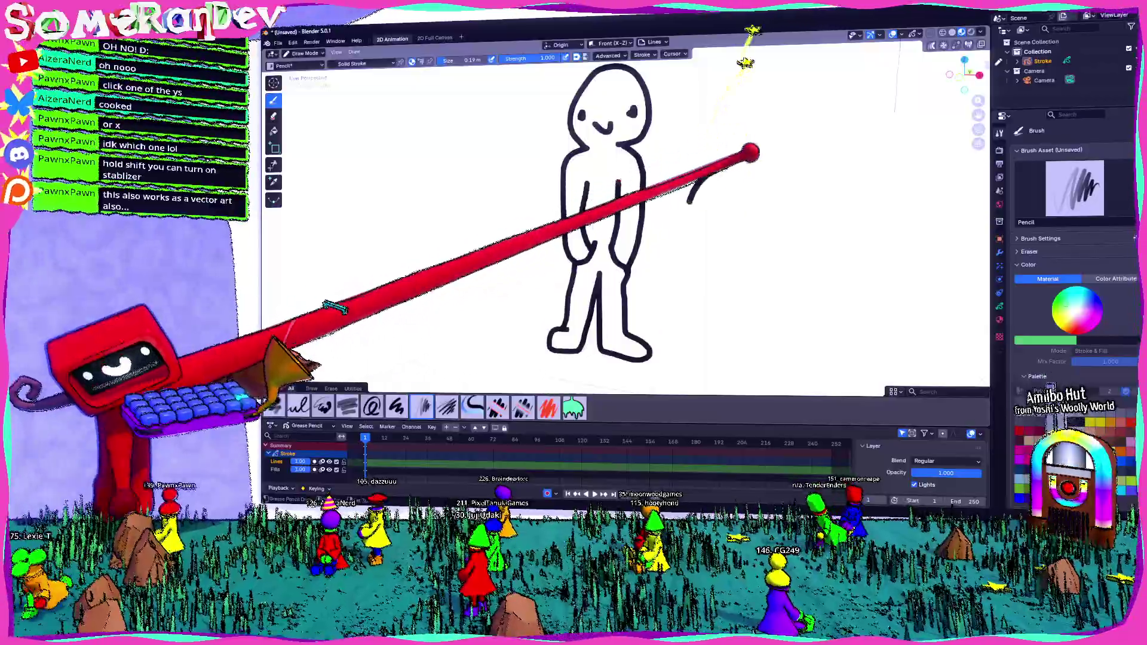
{"action": "mouse_move", "coordinate": [692, 163]}
{"action": "left_mouse_down"}
{"action": "mouse_move", "coordinate": [735, 242]}
{"action": "mouse_move", "coordinate": [761, 184]}
{"action": "mouse_move", "coordinate": [766, 279]}
{"action": "left_mouse_up"}
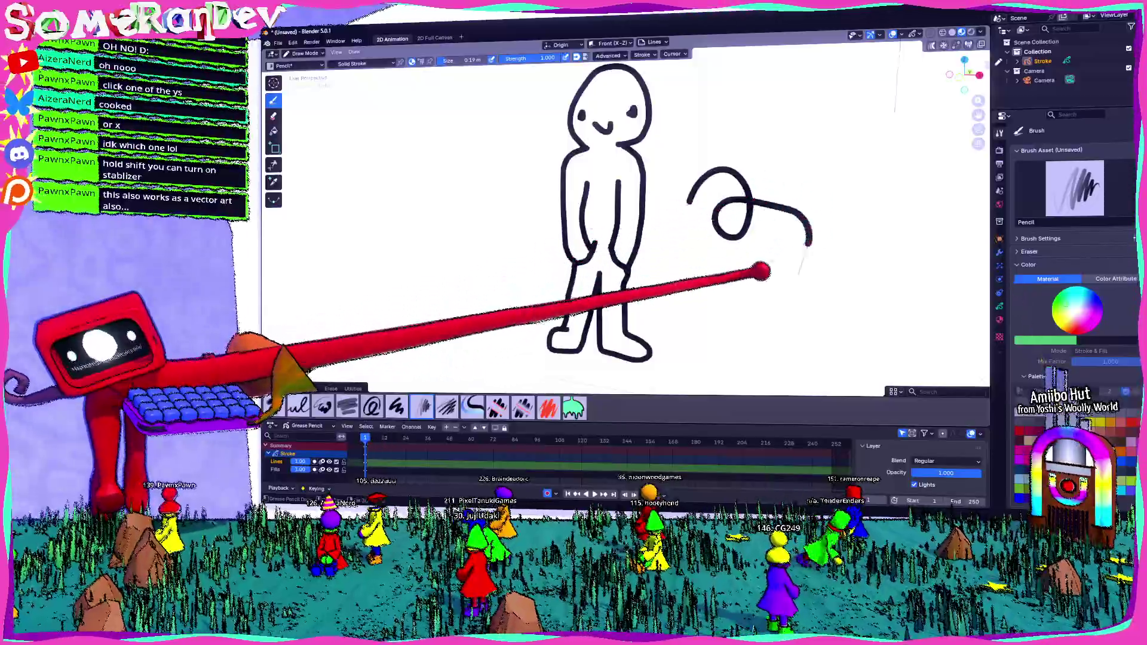
{"action": "key", "text": "ctrl+z"}
{"action": "middle_click_drag", "start_coordinate": [502, 269], "coordinate": [627, 269], "text": "shift"}
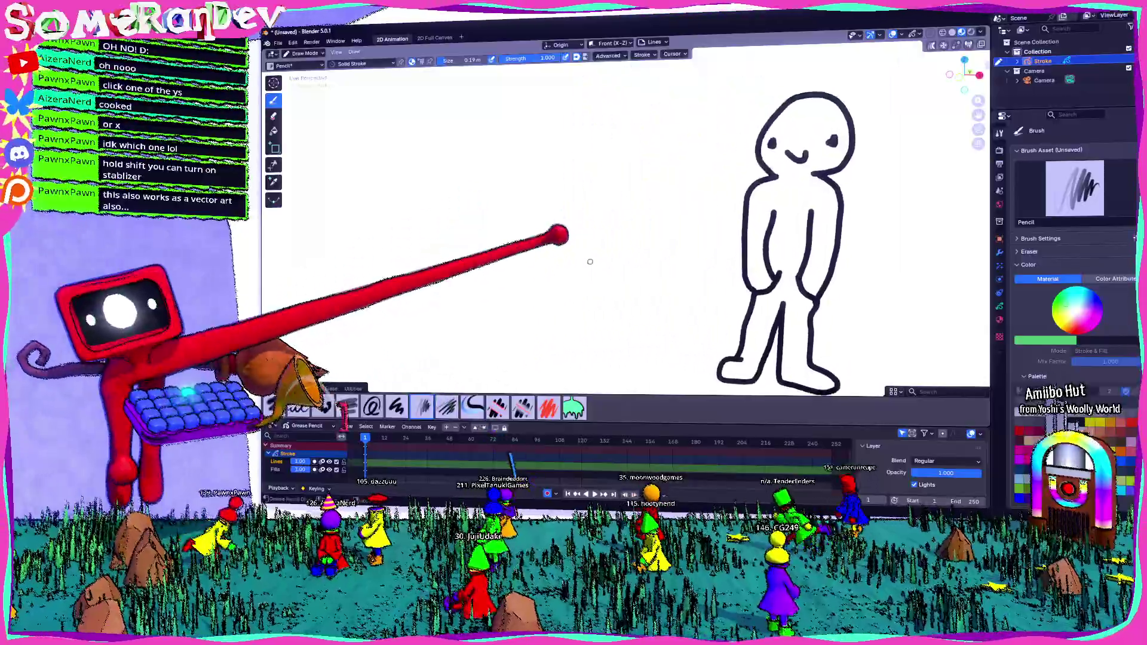
{"action": "scroll", "coordinate": [597, 290], "scroll_direction": "down", "scroll_amount": 2}
{"action": "scroll", "coordinate": [672, 251], "scroll_direction": "down", "scroll_amount": 1}
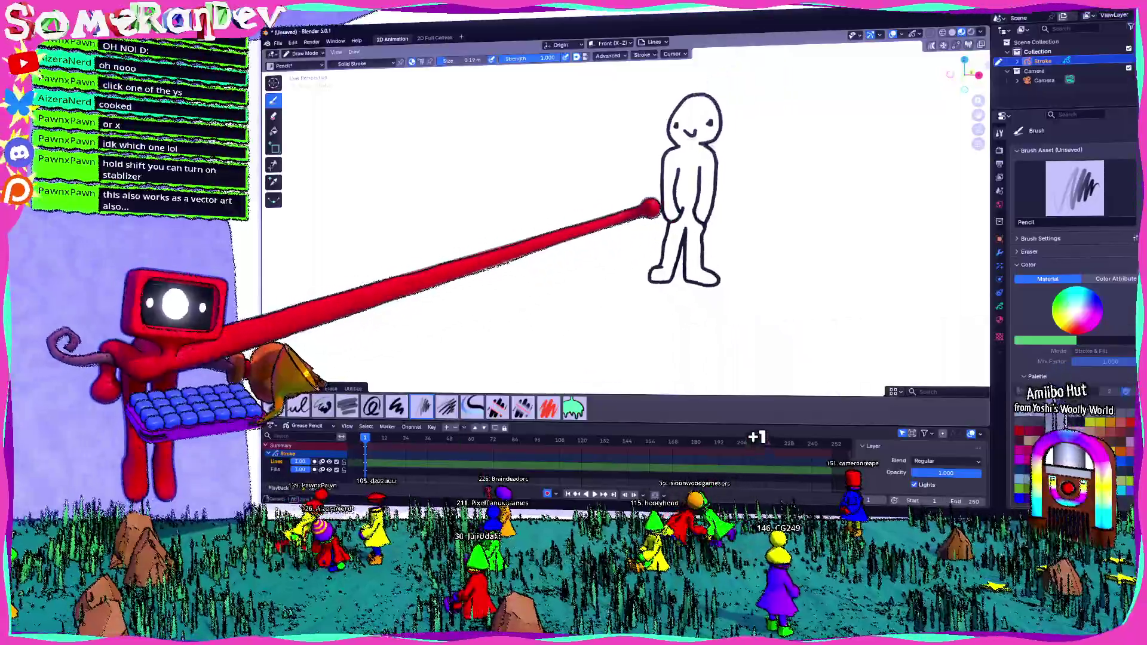
{"action": "mouse_move", "coordinate": [636, 206]}
{"action": "middle_mouse_down", "text": "shift"}
{"action": "mouse_move", "coordinate": [731, 216]}
{"action": "mouse_move", "coordinate": [700, 207]}
{"action": "middle_mouse_up", "text": "shift"}
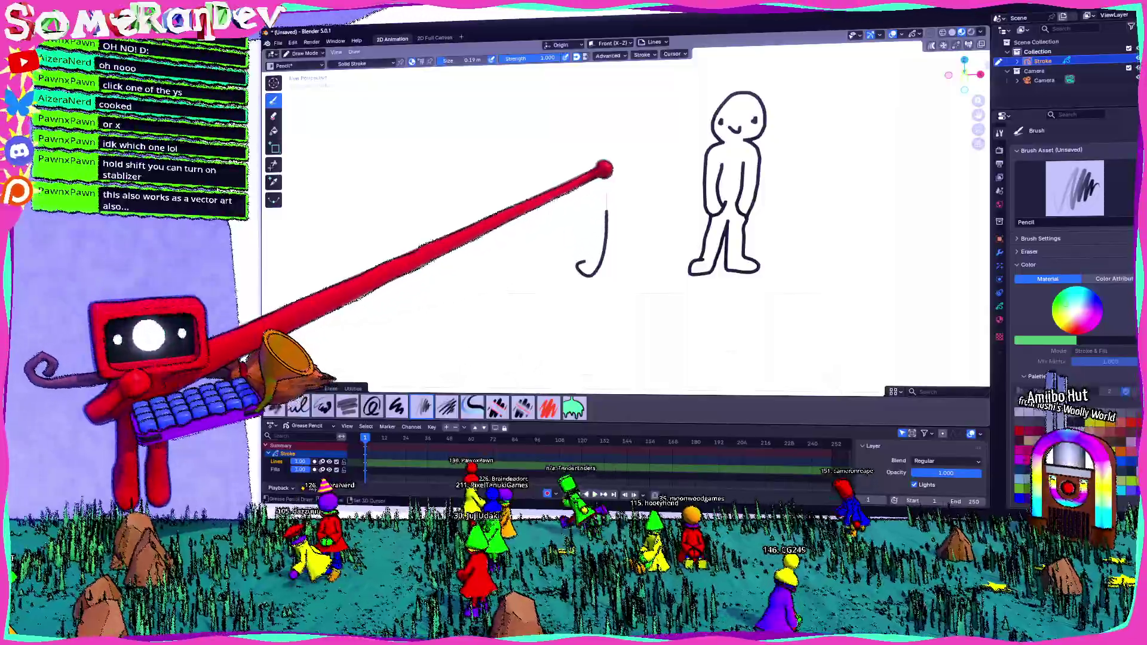
Draw the second figure's two legs after undoing a couple of stray strokes
{"action": "mouse_move", "coordinate": [608, 215]}
{"action": "left_mouse_down"}
{"action": "mouse_move", "coordinate": [615, 192]}
{"action": "mouse_move", "coordinate": [637, 272]}
{"action": "mouse_move", "coordinate": [671, 239]}
{"action": "left_mouse_up"}
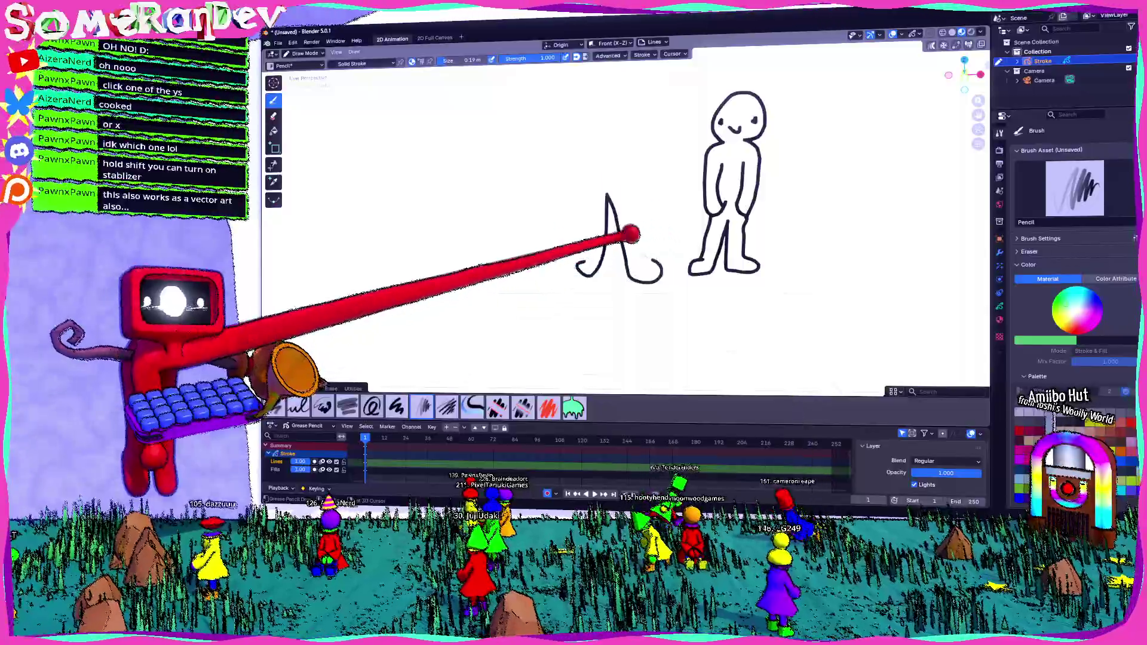
{"action": "key", "text": "ctrl+z"}
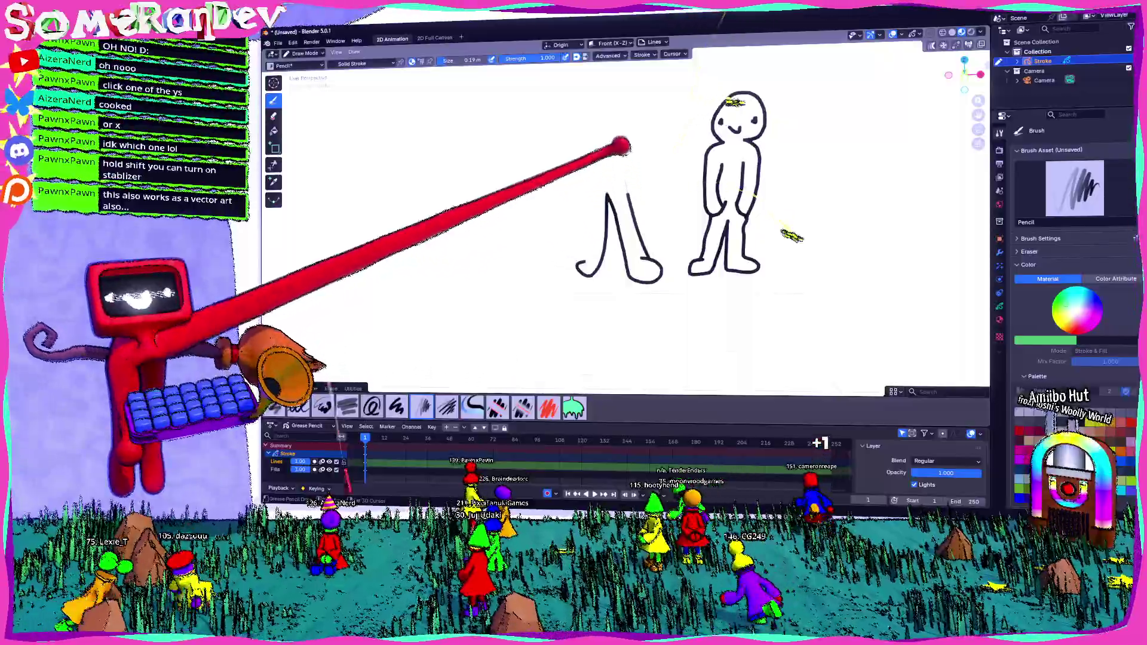
{"action": "left_click_drag", "start_coordinate": [585, 204], "coordinate": [587, 270]}
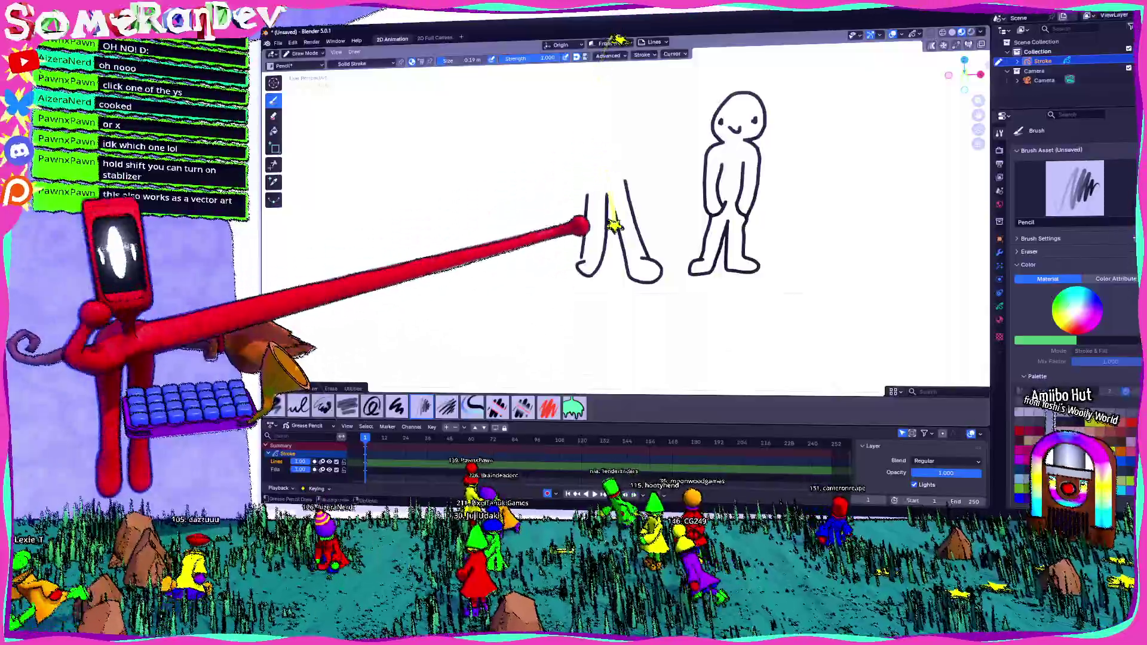
{"action": "key", "text": "ctrl+z"}
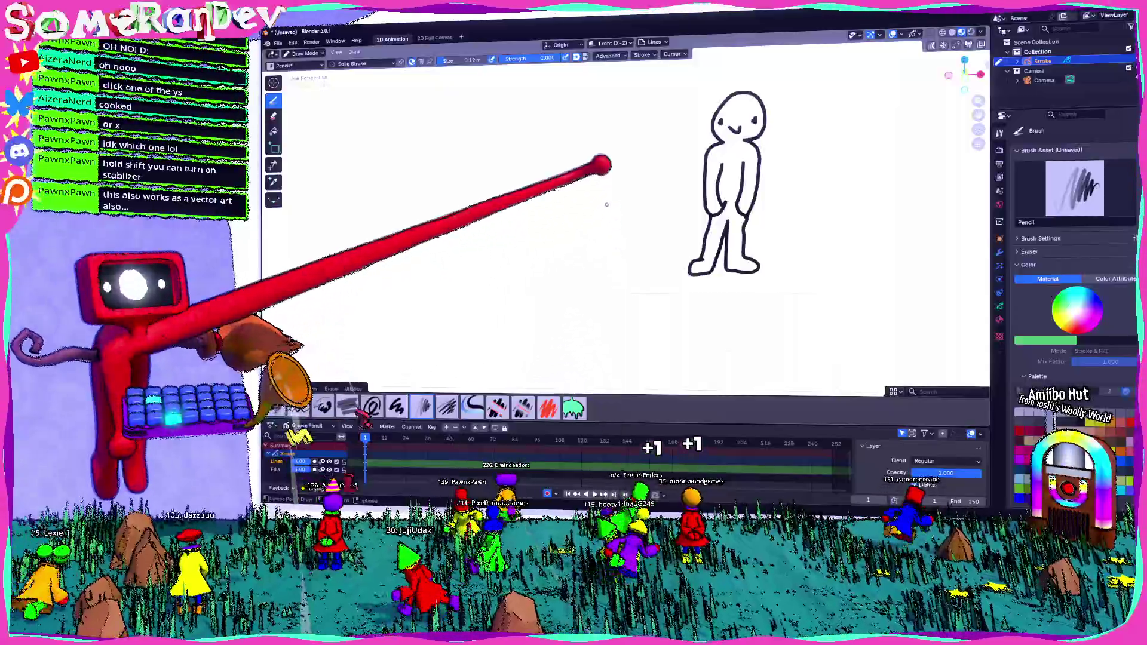
{"action": "left_click_drag", "start_coordinate": [604, 202], "coordinate": [596, 287]}
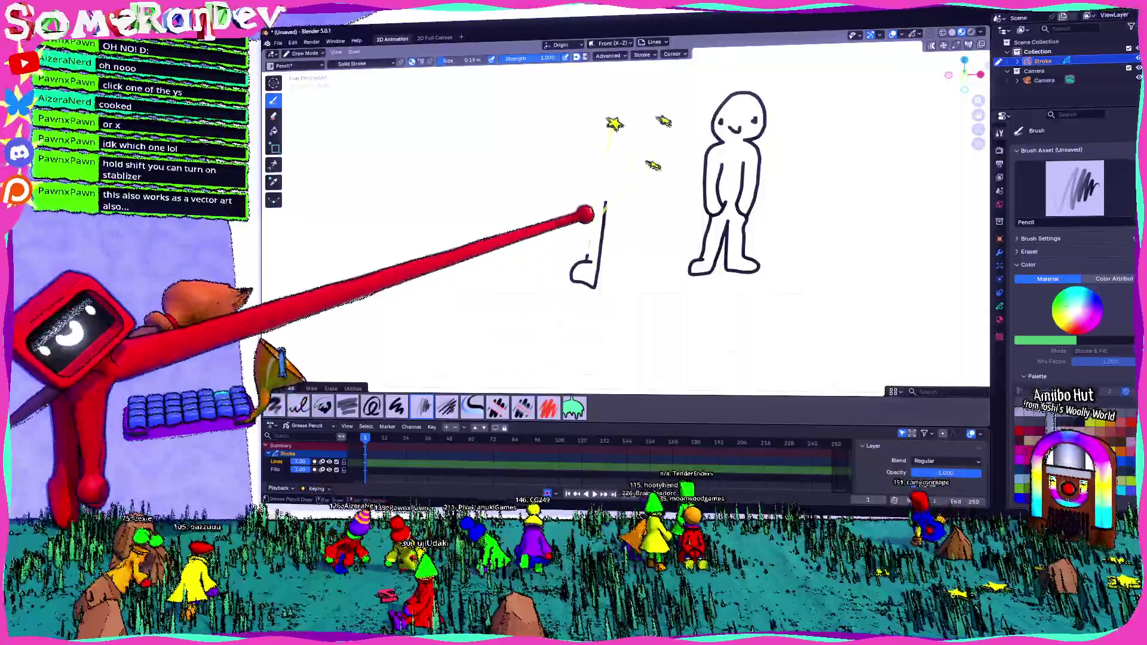
{"action": "left_click_drag", "start_coordinate": [595, 202], "coordinate": [594, 269]}
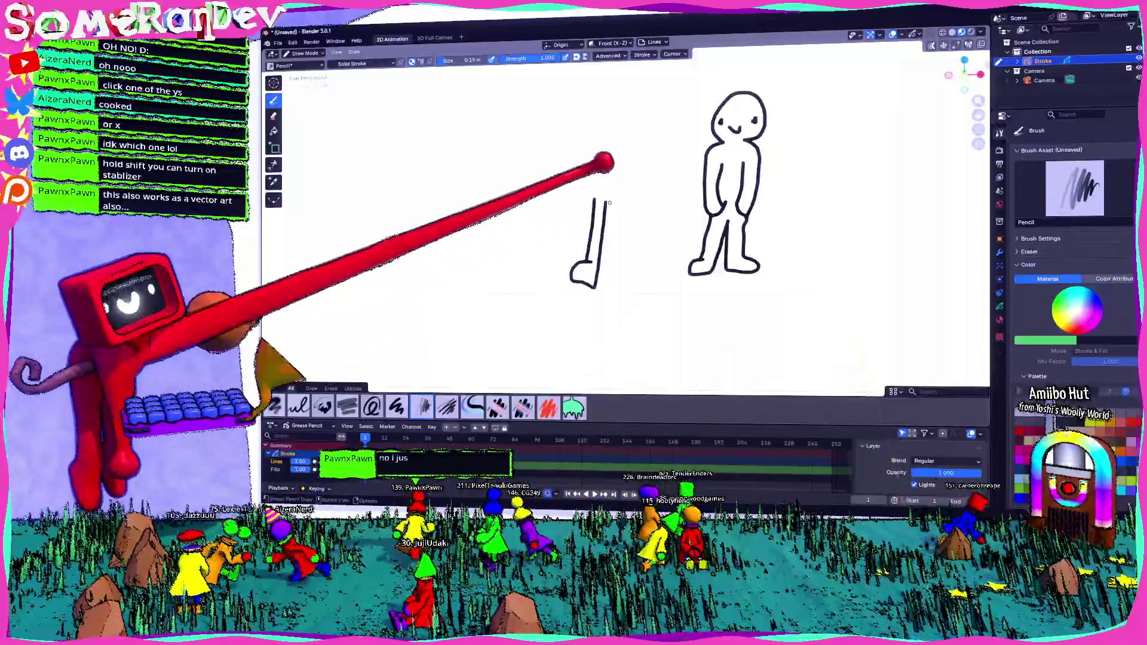
{"action": "mouse_move", "coordinate": [603, 204]}
{"action": "left_mouse_down"}
{"action": "mouse_move", "coordinate": [627, 287]}
{"action": "mouse_move", "coordinate": [648, 277]}
{"action": "left_mouse_up"}
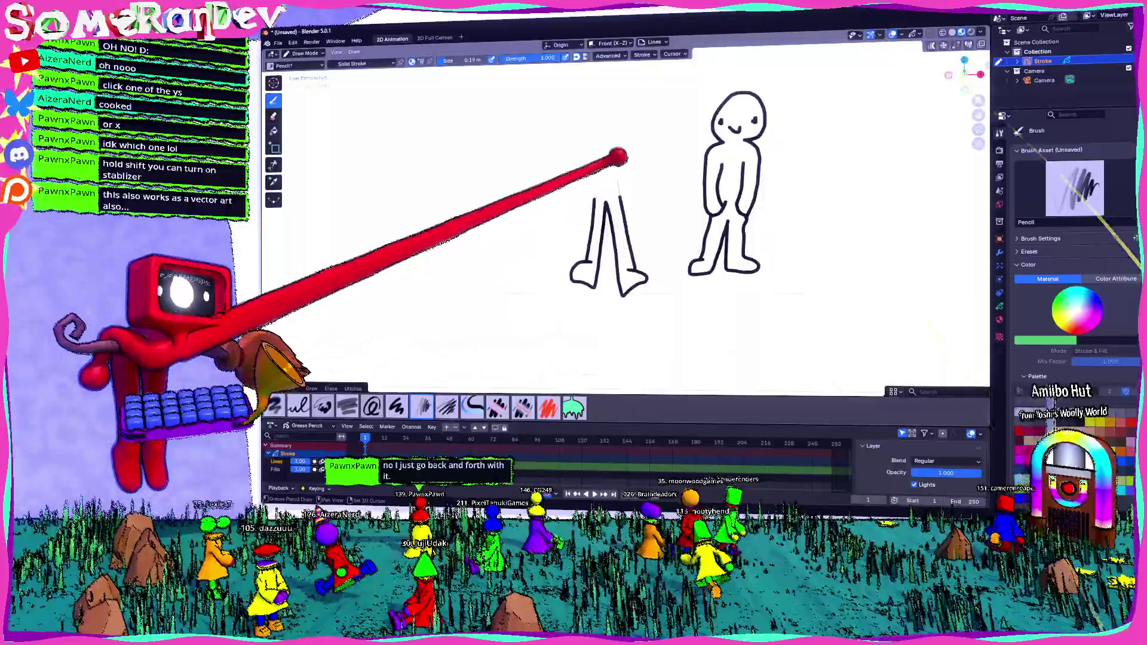
Draw the second figure's torso, head, eye dots and smile
{"action": "middle_click_drag", "start_coordinate": [630, 187], "coordinate": [620, 224], "text": "shift"}
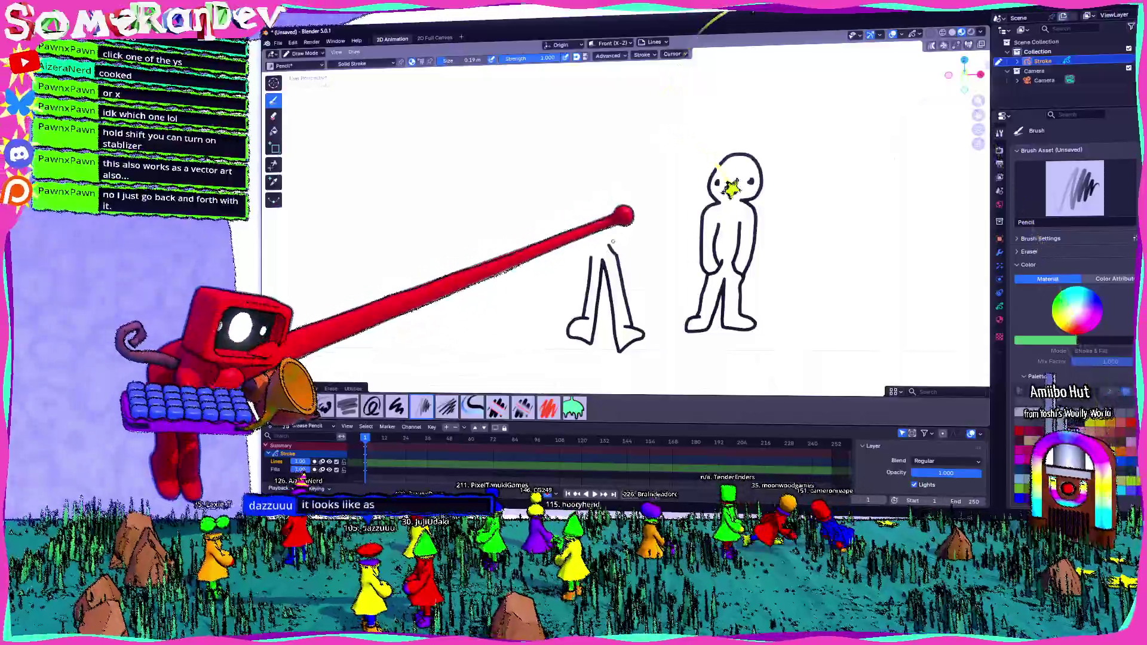
{"action": "left_click_drag", "start_coordinate": [617, 166], "coordinate": [616, 249]}
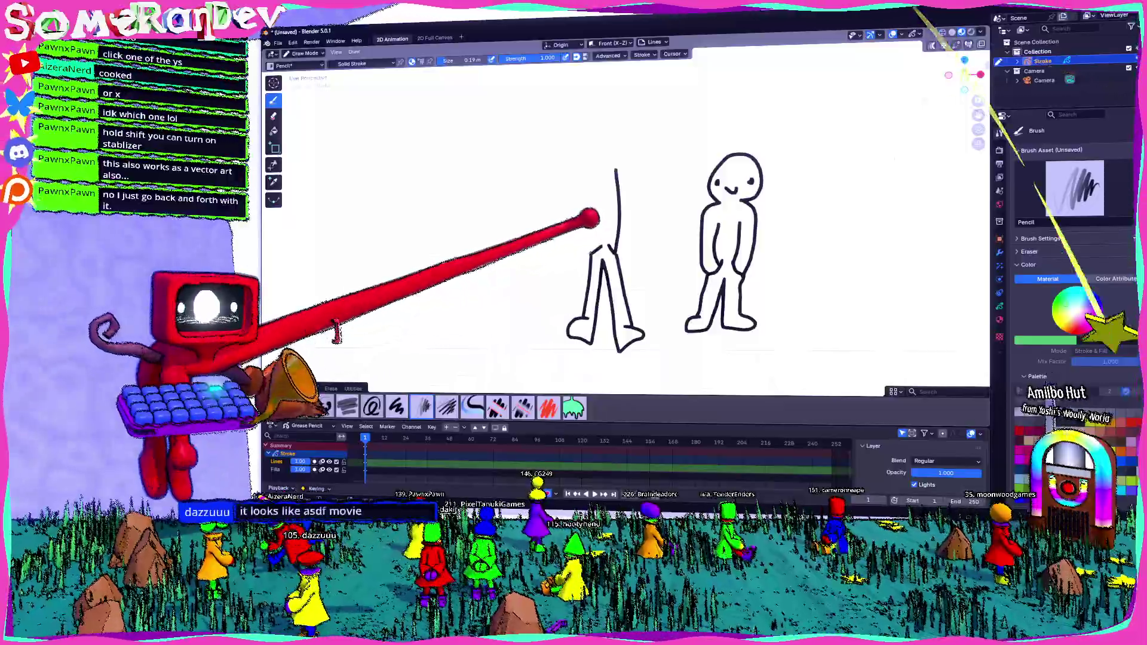
{"action": "mouse_move", "coordinate": [598, 246]}
{"action": "left_mouse_down"}
{"action": "mouse_move", "coordinate": [574, 166]}
{"action": "mouse_move", "coordinate": [617, 166]}
{"action": "left_mouse_up"}
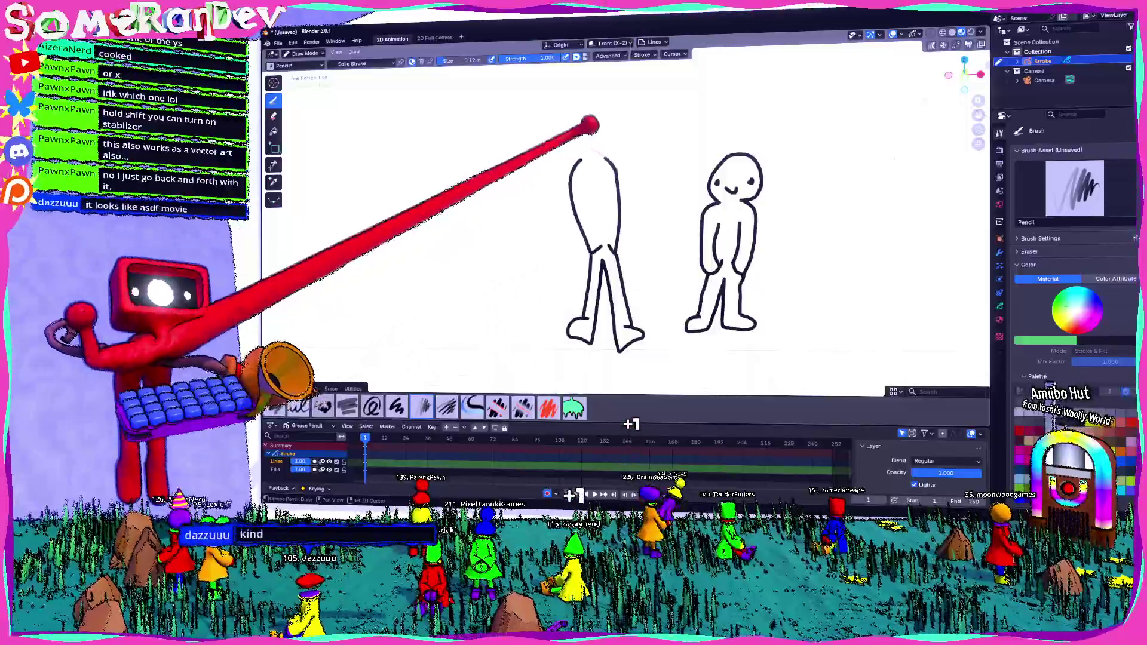
{"action": "mouse_move", "coordinate": [578, 162]}
{"action": "left_mouse_down"}
{"action": "mouse_move", "coordinate": [560, 90]}
{"action": "mouse_move", "coordinate": [605, 144]}
{"action": "left_mouse_up"}
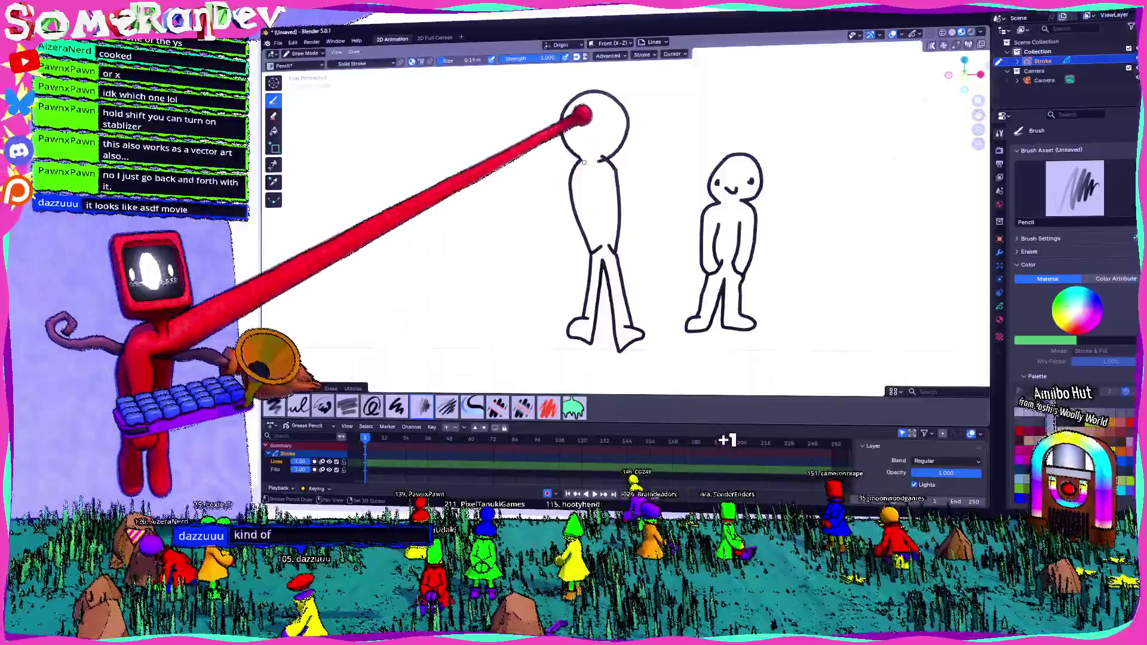
{"action": "left_click", "coordinate": [602, 128]}
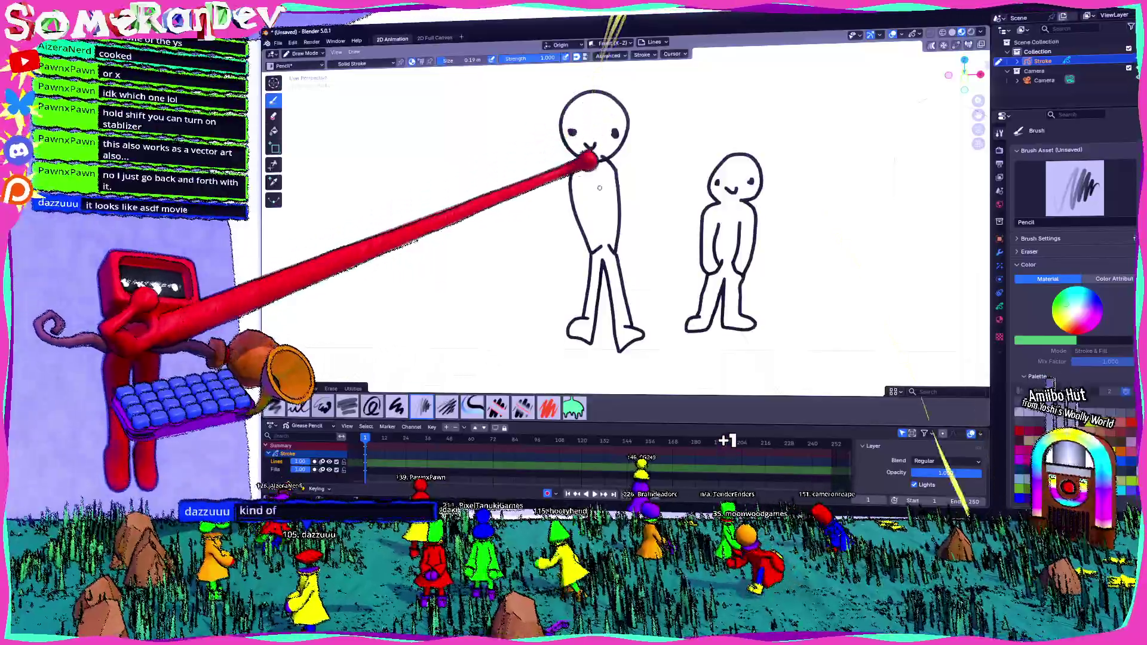
{"action": "left_click_drag", "start_coordinate": [581, 143], "coordinate": [602, 145]}
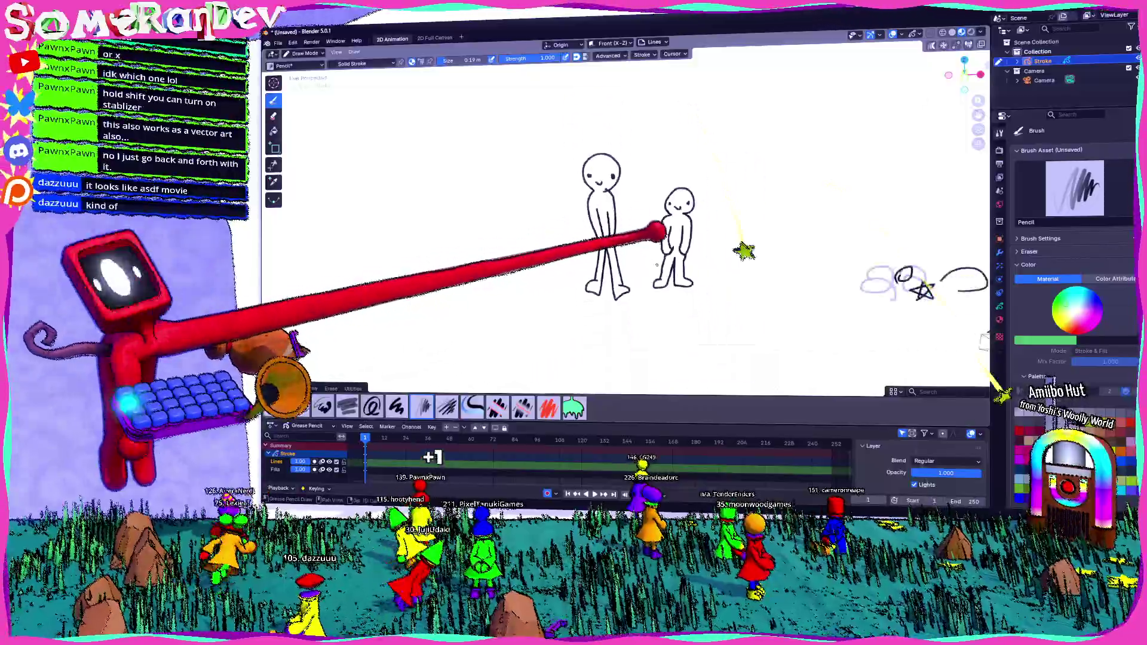
{"action": "scroll", "coordinate": [633, 213], "scroll_direction": "down", "scroll_amount": 2}
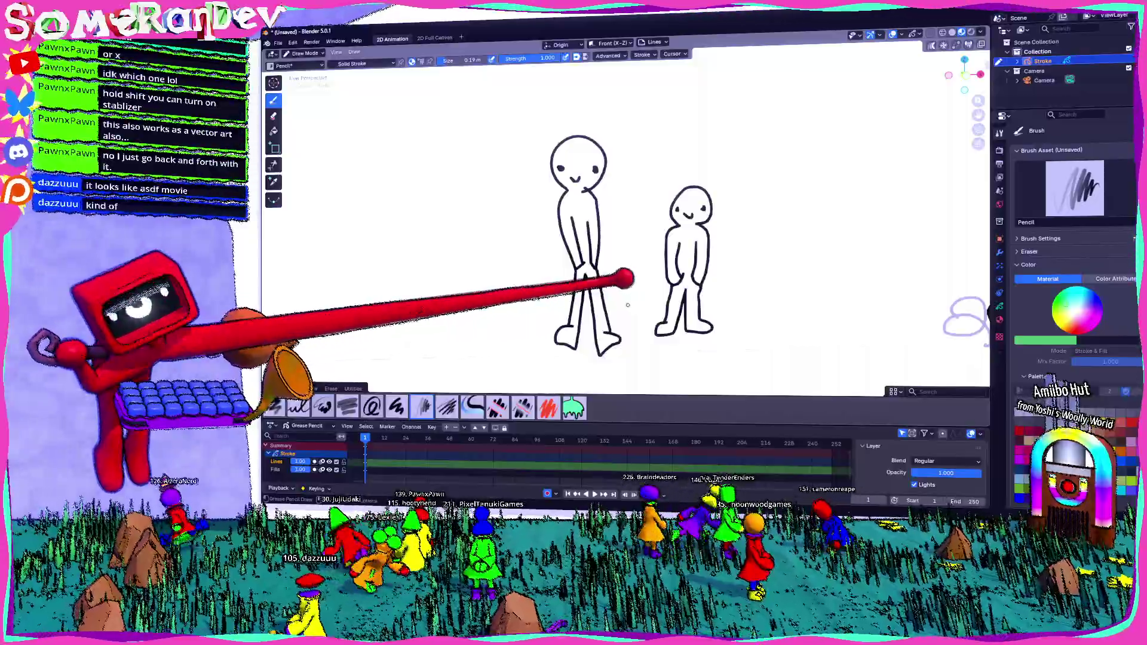
{"action": "scroll", "coordinate": [628, 278], "scroll_direction": "down", "scroll_amount": 2}
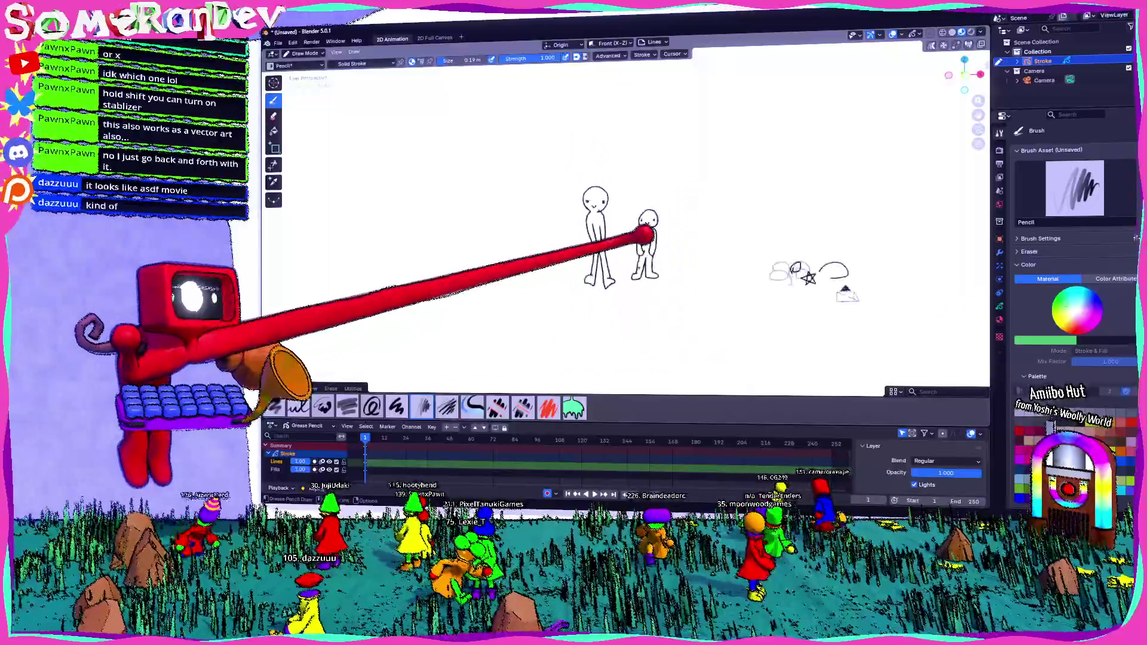
{"action": "scroll", "coordinate": [628, 278], "scroll_direction": "up", "scroll_amount": 4}
Check the figures from an angle, return to front view and render the frame with F12
{"action": "middle_click_drag", "start_coordinate": [618, 260], "coordinate": [578, 309]}
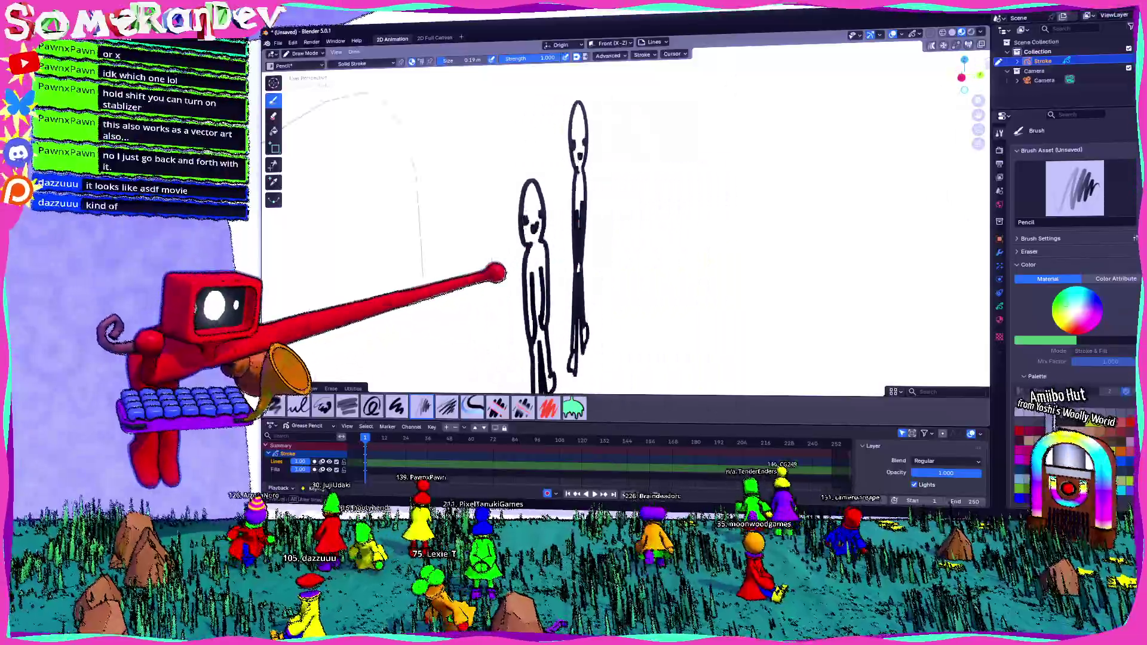
{"action": "key", "text": "KP_1"}
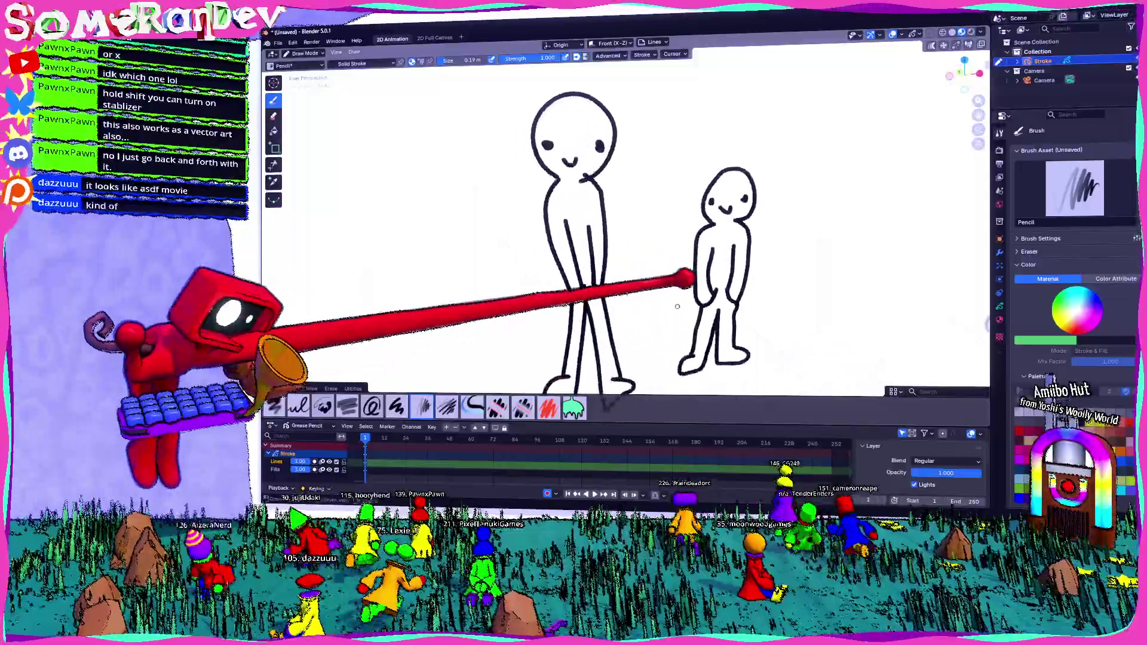
{"action": "scroll", "coordinate": [596, 238], "scroll_direction": "down", "scroll_amount": 3}
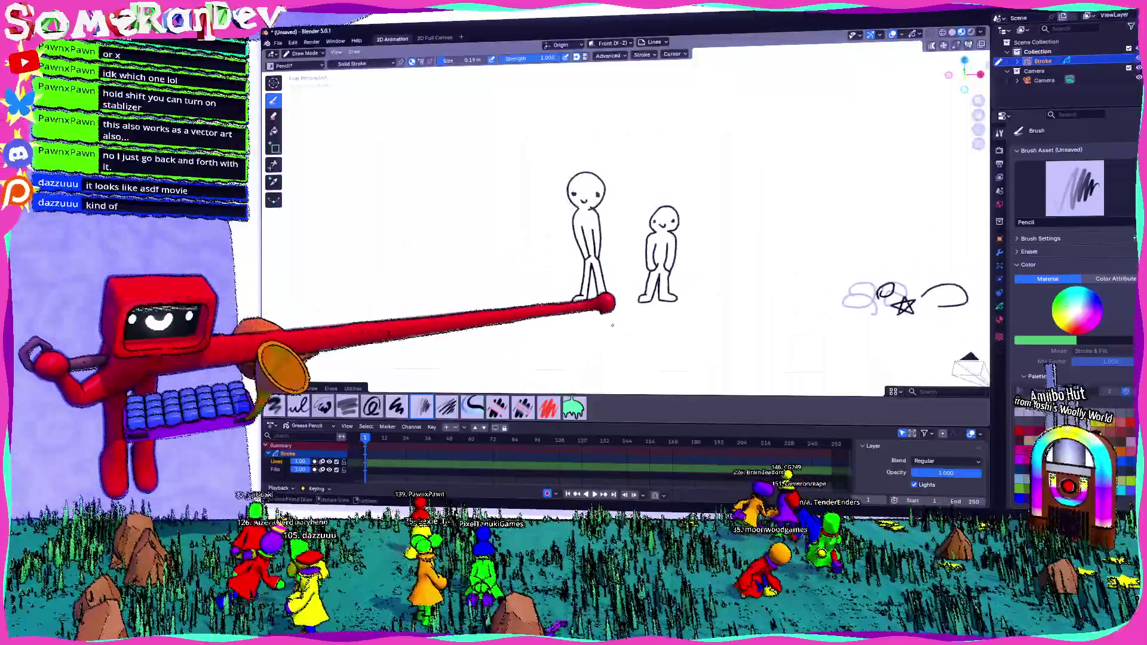
{"action": "scroll", "coordinate": [596, 238], "scroll_direction": "up", "scroll_amount": 3}
{"action": "scroll", "coordinate": [610, 269], "scroll_direction": "down", "scroll_amount": 2}
{"action": "middle_click_drag", "start_coordinate": [624, 292], "coordinate": [635, 276], "text": "shift"}
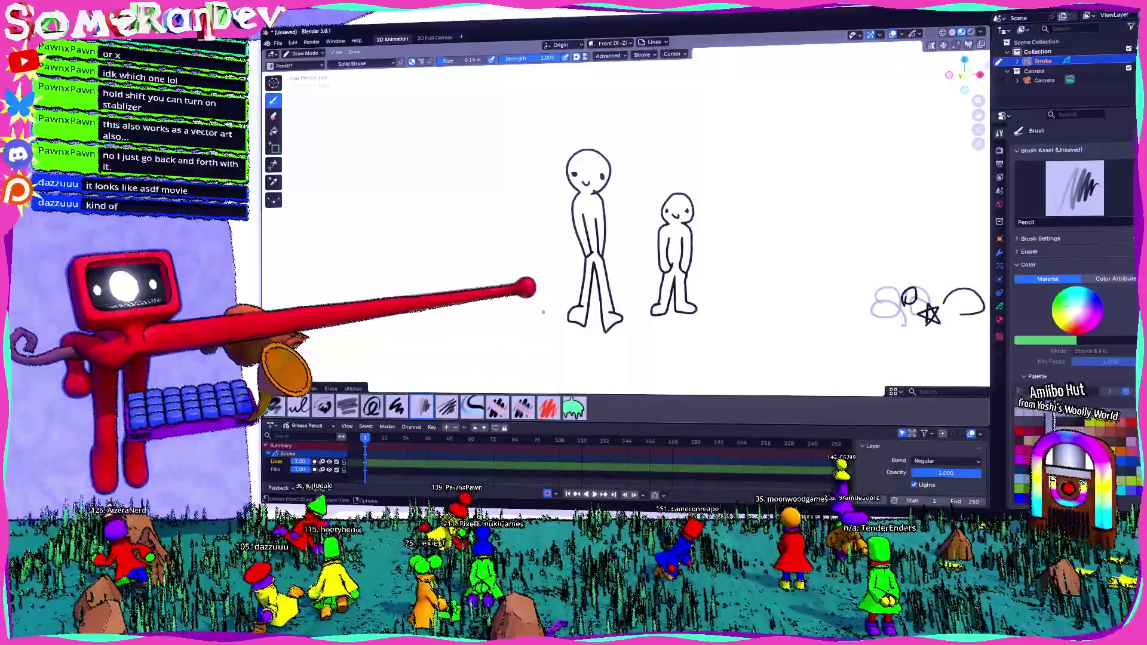
{"action": "scroll", "coordinate": [536, 289], "scroll_direction": "down", "scroll_amount": 2}
{"action": "scroll", "coordinate": [583, 270], "scroll_direction": "up", "scroll_amount": 3}
{"action": "scroll", "coordinate": [628, 246], "scroll_direction": "up", "scroll_amount": 1}
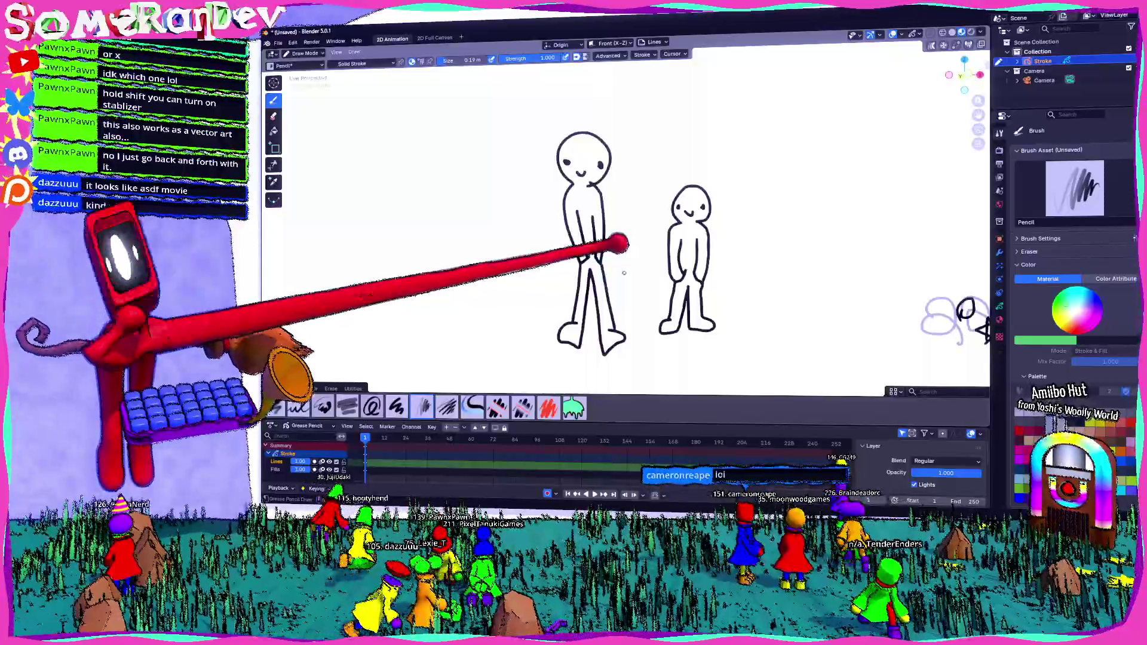
{"action": "scroll", "coordinate": [628, 260], "scroll_direction": "down", "scroll_amount": 2}
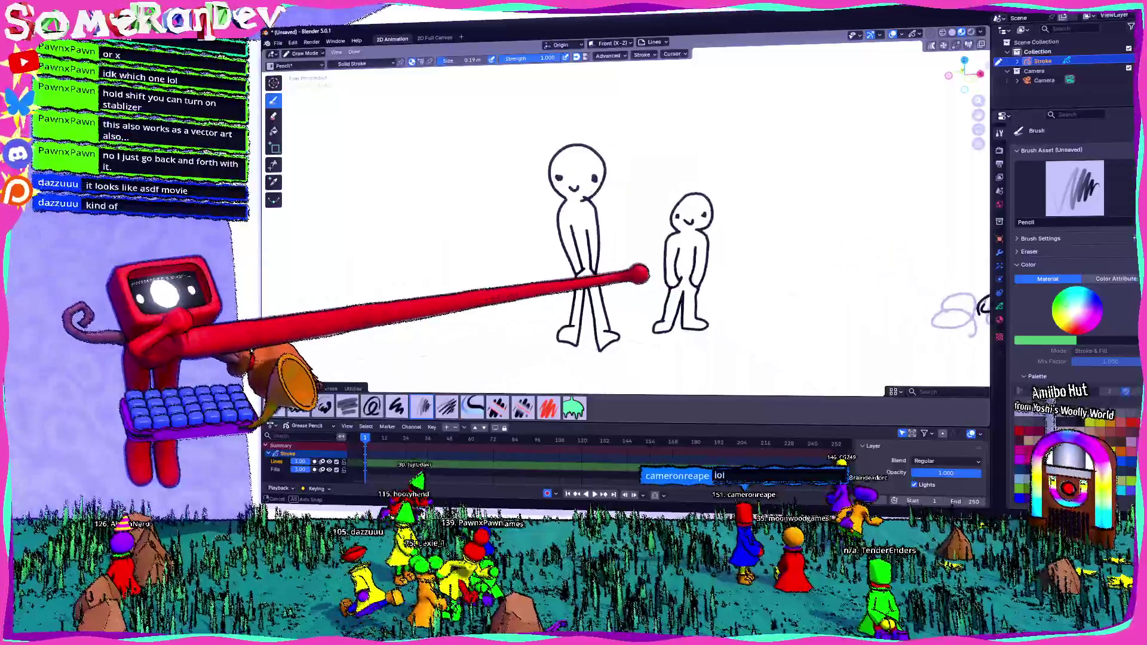
{"action": "scroll", "coordinate": [762, 207], "scroll_direction": "down", "scroll_amount": 4}
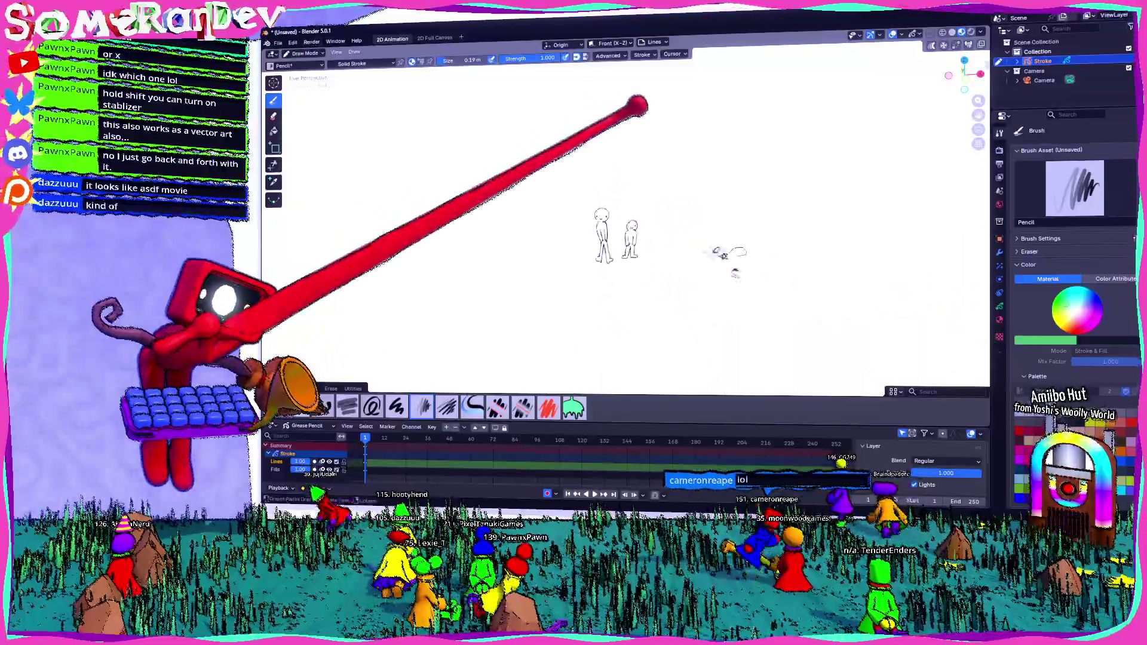
{"action": "scroll", "coordinate": [762, 206], "scroll_direction": "up", "scroll_amount": 3}
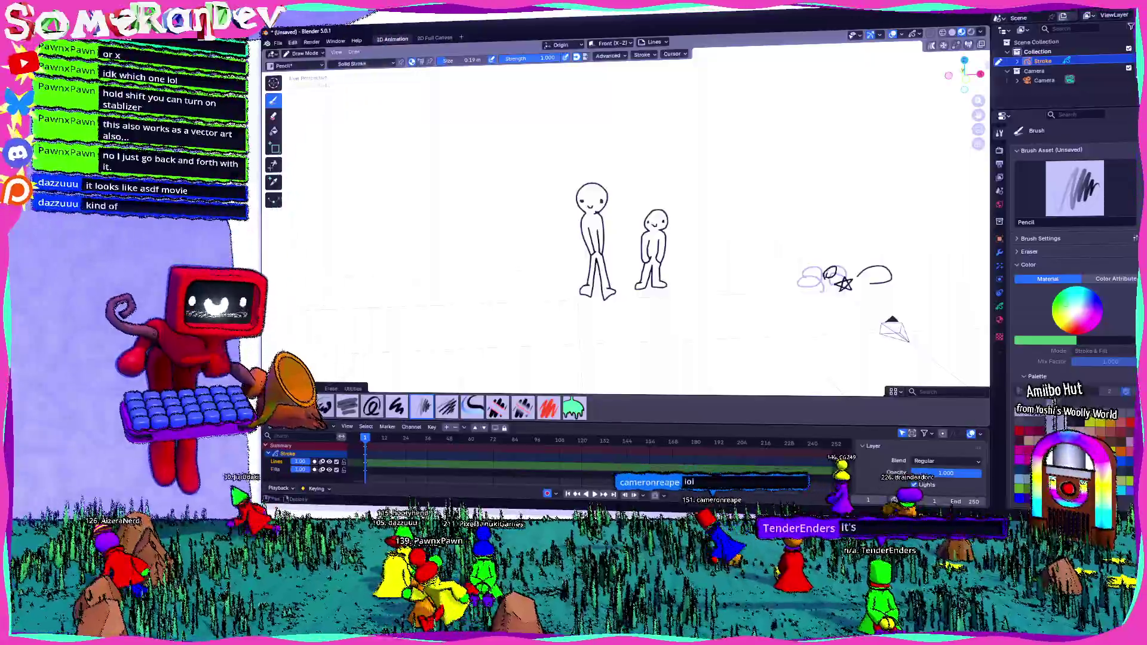
{"action": "left_click", "coordinate": [288, 43]}
{"action": "key", "text": "F12"}
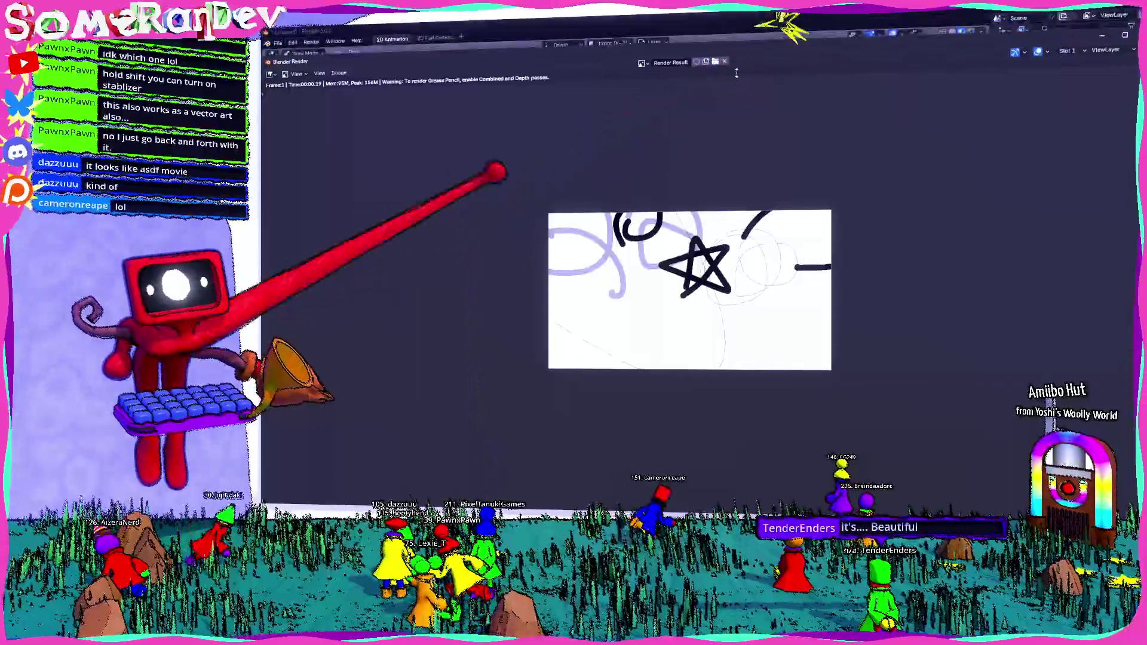
Close the render preview and open the recent Zombie.blend file without saving the sketch
{"action": "mouse_move", "coordinate": [682, 33]}
{"action": "left_mouse_down"}
{"action": "mouse_move", "coordinate": [795, 47]}
{"action": "mouse_move", "coordinate": [532, 262]}
{"action": "mouse_move", "coordinate": [618, 212]}
{"action": "left_mouse_up"}
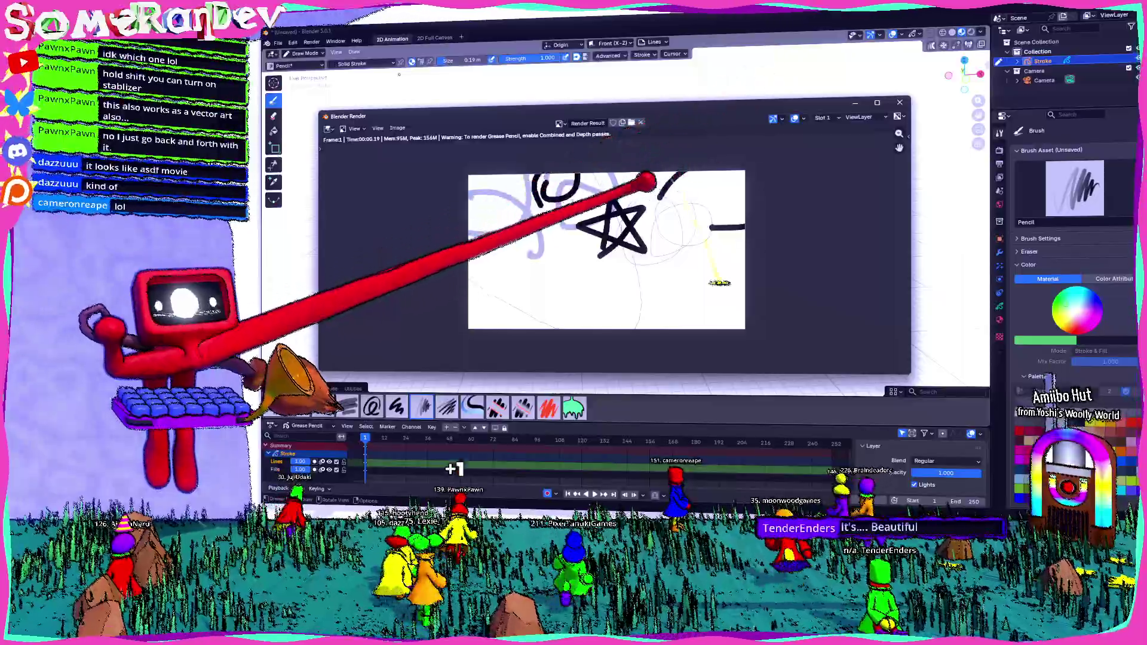
{"action": "scroll", "coordinate": [618, 212], "scroll_direction": "up", "scroll_amount": 4}
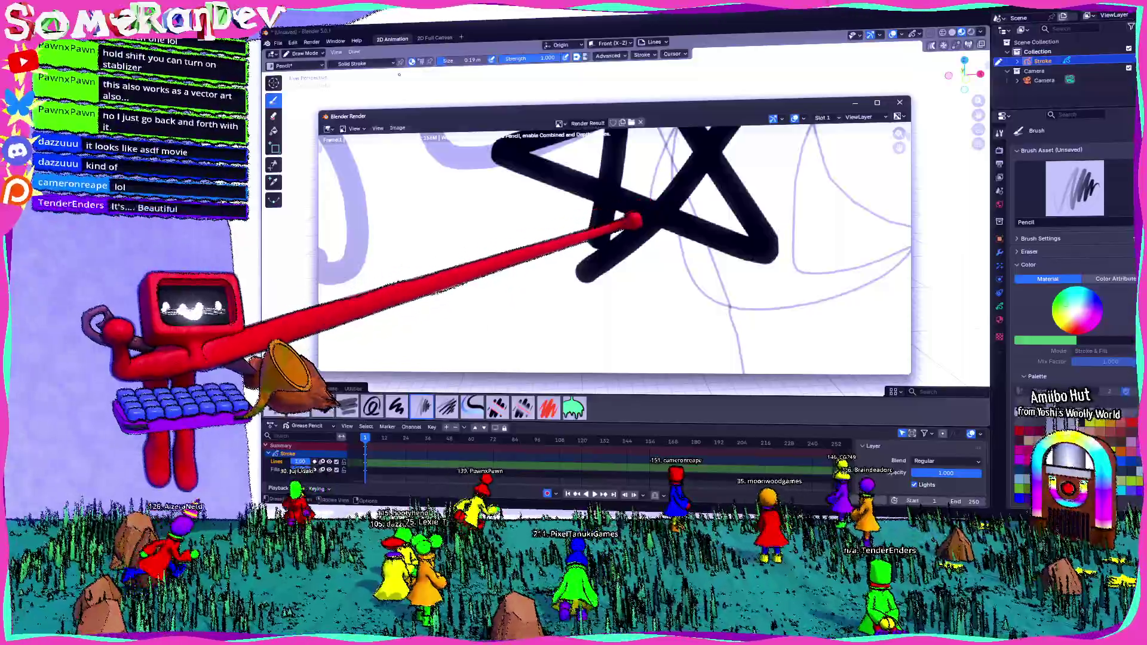
{"action": "scroll", "coordinate": [628, 220], "scroll_direction": "up", "scroll_amount": 4}
{"action": "scroll", "coordinate": [628, 219], "scroll_direction": "down", "scroll_amount": 5}
{"action": "scroll", "coordinate": [628, 215], "scroll_direction": "down", "scroll_amount": 3}
{"action": "key", "text": "Escape"}
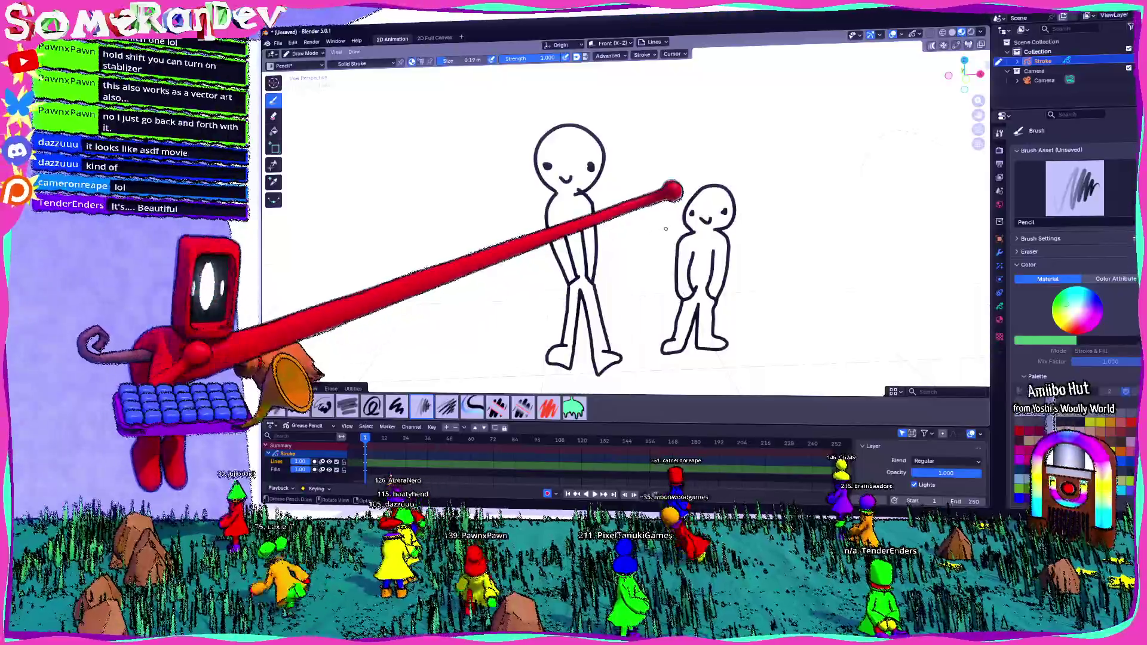
{"action": "scroll", "coordinate": [673, 190], "scroll_direction": "down", "scroll_amount": 3}
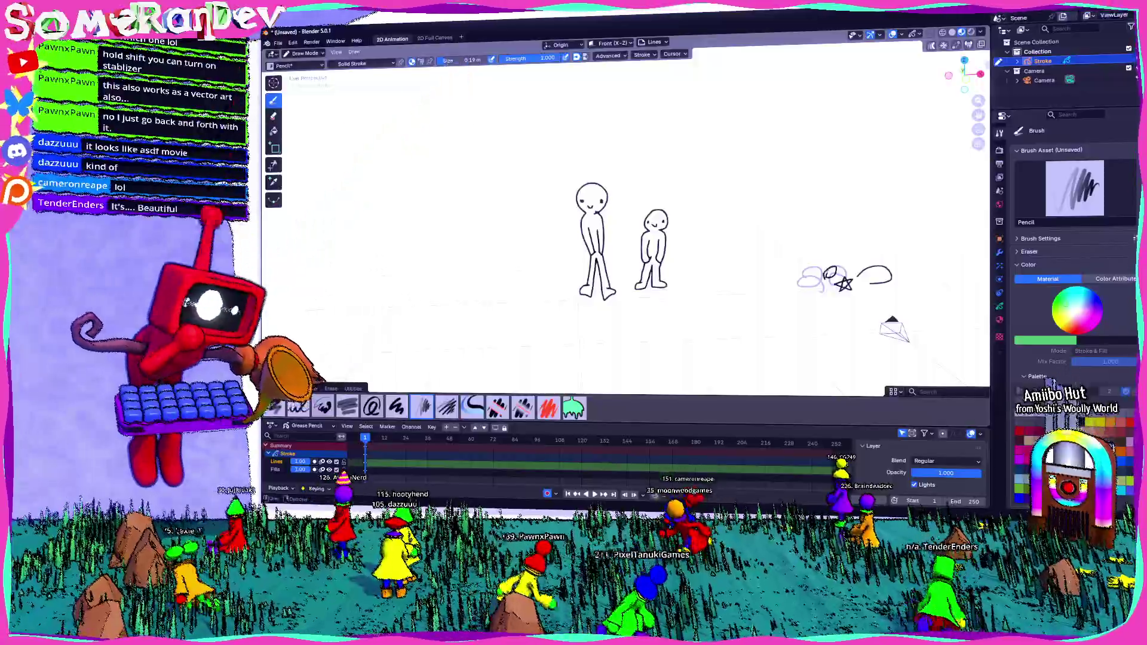
{"action": "left_click", "coordinate": [279, 42]}
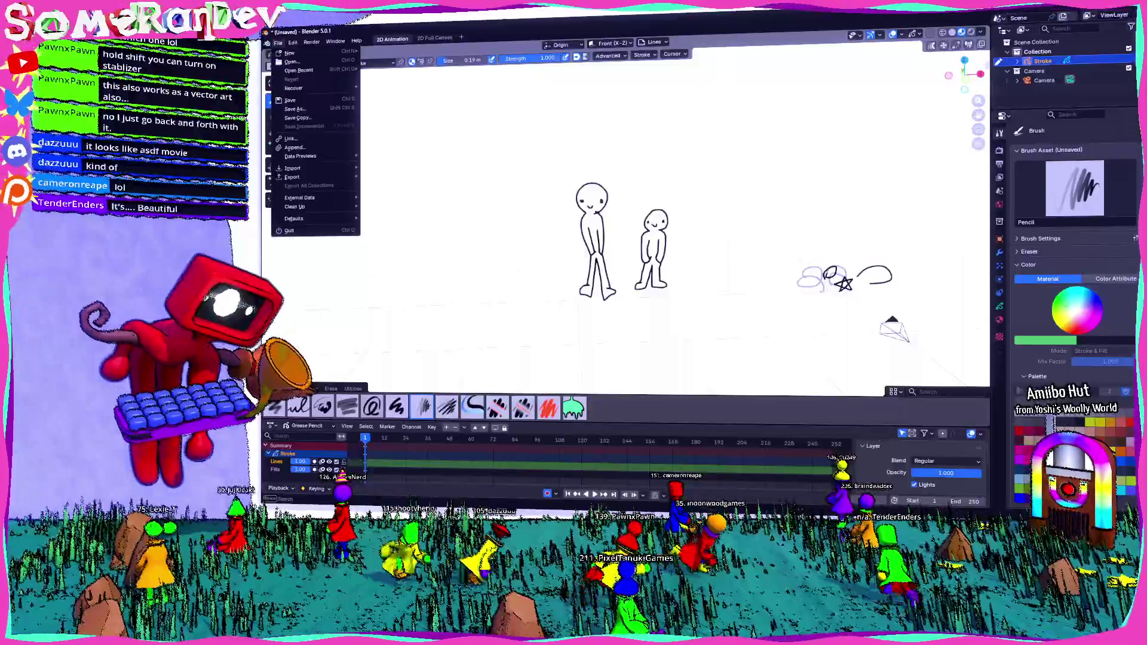
{"action": "left_click", "coordinate": [305, 69]}
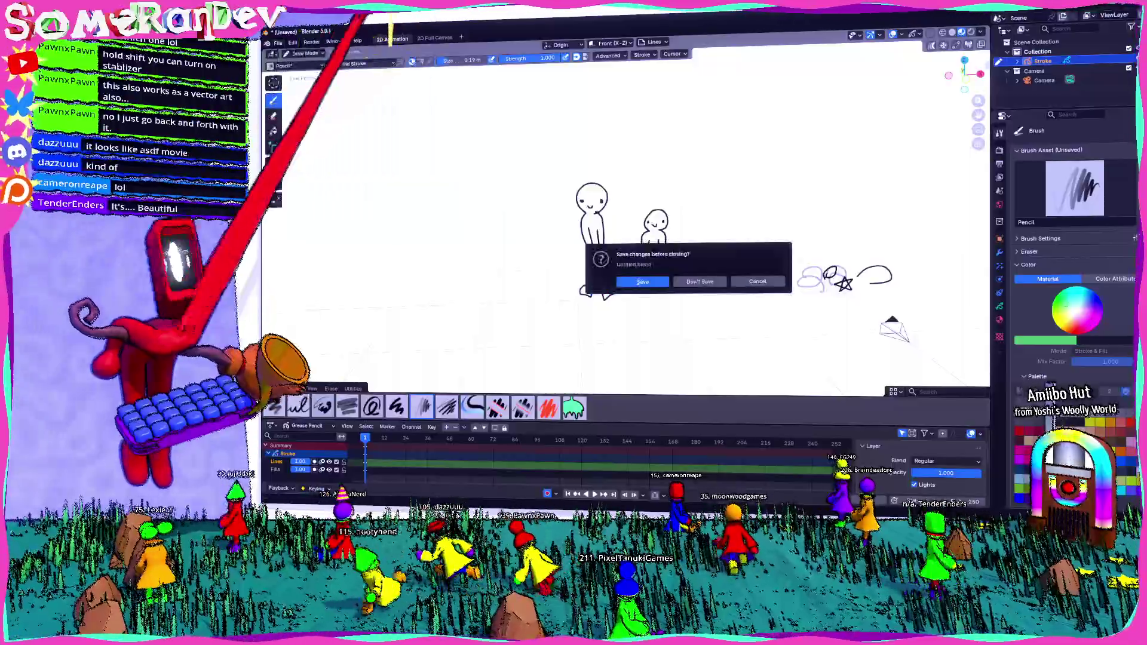
{"action": "left_click", "coordinate": [702, 282]}
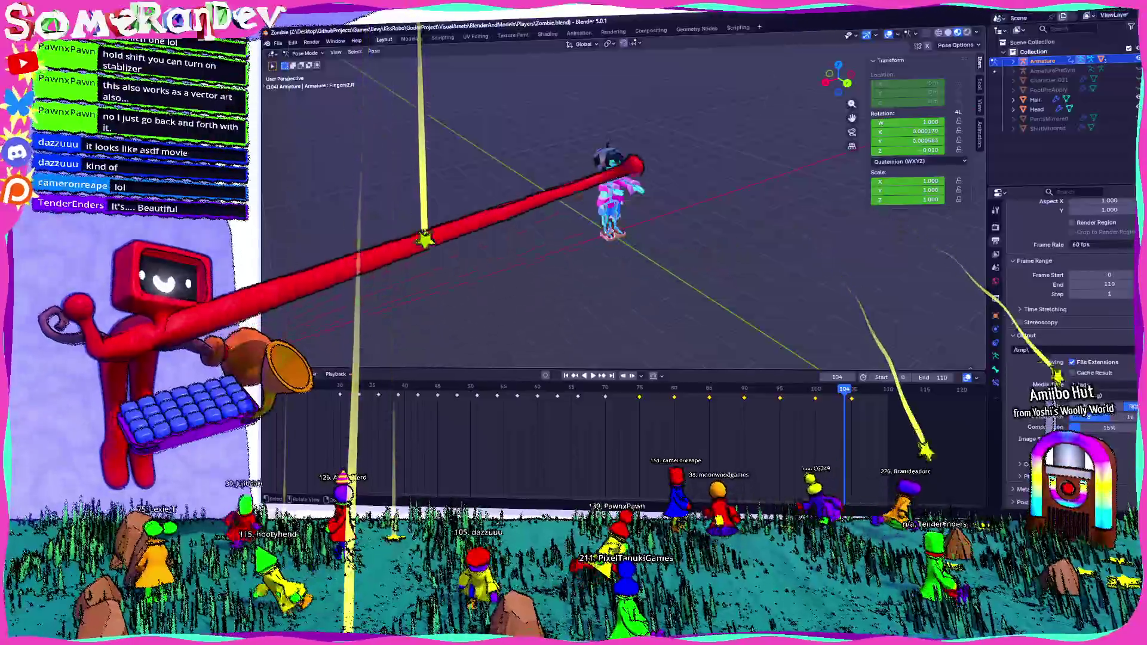
Orbit the view around the posed zombie rig
{"action": "middle_click_drag", "start_coordinate": [654, 192], "coordinate": [555, 305]}
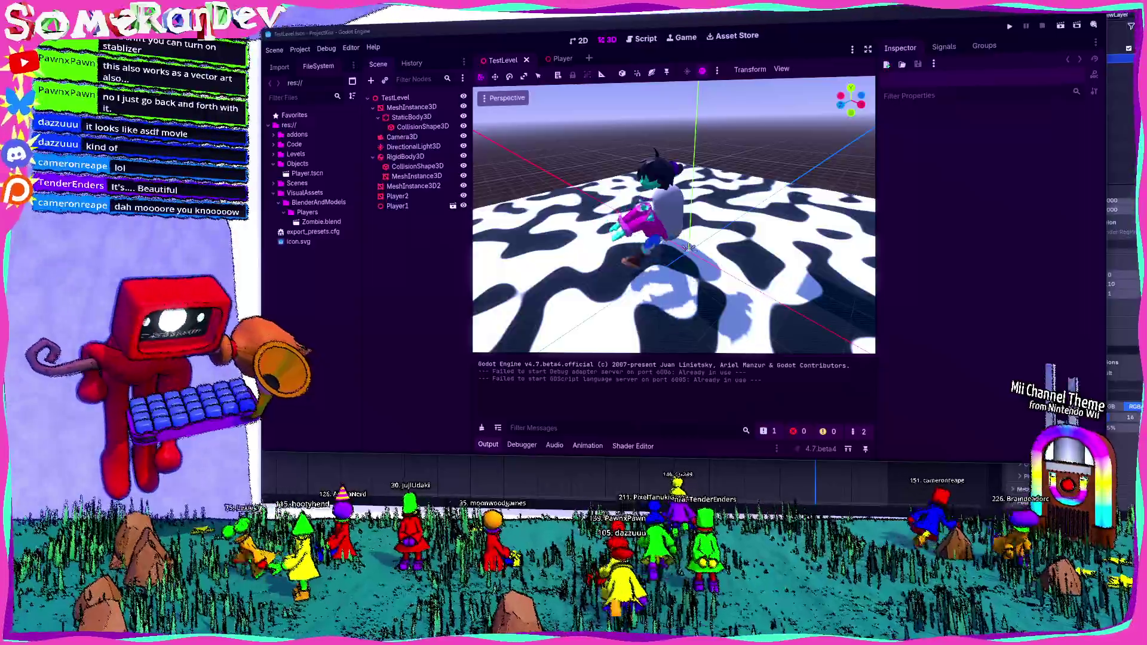
Orbit the Godot TestLevel camera around the zombie from several sides, then switch back to Blender
{"action": "mouse_move", "coordinate": [691, 244]}
{"action": "middle_mouse_down"}
{"action": "mouse_move", "coordinate": [704, 276]}
{"action": "mouse_move", "coordinate": [805, 185]}
{"action": "mouse_move", "coordinate": [700, 234]}
{"action": "mouse_move", "coordinate": [771, 309]}
{"action": "mouse_move", "coordinate": [703, 247]}
{"action": "mouse_move", "coordinate": [677, 189]}
{"action": "mouse_move", "coordinate": [659, 260]}
{"action": "mouse_move", "coordinate": [667, 215]}
{"action": "mouse_move", "coordinate": [703, 234]}
{"action": "middle_mouse_up"}
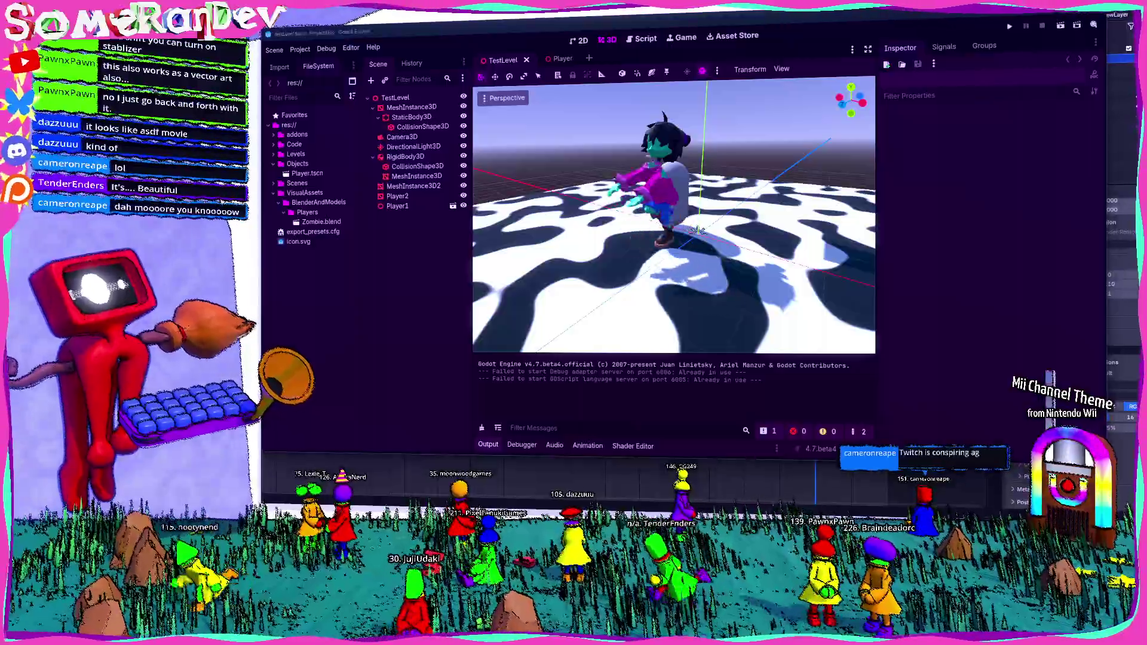
{"action": "mouse_move", "coordinate": [699, 232]}
{"action": "middle_mouse_down"}
{"action": "mouse_move", "coordinate": [670, 193]}
{"action": "mouse_move", "coordinate": [659, 126]}
{"action": "mouse_move", "coordinate": [628, 153]}
{"action": "mouse_move", "coordinate": [663, 225]}
{"action": "mouse_move", "coordinate": [668, 211]}
{"action": "middle_mouse_up"}
{"action": "middle_click_drag", "start_coordinate": [844, 197], "coordinate": [762, 236]}
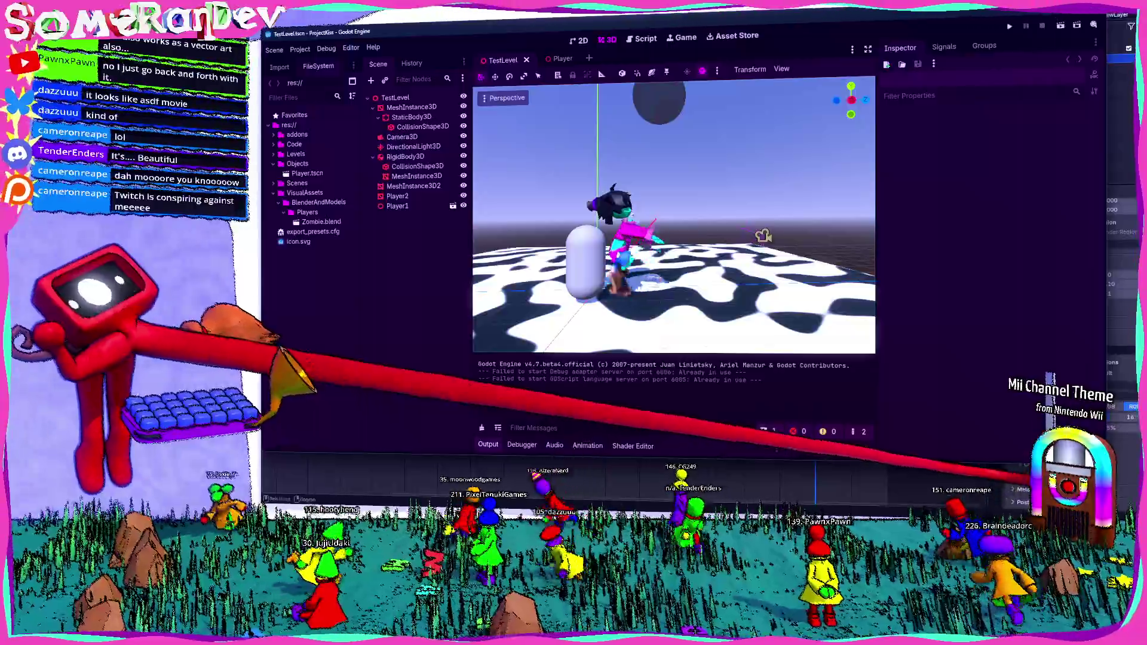
{"action": "key", "text": "alt+Tab"}
{"action": "scroll", "coordinate": [627, 206], "scroll_direction": "down", "scroll_amount": 3}
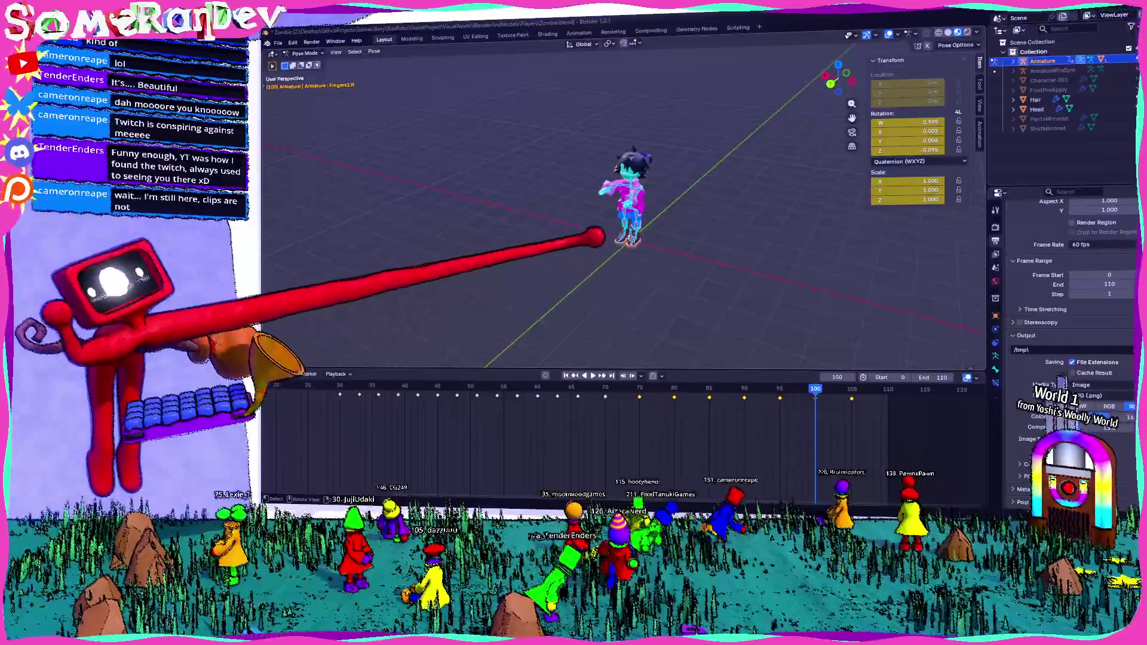
Scrub and play the zombie walk animation, then scrub the playhead back to frame 30
{"action": "mouse_move", "coordinate": [619, 225]}
{"action": "middle_mouse_down"}
{"action": "mouse_move", "coordinate": [668, 235]}
{"action": "mouse_move", "coordinate": [489, 222]}
{"action": "middle_mouse_up"}
{"action": "scroll", "coordinate": [488, 223], "scroll_direction": "down", "scroll_amount": 5}
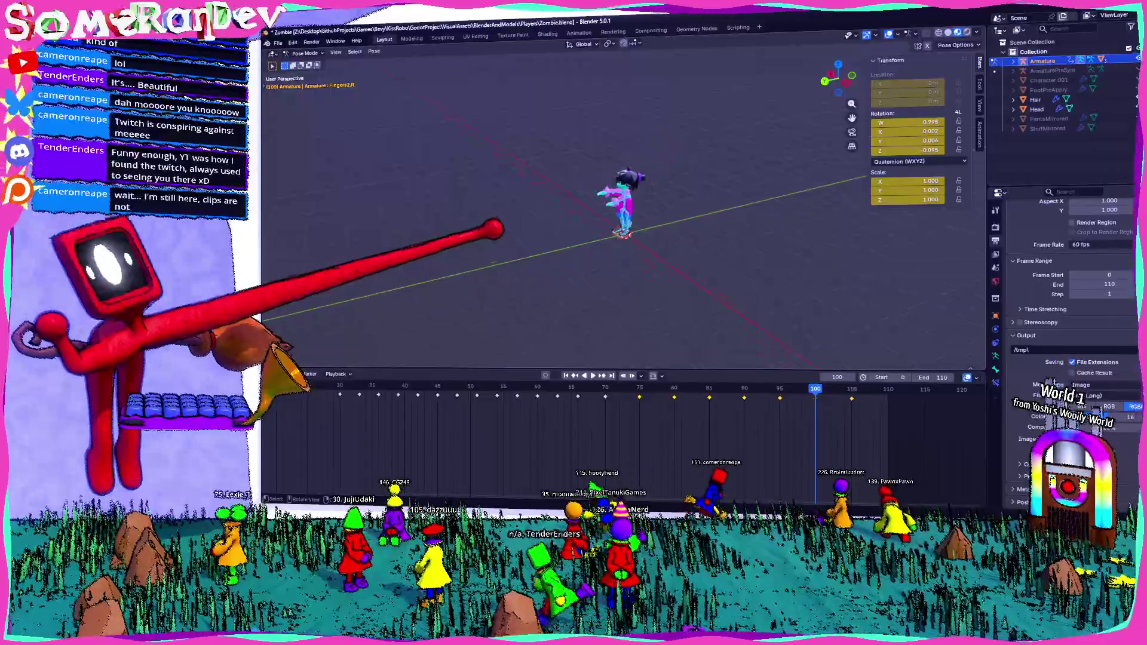
{"action": "key", "text": "Down"}
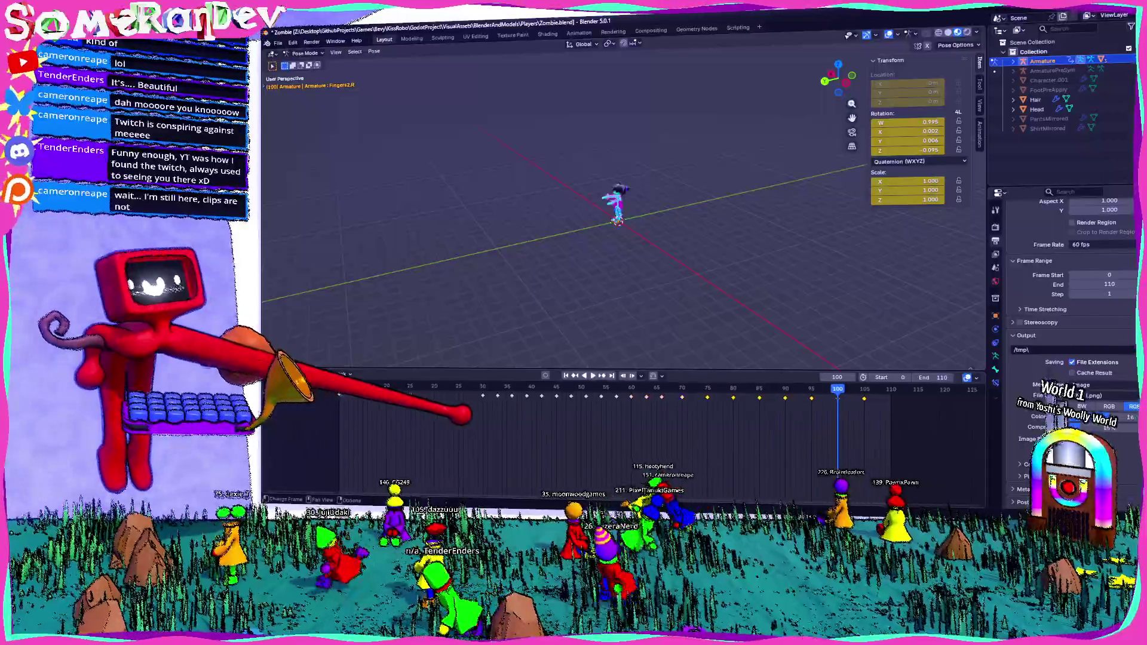
{"action": "left_click_drag", "start_coordinate": [340, 394], "coordinate": [686, 415]}
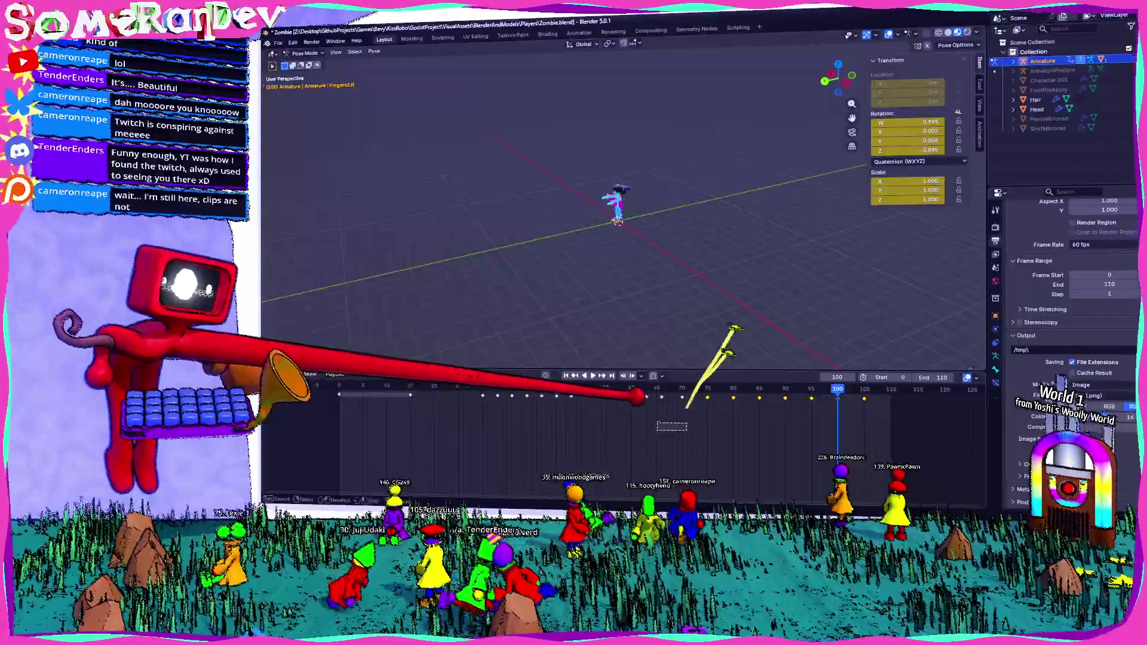
{"action": "key", "text": "space"}
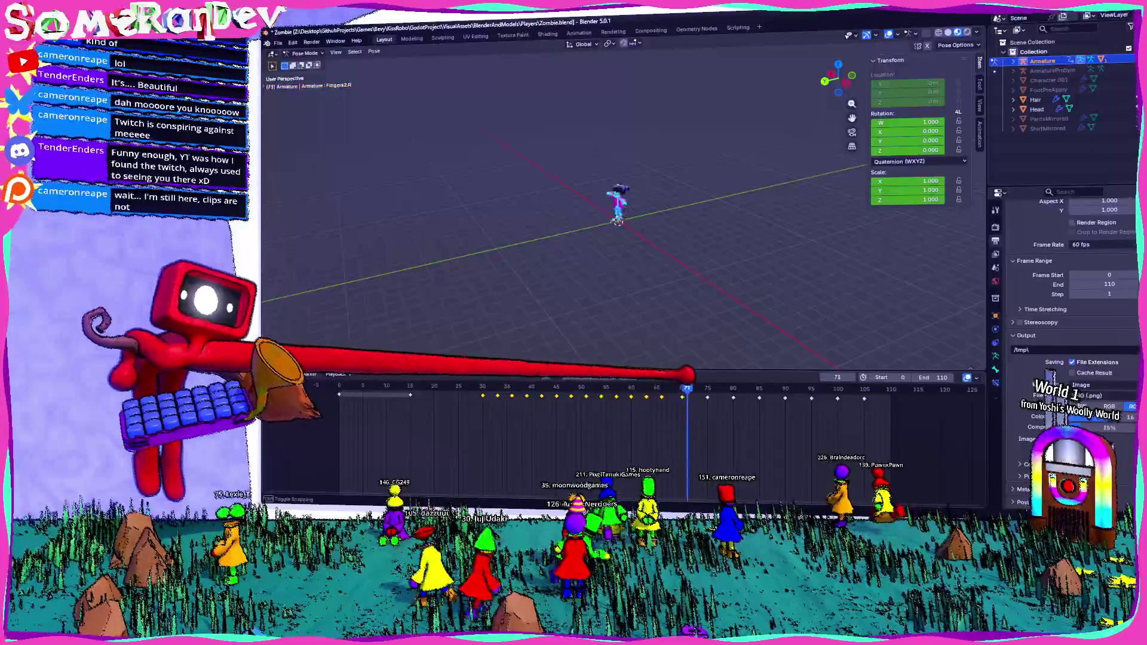
{"action": "left_click_drag", "start_coordinate": [668, 388], "coordinate": [485, 387]}
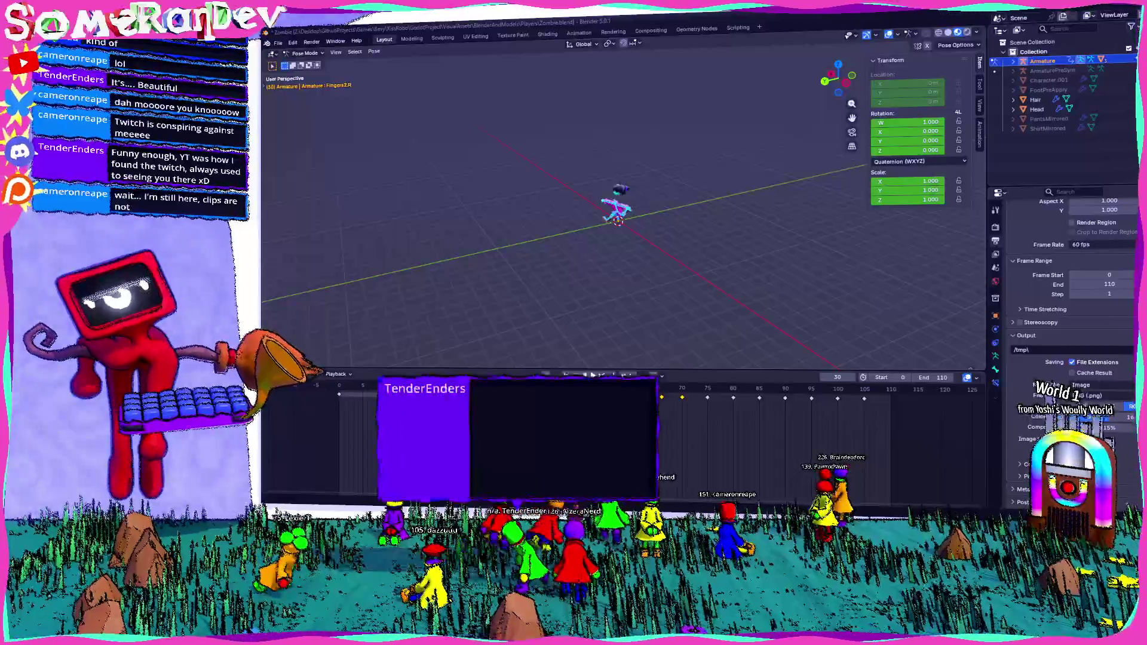
{"action": "key", "text": "super"}
{"action": "type", "text": "blend"}
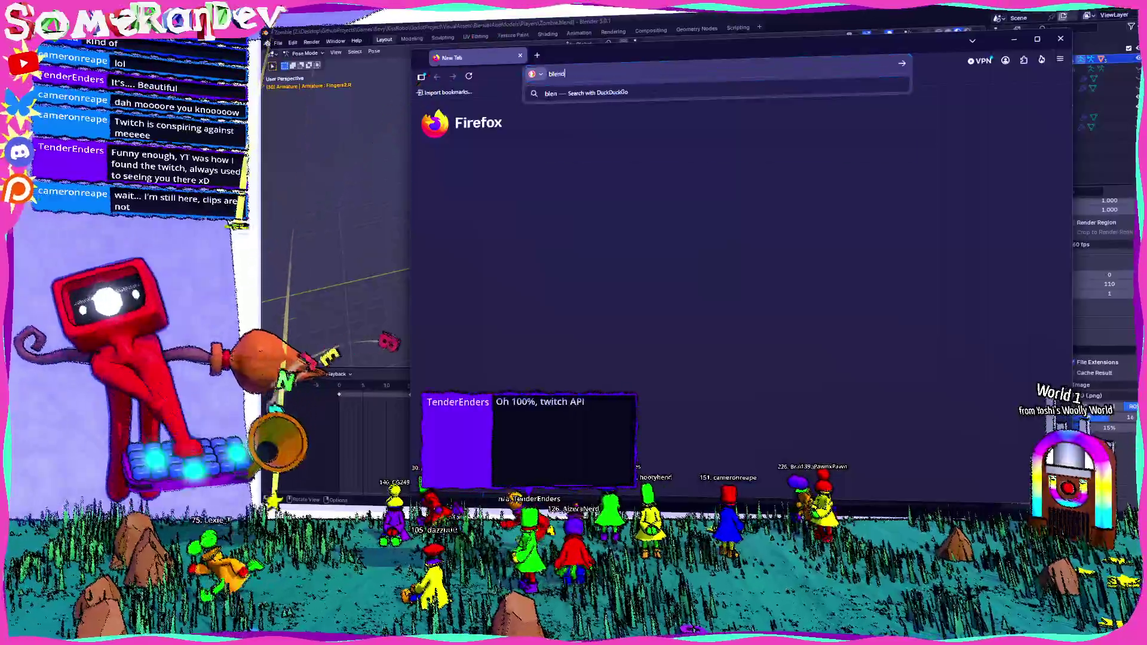
{"action": "type", "text": "er color timeline sections"}
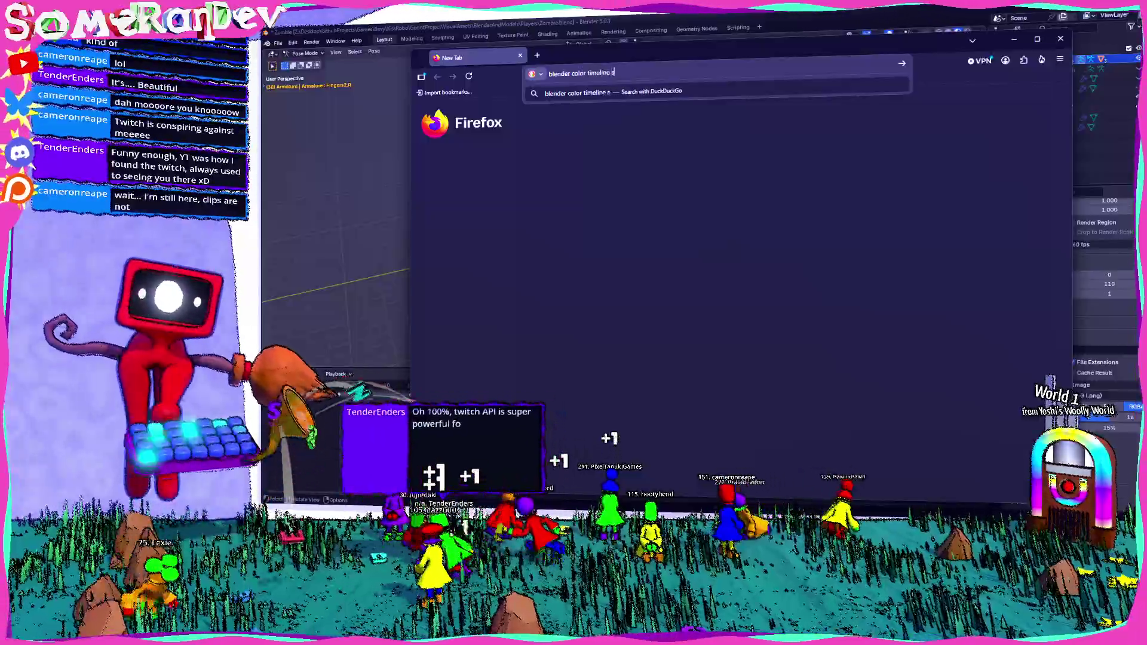
{"action": "key", "text": "Return"}
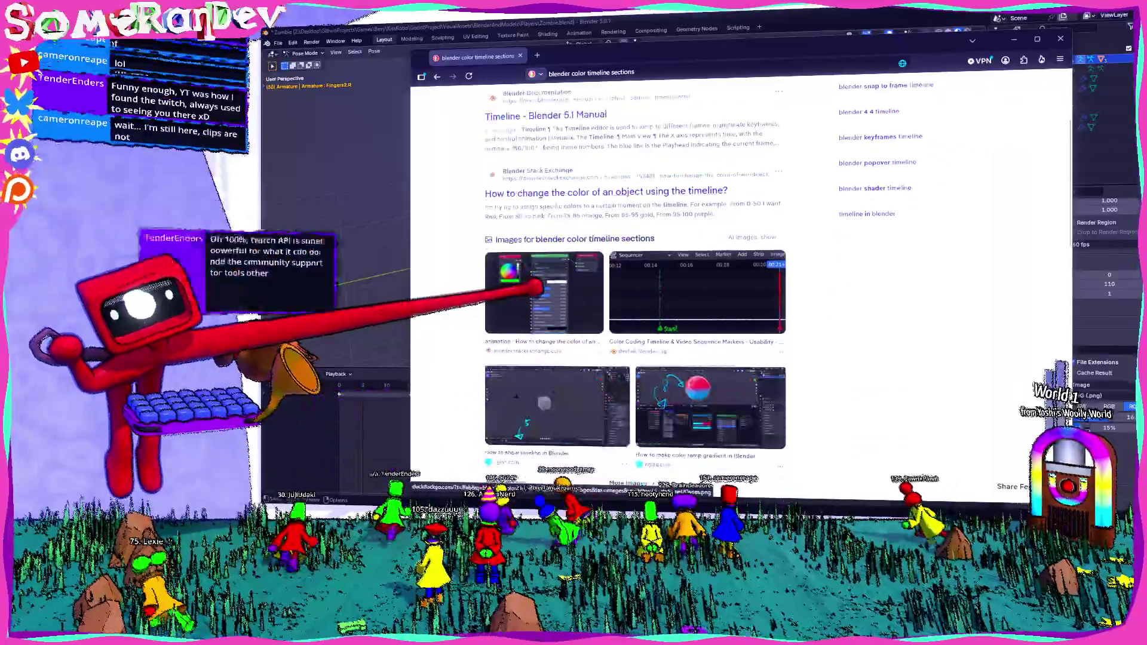
{"action": "scroll", "coordinate": [524, 295], "scroll_direction": "down", "scroll_amount": 2}
{"action": "scroll", "coordinate": [524, 270], "scroll_direction": "up", "scroll_amount": 2}
{"action": "left_click", "coordinate": [518, 123]}
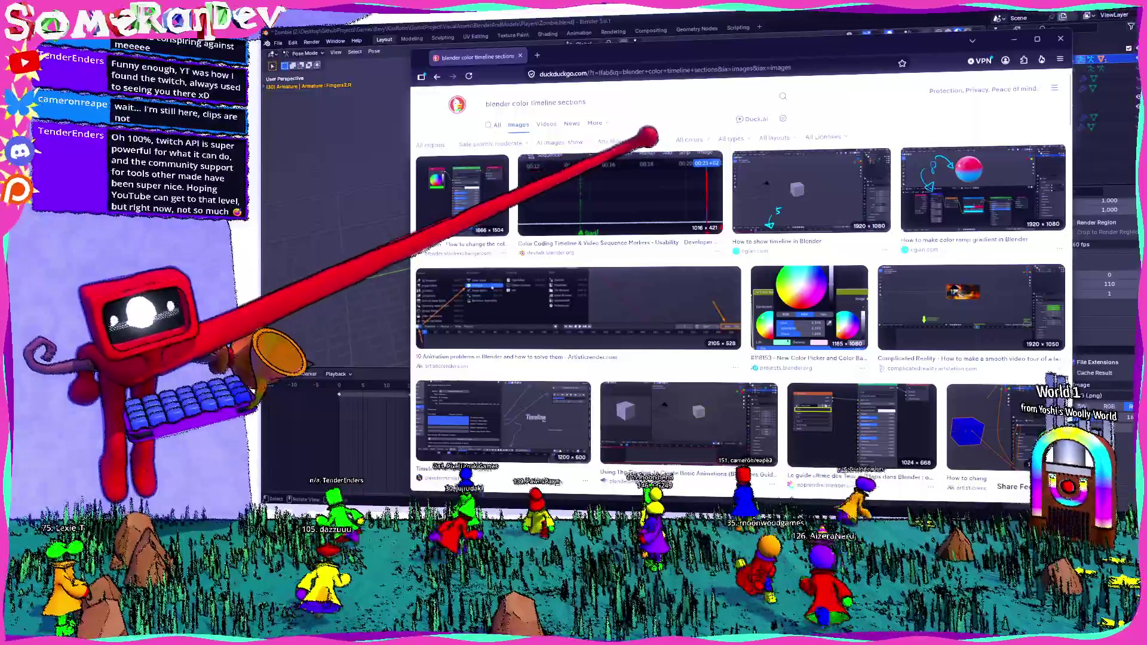
{"action": "scroll", "coordinate": [735, 313], "scroll_direction": "down", "scroll_amount": 3}
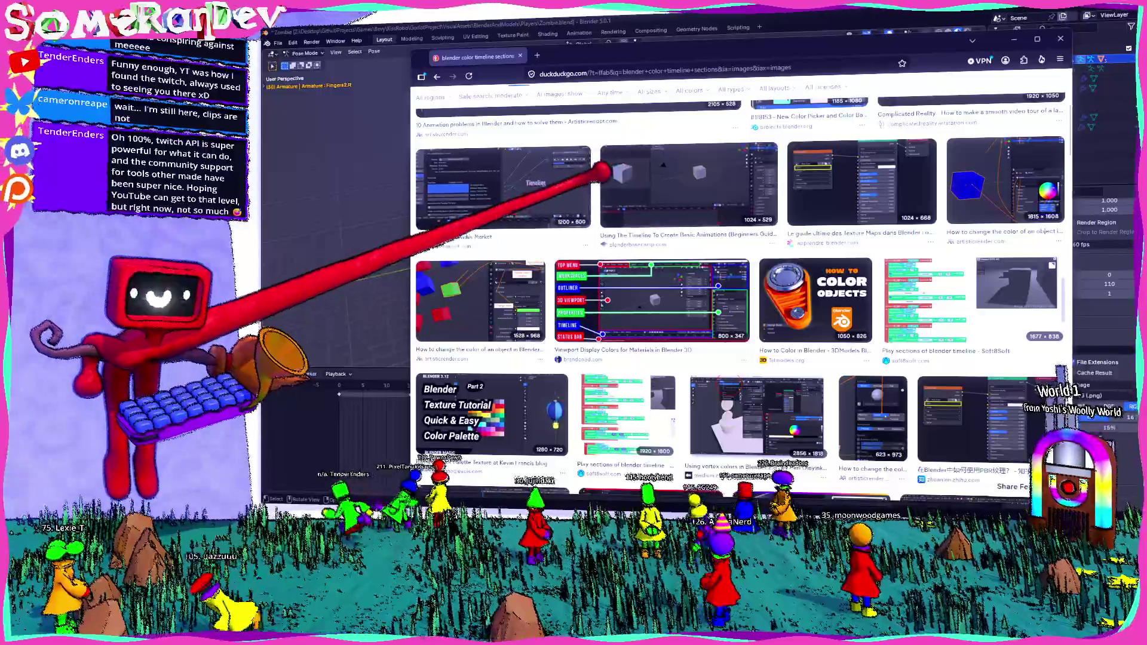
{"action": "scroll", "coordinate": [735, 287], "scroll_direction": "down", "scroll_amount": 3}
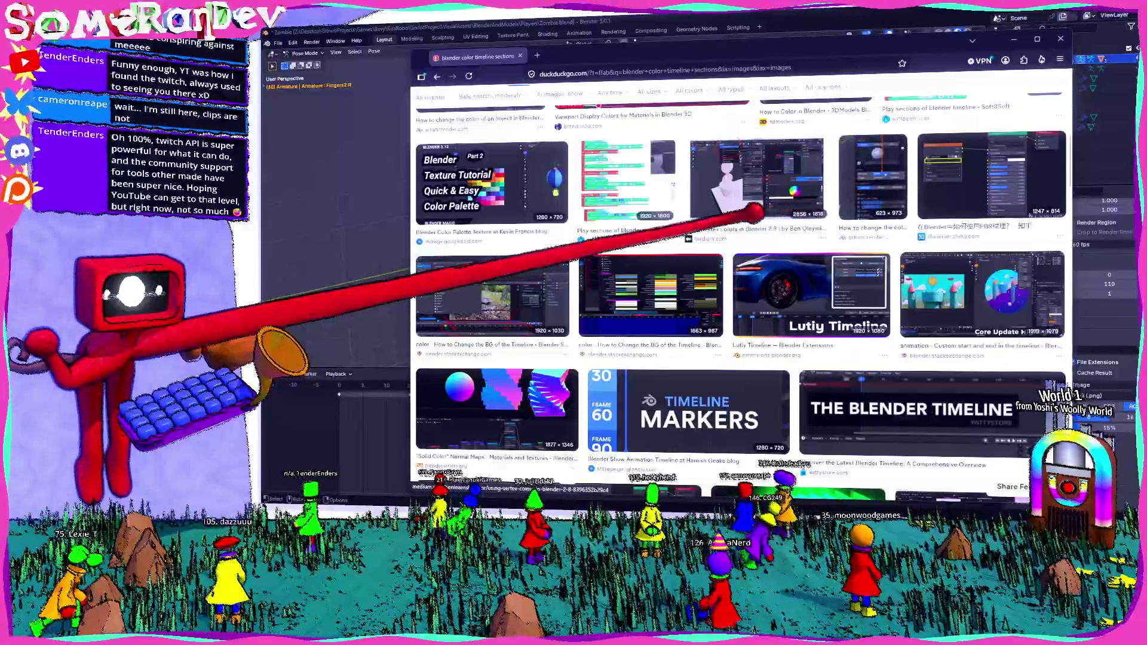
{"action": "scroll", "coordinate": [735, 288], "scroll_direction": "down", "scroll_amount": 3}
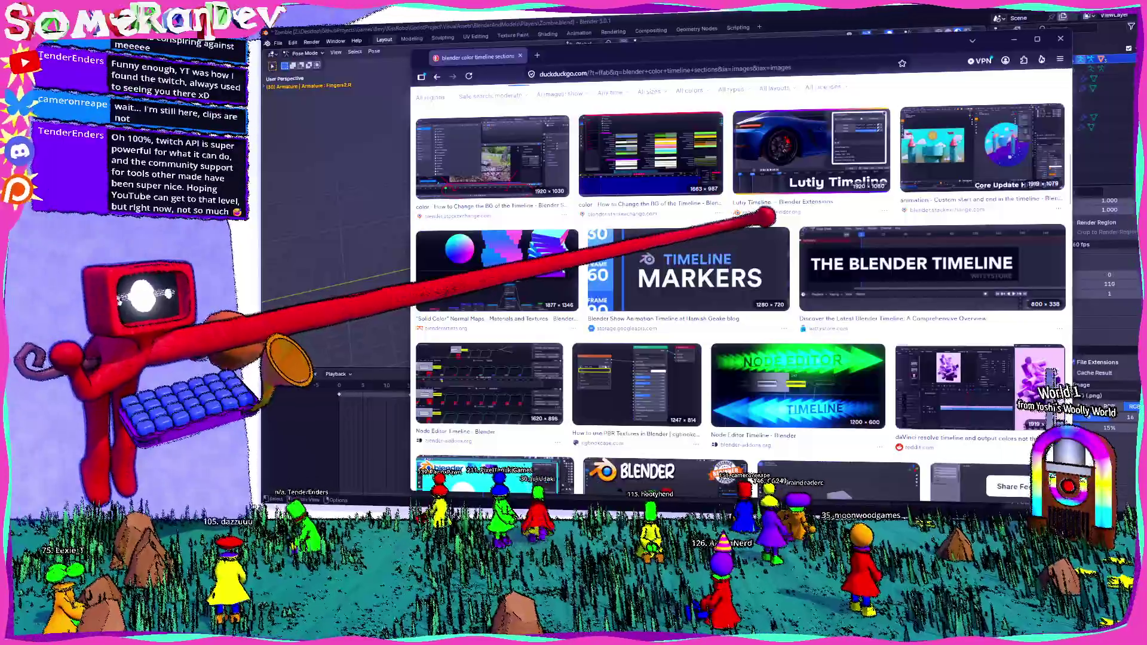
{"action": "scroll", "coordinate": [735, 287], "scroll_direction": "down", "scroll_amount": 3}
{"action": "scroll", "coordinate": [735, 286], "scroll_direction": "up", "scroll_amount": 8}
{"action": "scroll", "coordinate": [771, 220], "scroll_direction": "down", "scroll_amount": 3}
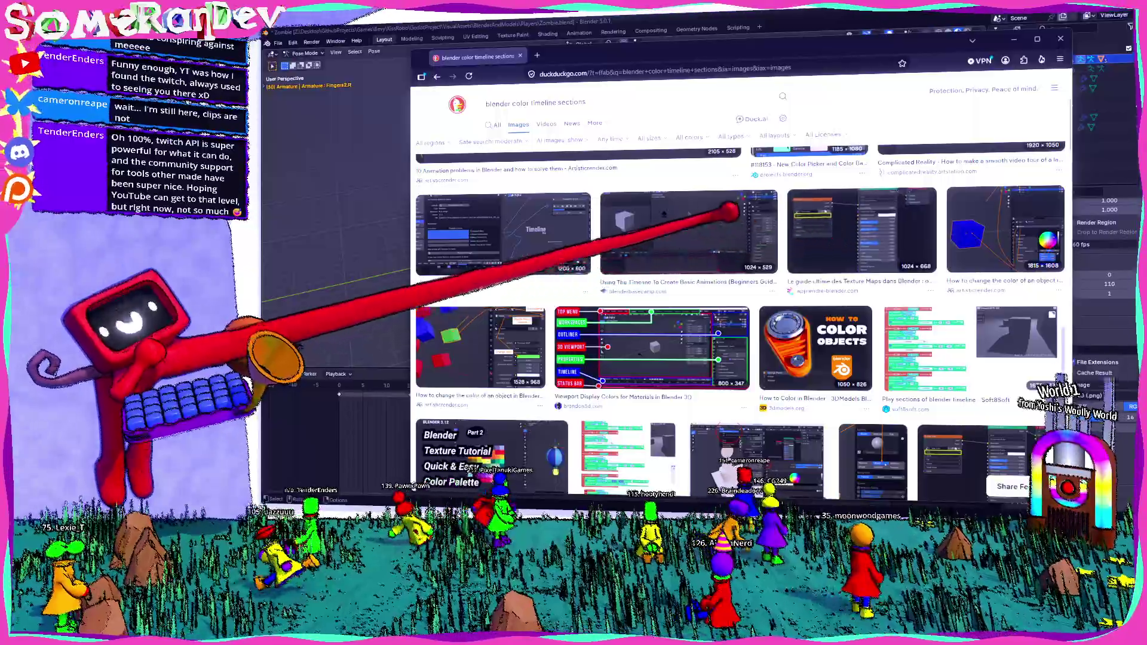
{"action": "scroll", "coordinate": [610, 189], "scroll_direction": "up", "scroll_amount": 3}
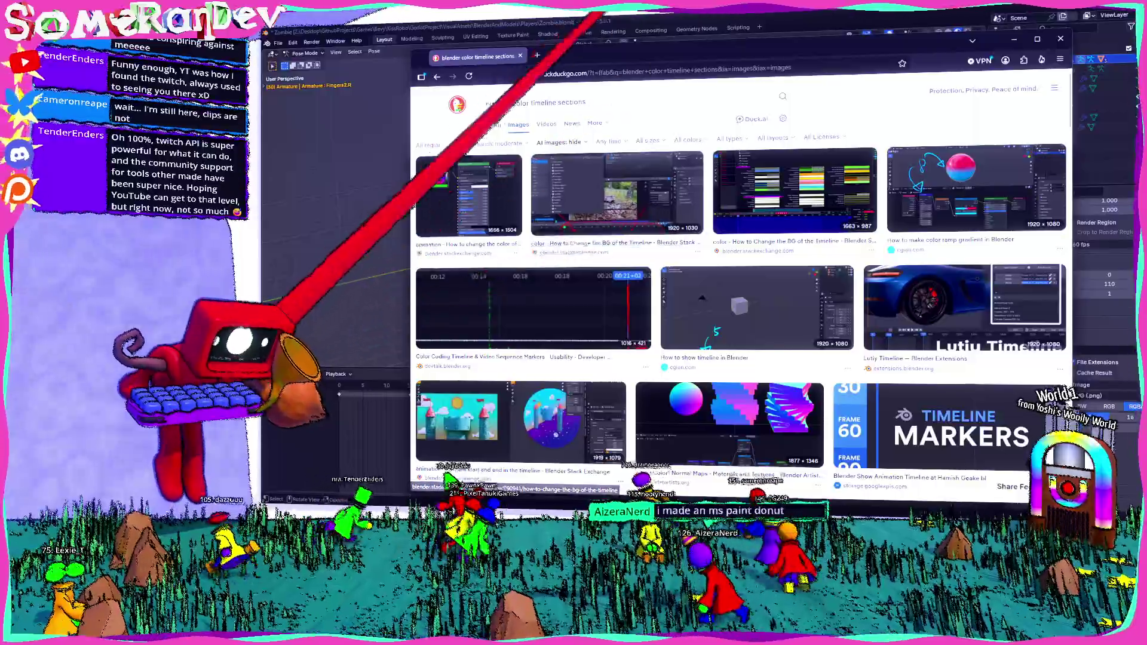
{"action": "left_click", "coordinate": [666, 26]}
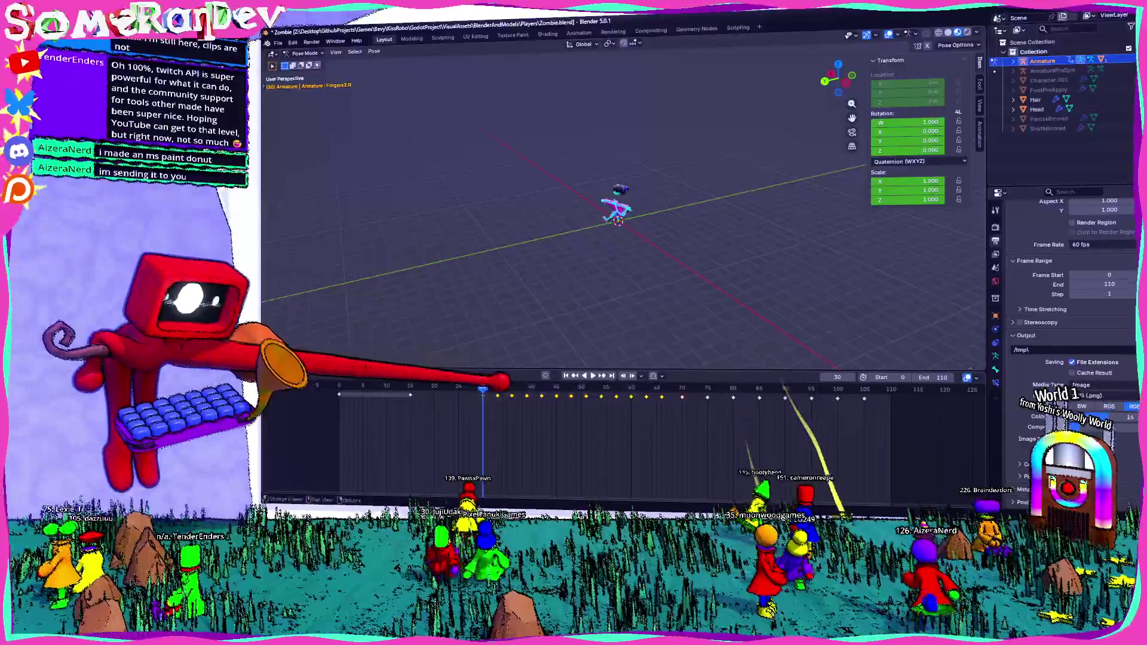
Dismiss the keyframe options, make the timeline taller and bring up the Marker options
{"action": "right_click", "coordinate": [459, 396]}
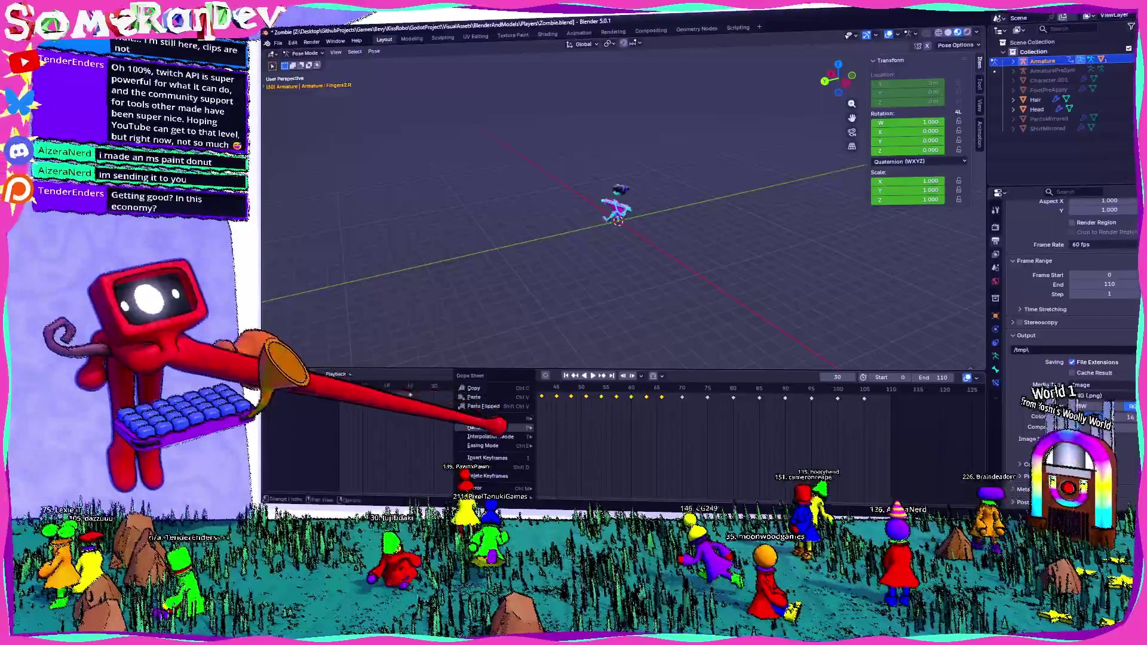
{"action": "mouse_move", "coordinate": [489, 419]}
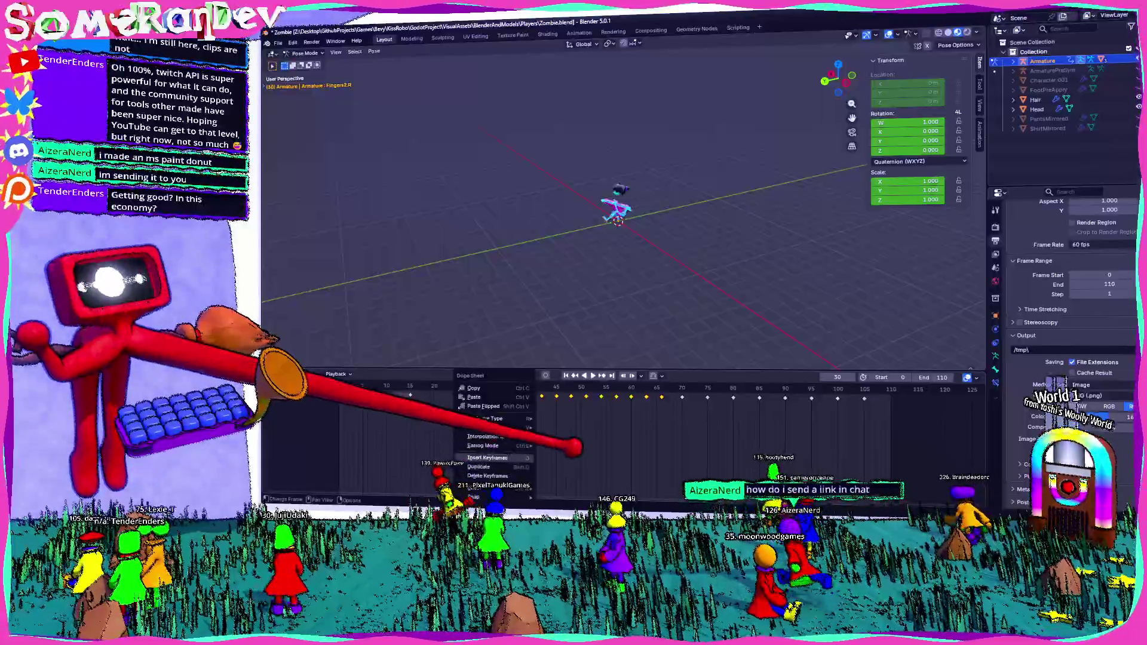
{"action": "left_click", "coordinate": [496, 459]}
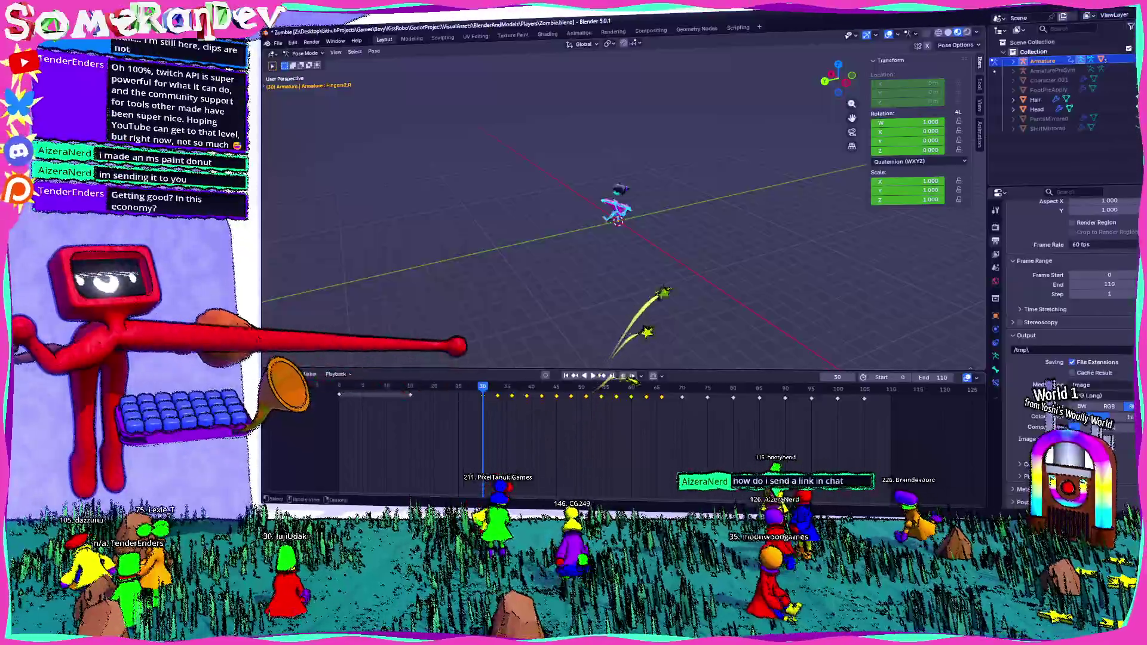
{"action": "left_click_drag", "start_coordinate": [582, 371], "coordinate": [582, 328]}
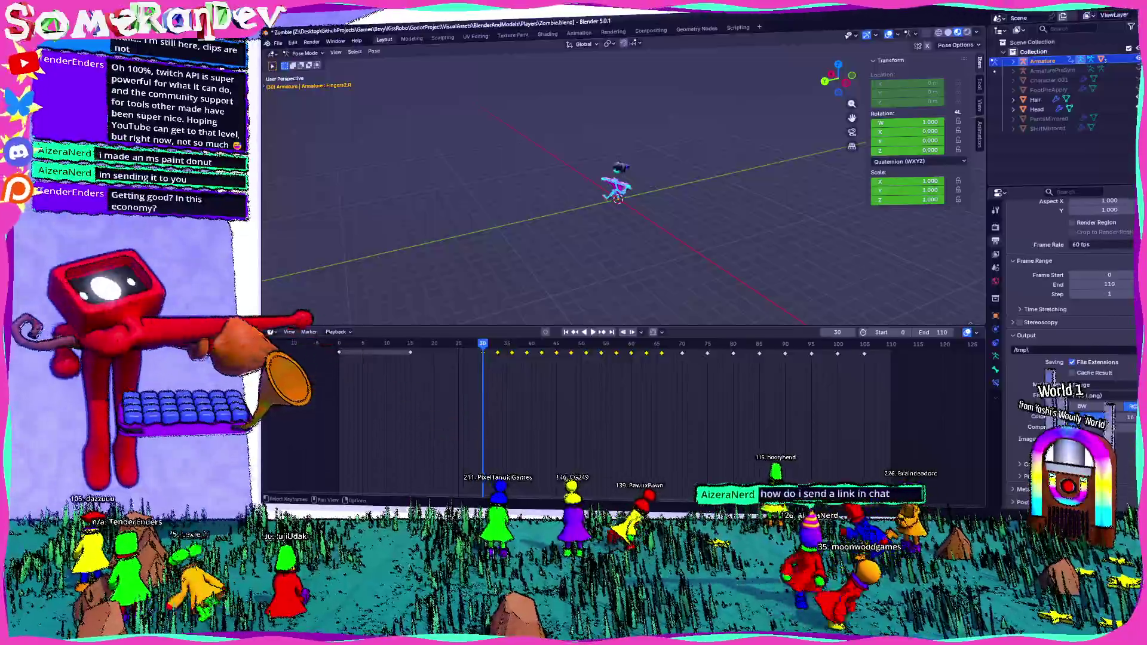
{"action": "left_click", "coordinate": [309, 332]}
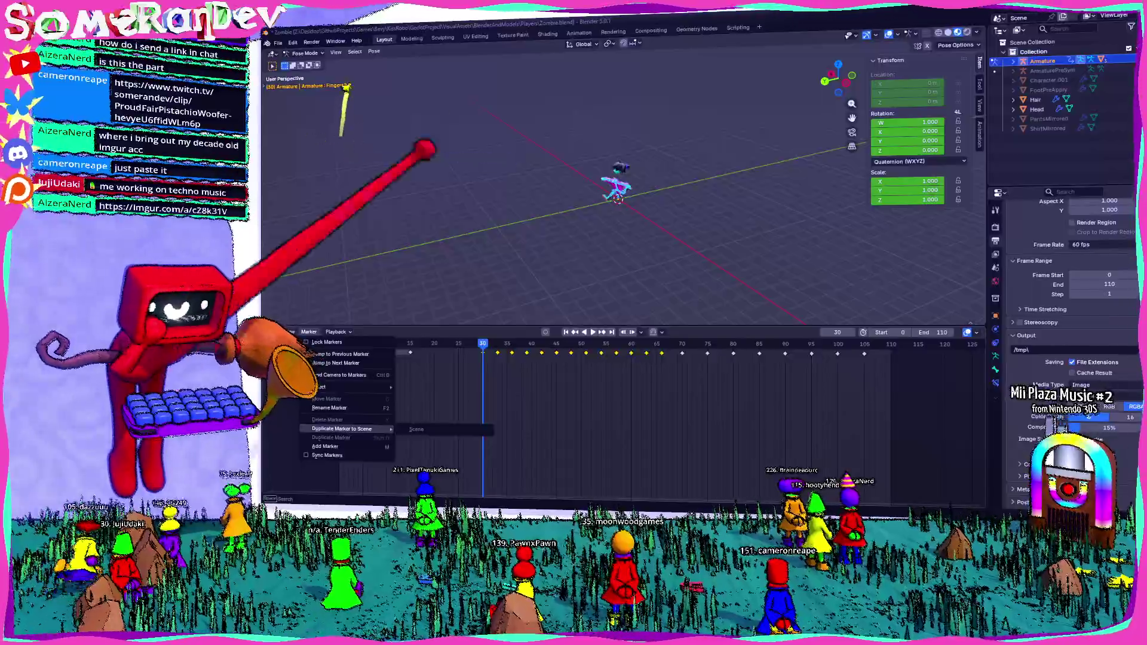
Switch from Blender to the browser showing the shared donut drawing
{"action": "key", "text": "alt+Tab"}
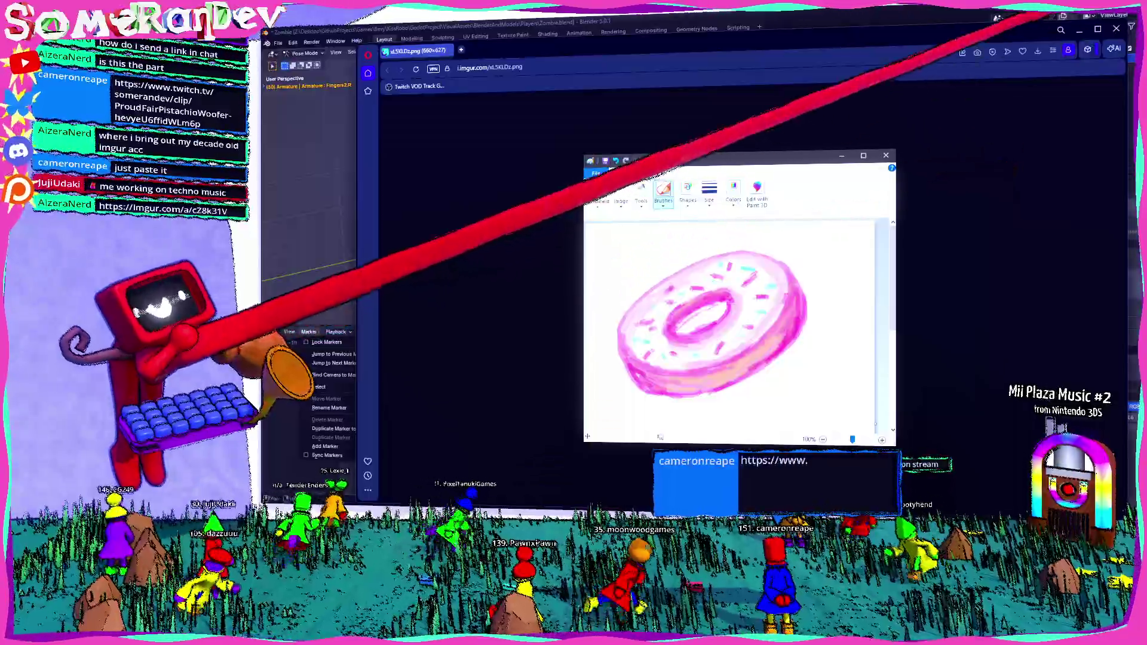
{"action": "scroll", "coordinate": [736, 296], "scroll_direction": "up", "scroll_amount": 5, "text": "ctrl"}
{"action": "scroll", "coordinate": [699, 323], "scroll_direction": "down", "scroll_amount": 1, "text": "ctrl"}
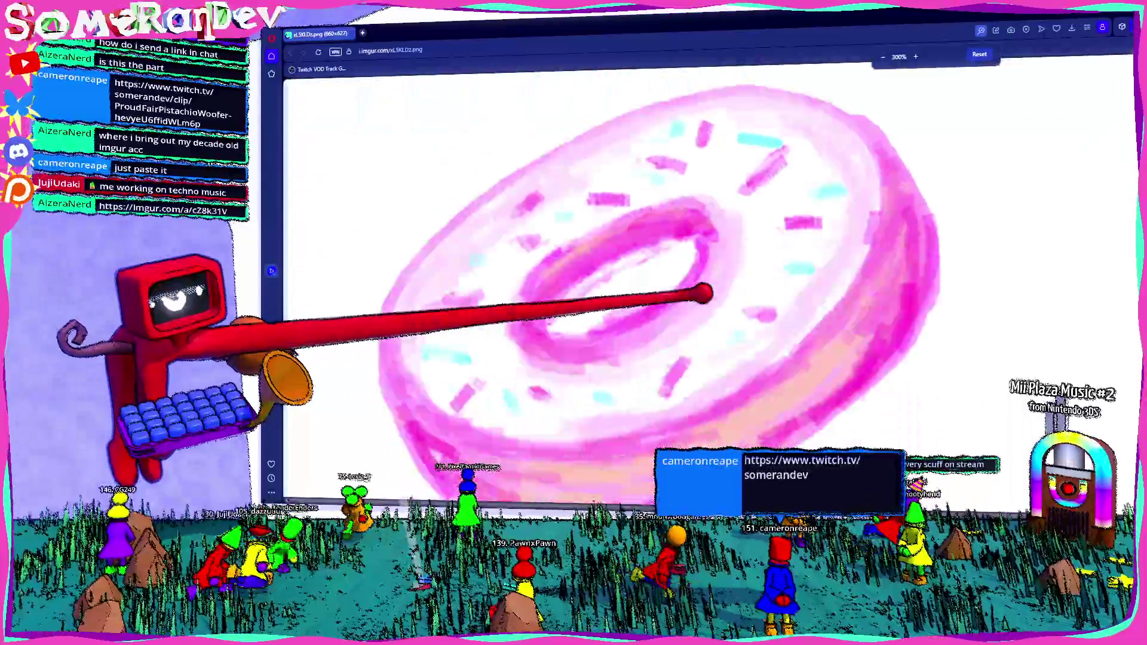
{"action": "scroll", "coordinate": [700, 304], "scroll_direction": "down", "scroll_amount": 1, "text": "ctrl"}
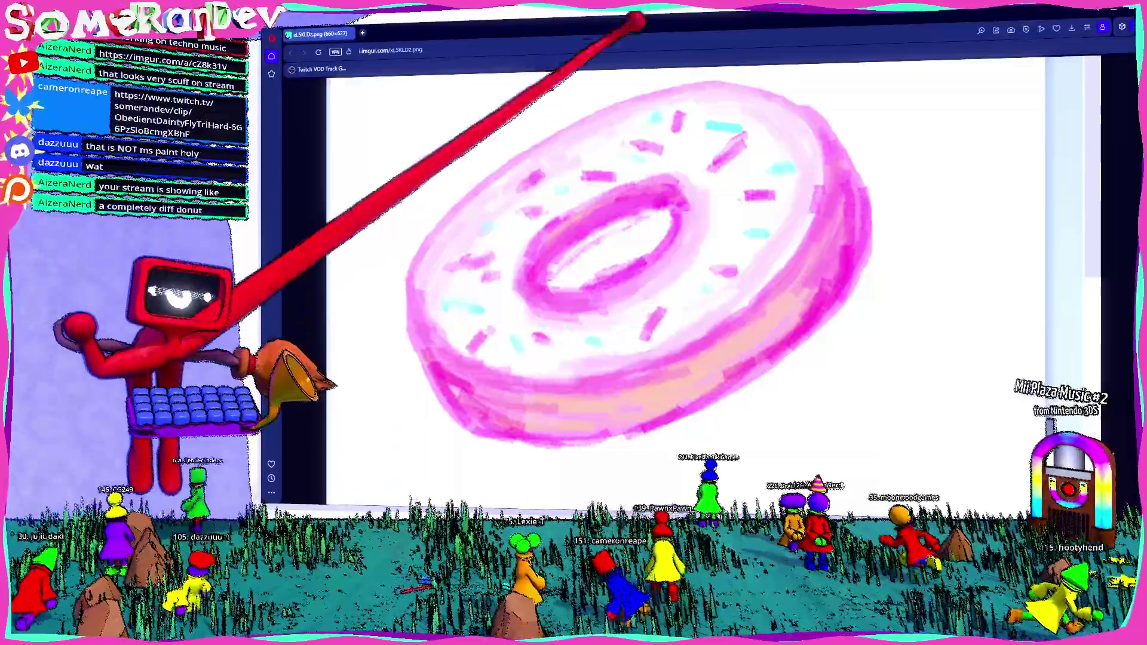
Return to the Blender zombie file and close the floating image viewer
{"action": "key", "text": "alt+Tab"}
{"action": "key", "text": "Escape"}
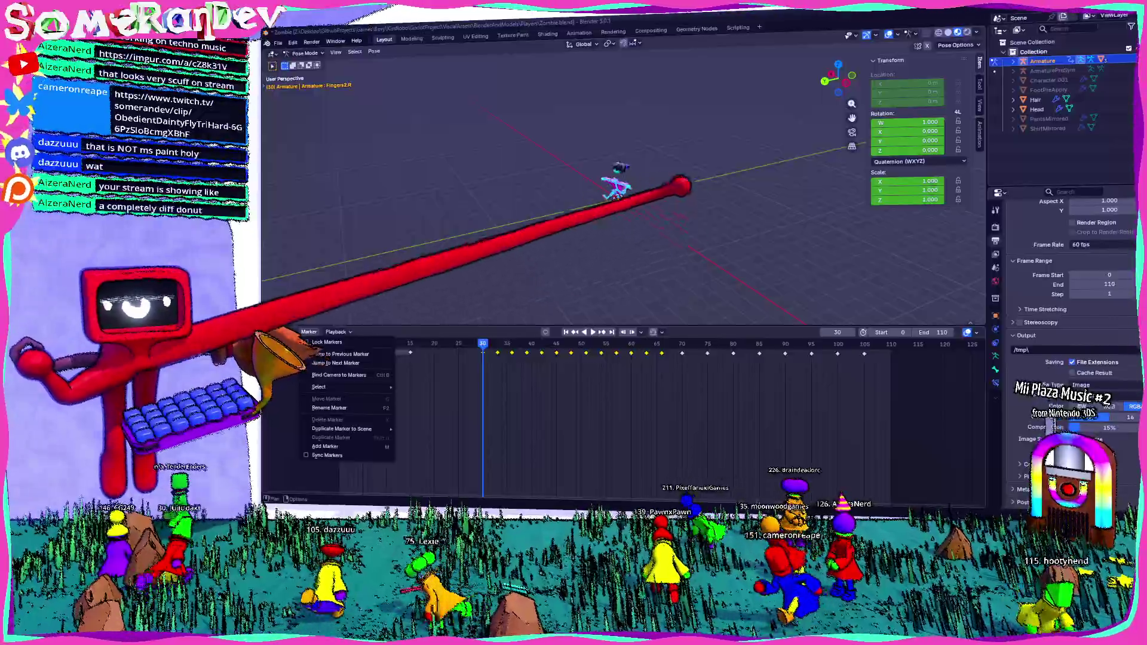
Dismiss the marker menu, orbit onto the zombie, then switch to Paint
{"action": "key", "text": "Escape"}
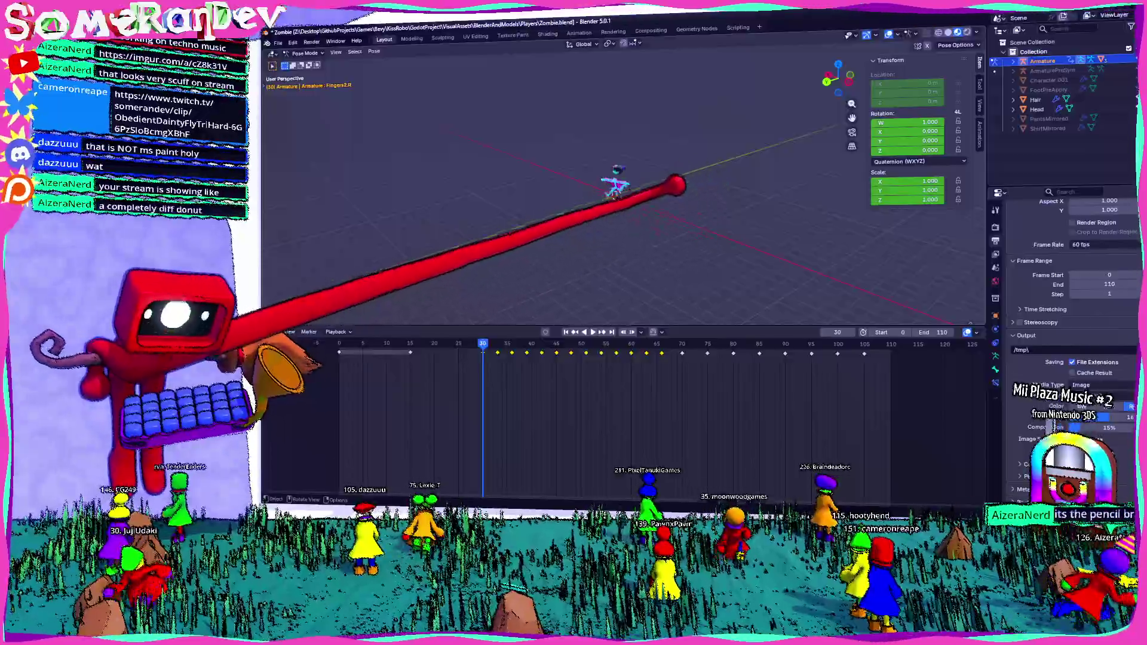
{"action": "mouse_move", "coordinate": [618, 188]}
{"action": "middle_mouse_down"}
{"action": "mouse_move", "coordinate": [627, 215]}
{"action": "mouse_move", "coordinate": [681, 224]}
{"action": "middle_mouse_up"}
{"action": "scroll", "coordinate": [627, 198], "scroll_direction": "up", "scroll_amount": 5}
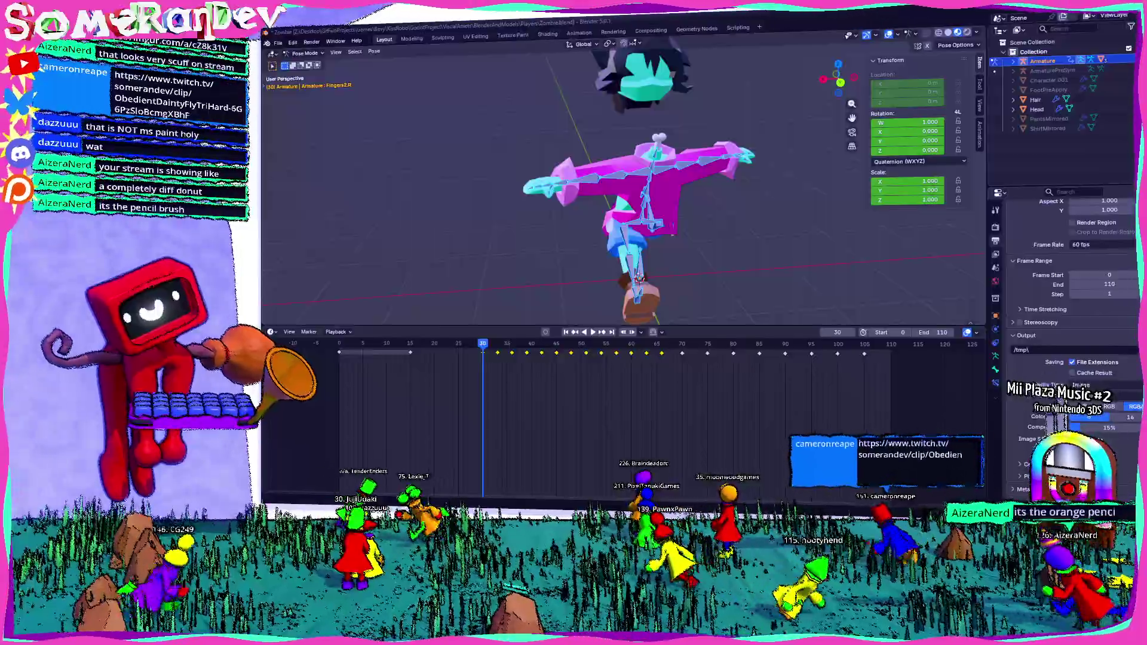
{"action": "key", "text": "alt+Tab"}
Maximise Paint and try a couple of brush styles with test strokes, undoing them
{"action": "double_click", "coordinate": [604, 58]}
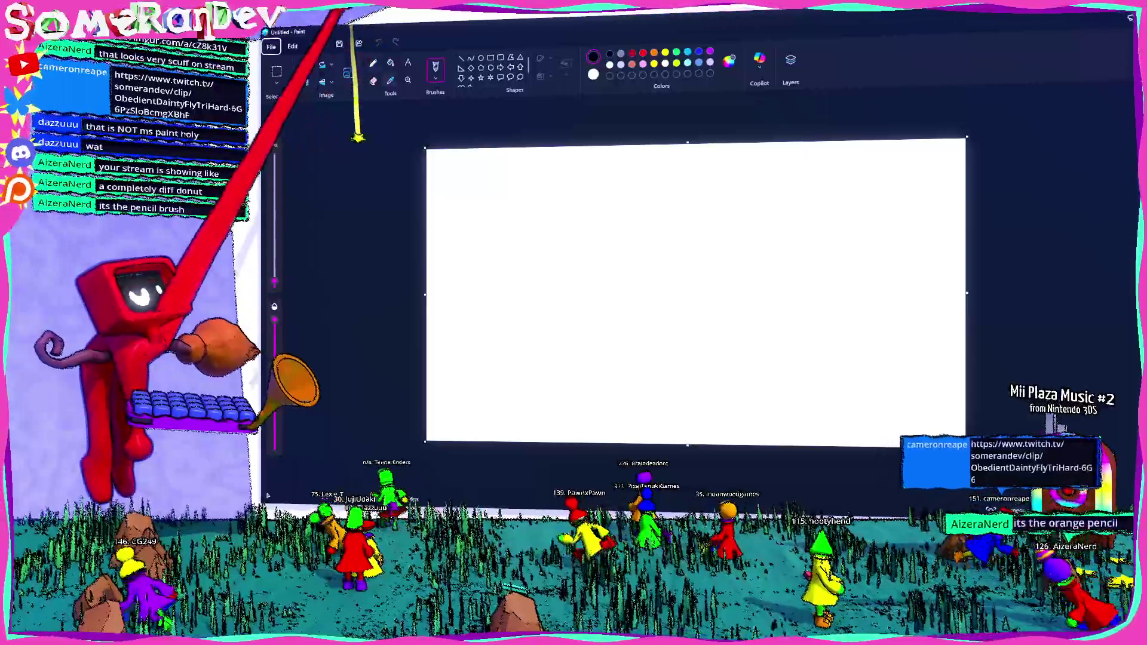
{"action": "left_click", "coordinate": [374, 63]}
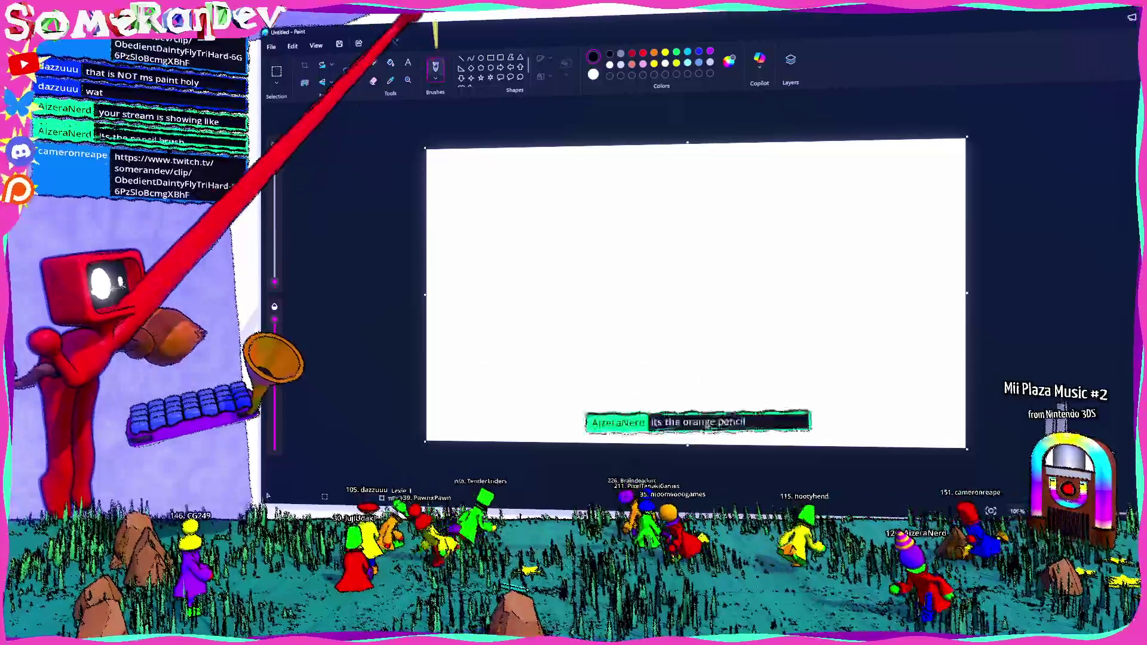
{"action": "left_click", "coordinate": [436, 72]}
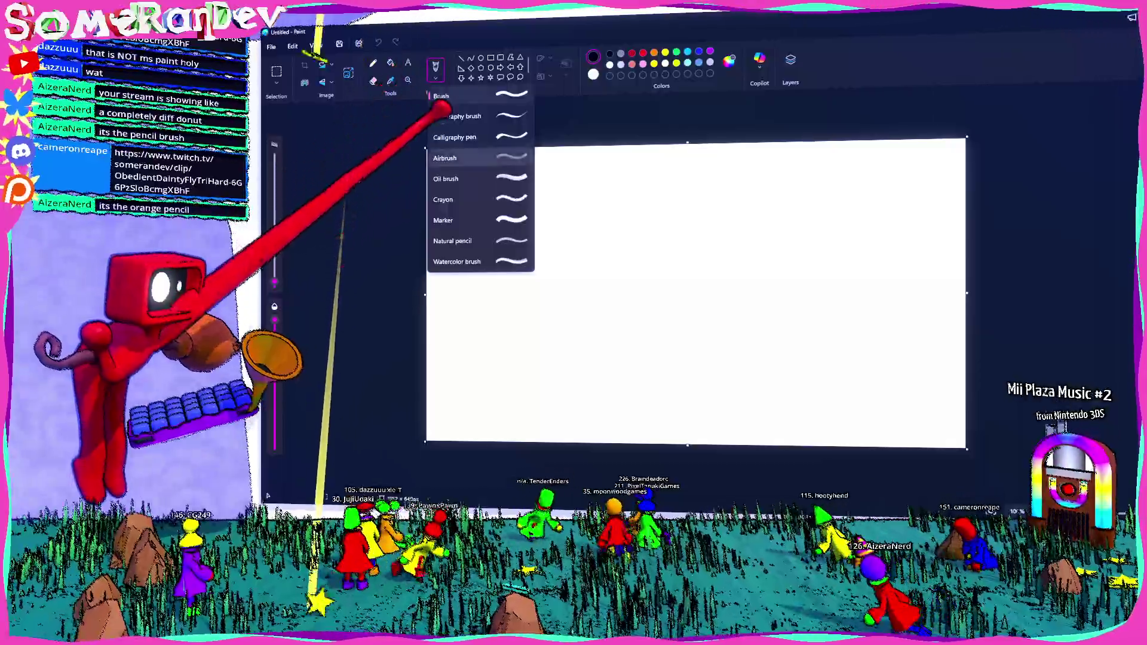
{"action": "left_click", "coordinate": [525, 219]}
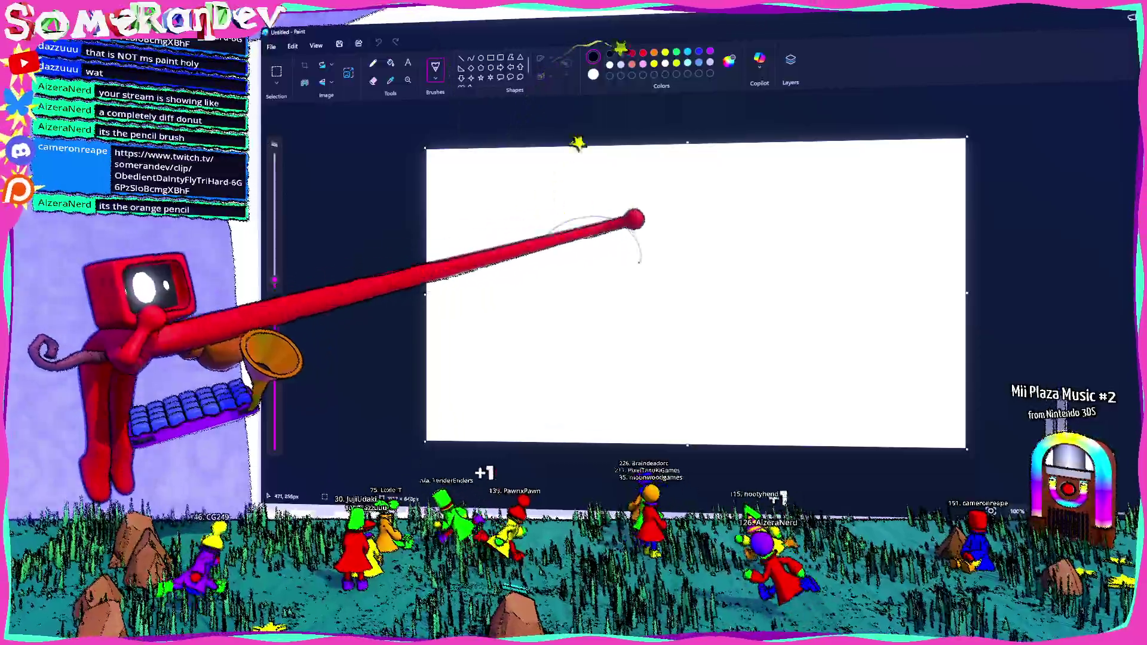
{"action": "left_click_drag", "start_coordinate": [413, 278], "coordinate": [668, 260]}
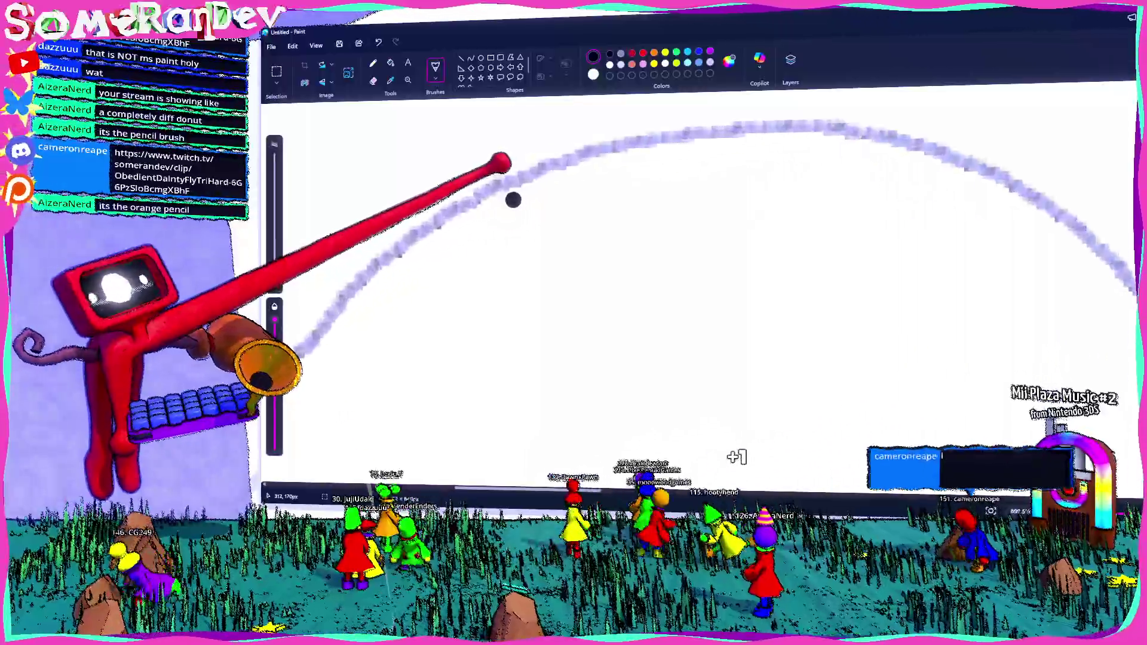
{"action": "scroll", "coordinate": [518, 205], "scroll_direction": "down", "scroll_amount": 3, "text": "ctrl"}
{"action": "key", "text": "ctrl+z"}
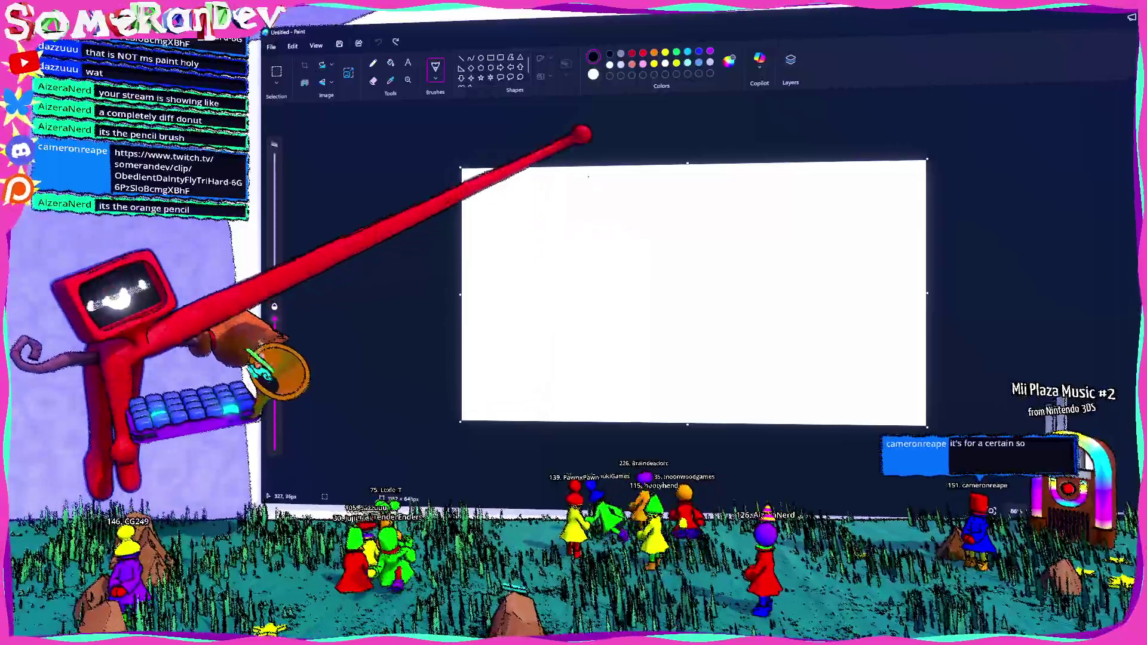
{"action": "left_click", "coordinate": [435, 72]}
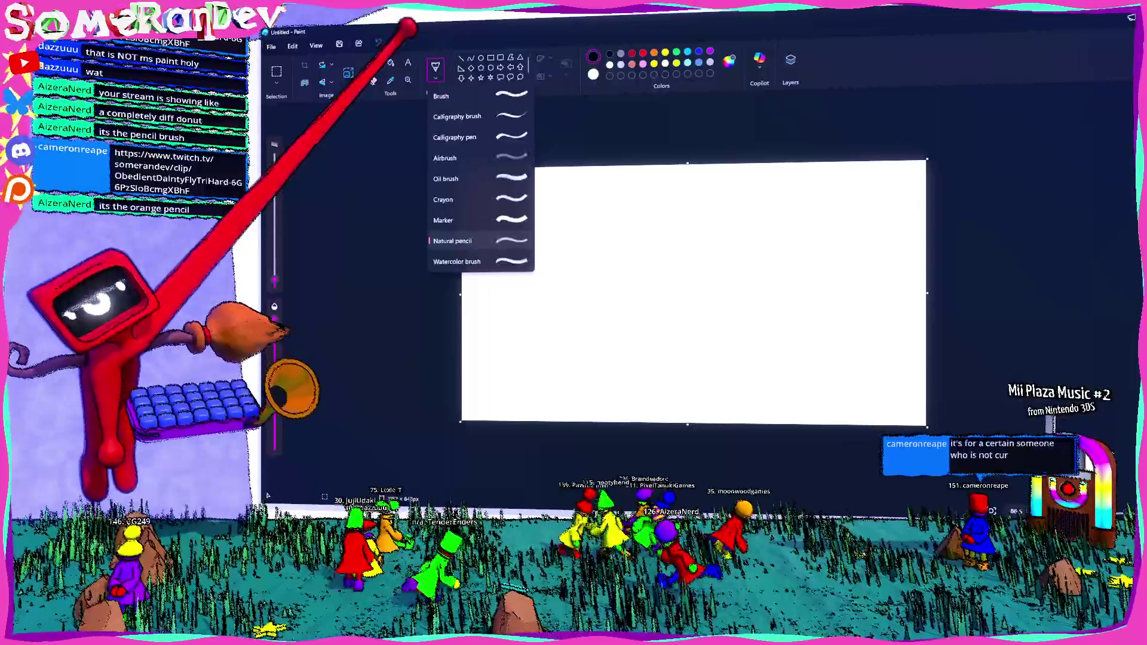
{"action": "left_click", "coordinate": [448, 180]}
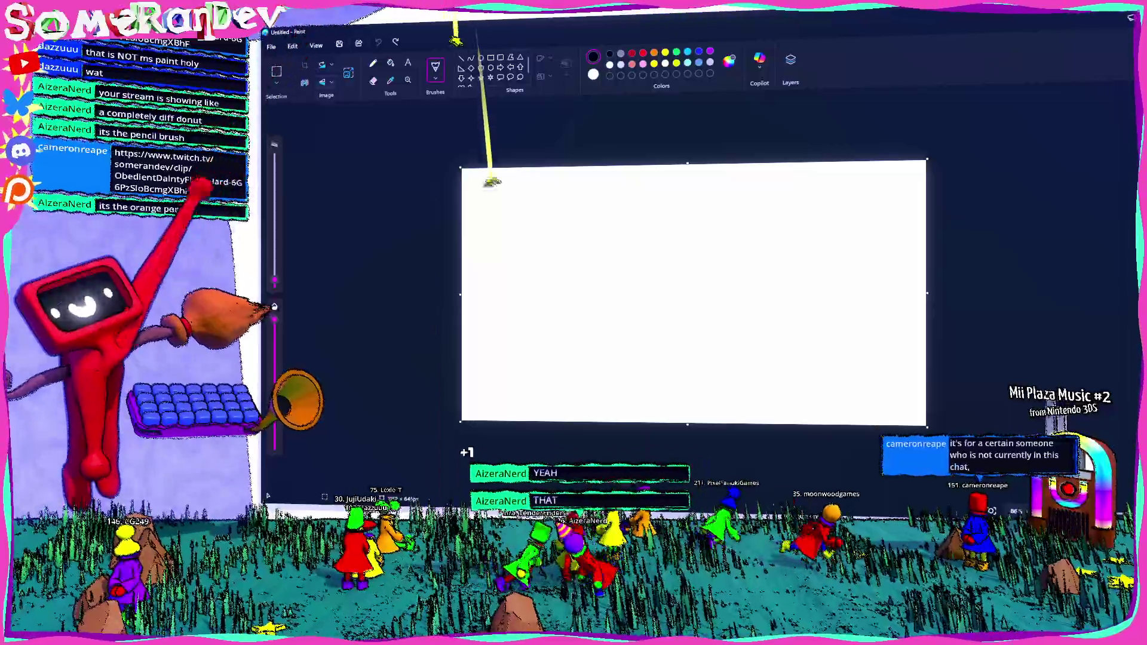
{"action": "left_click", "coordinate": [534, 237]}
{"action": "scroll", "coordinate": [520, 210], "scroll_direction": "up", "scroll_amount": 1, "text": "ctrl"}
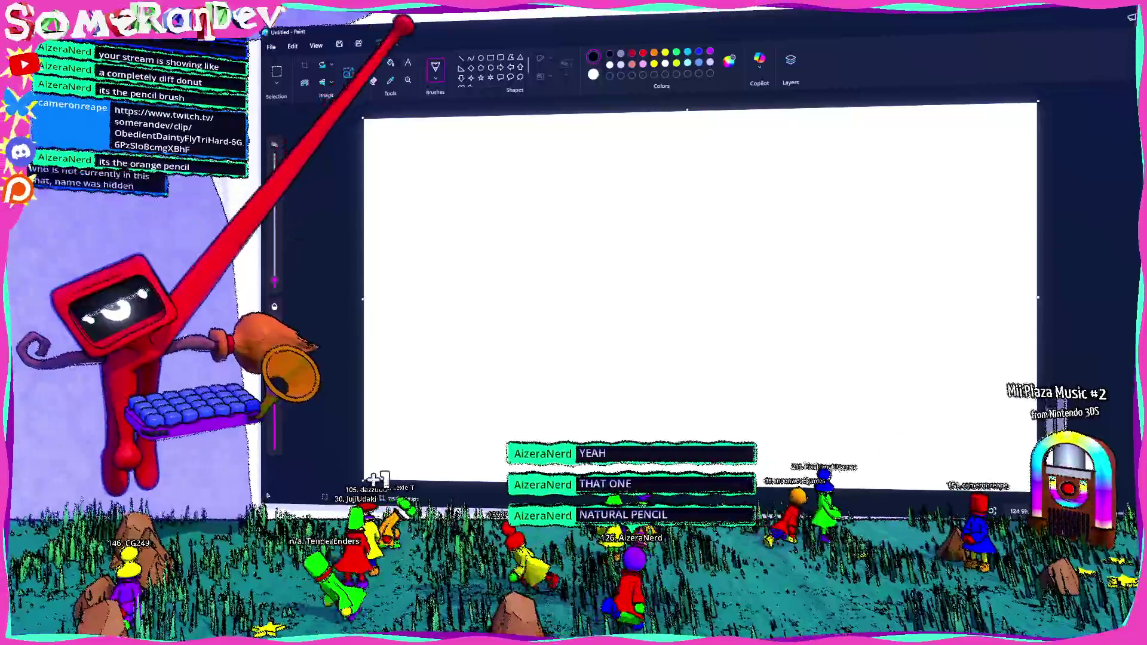
Choose the Natural pencil brush and test loop and arc strokes, undoing each
{"action": "left_click", "coordinate": [435, 82]}
{"action": "left_click", "coordinate": [452, 241]}
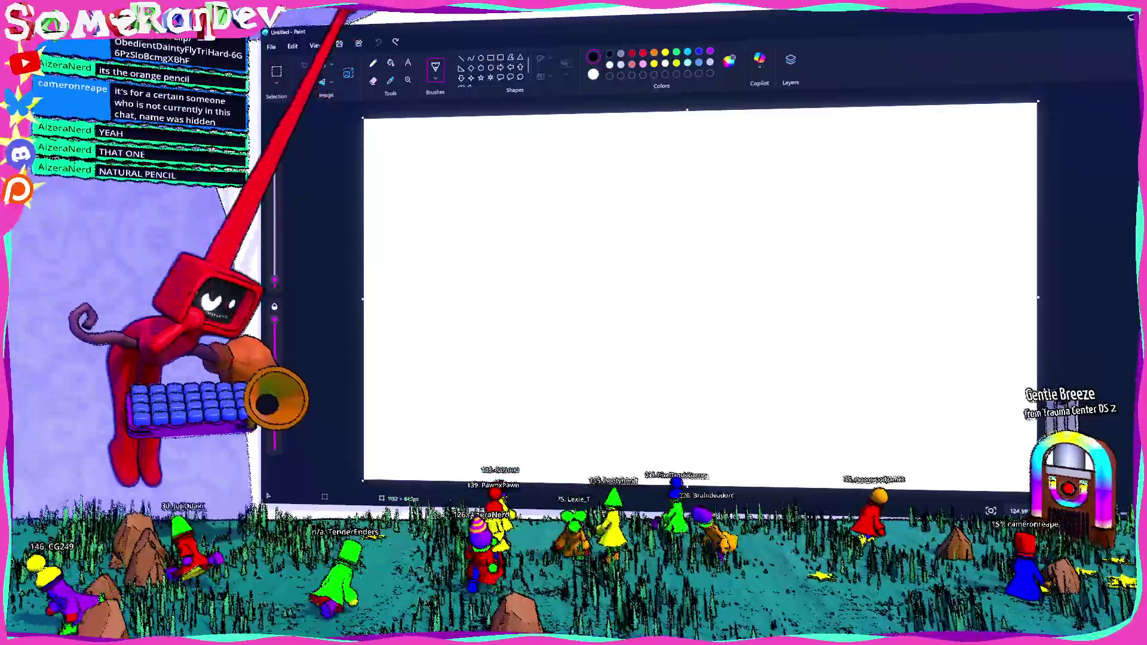
{"action": "left_click", "coordinate": [435, 89]}
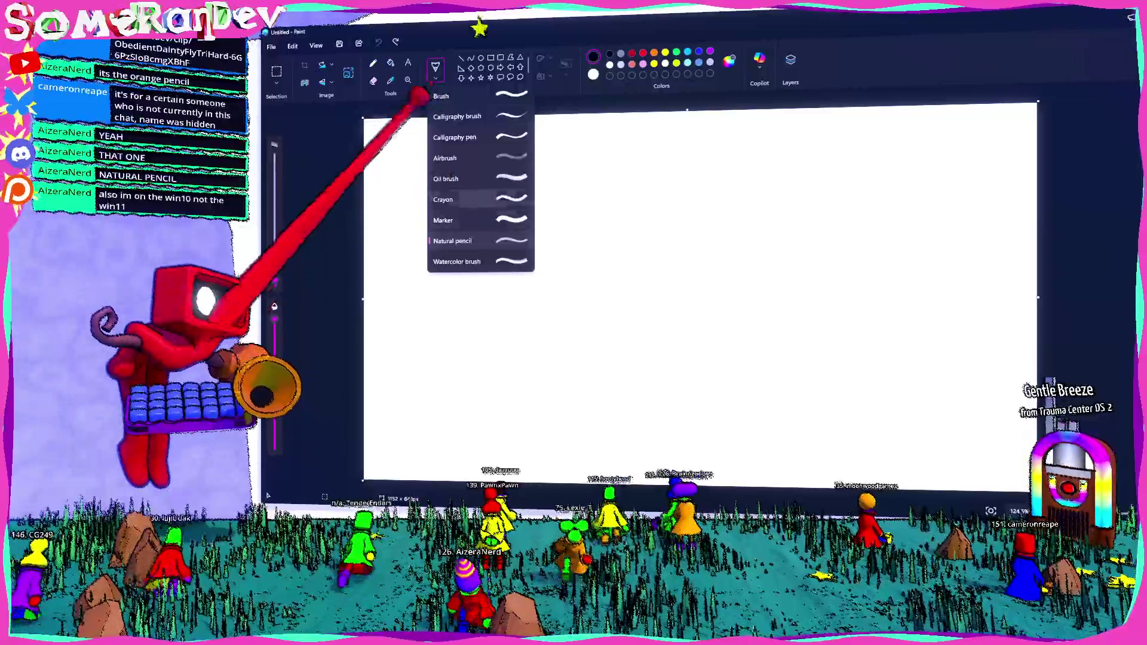
{"action": "left_click", "coordinate": [453, 240]}
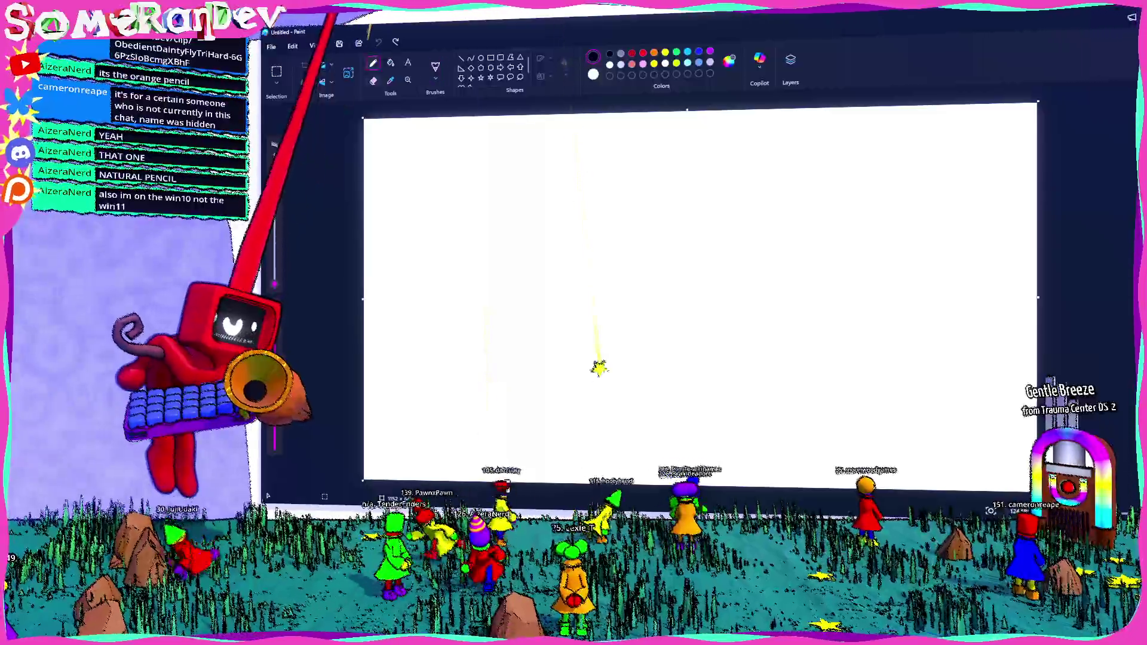
{"action": "left_click_drag", "start_coordinate": [448, 179], "coordinate": [523, 278]}
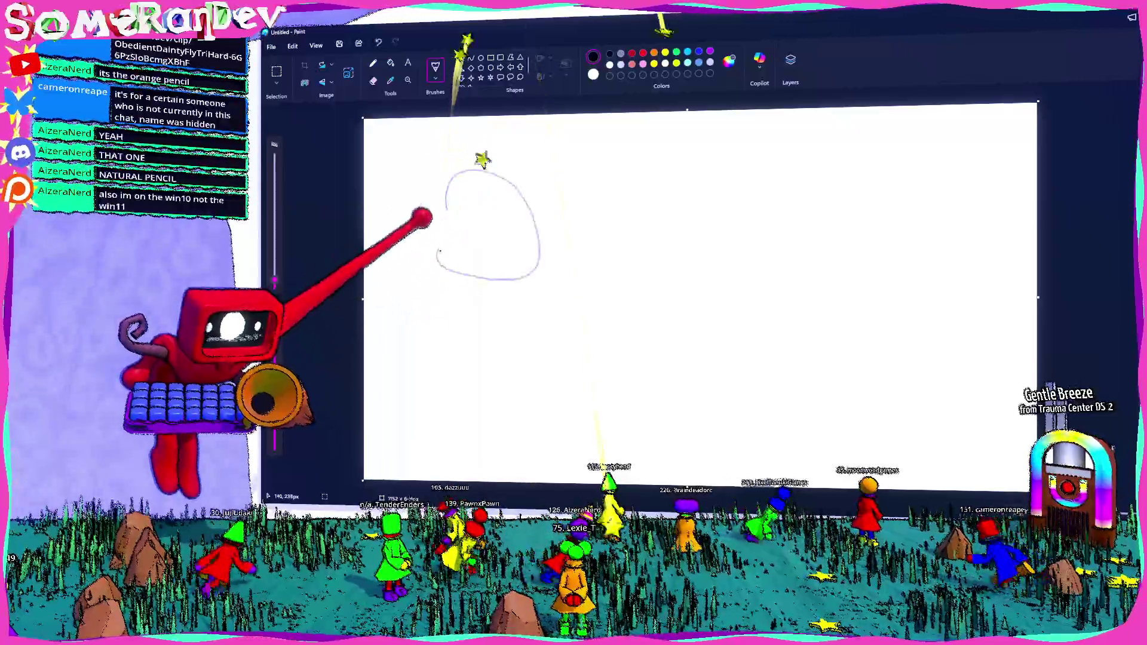
{"action": "key", "text": "ctrl+z"}
{"action": "left_click_drag", "start_coordinate": [502, 233], "coordinate": [581, 334]}
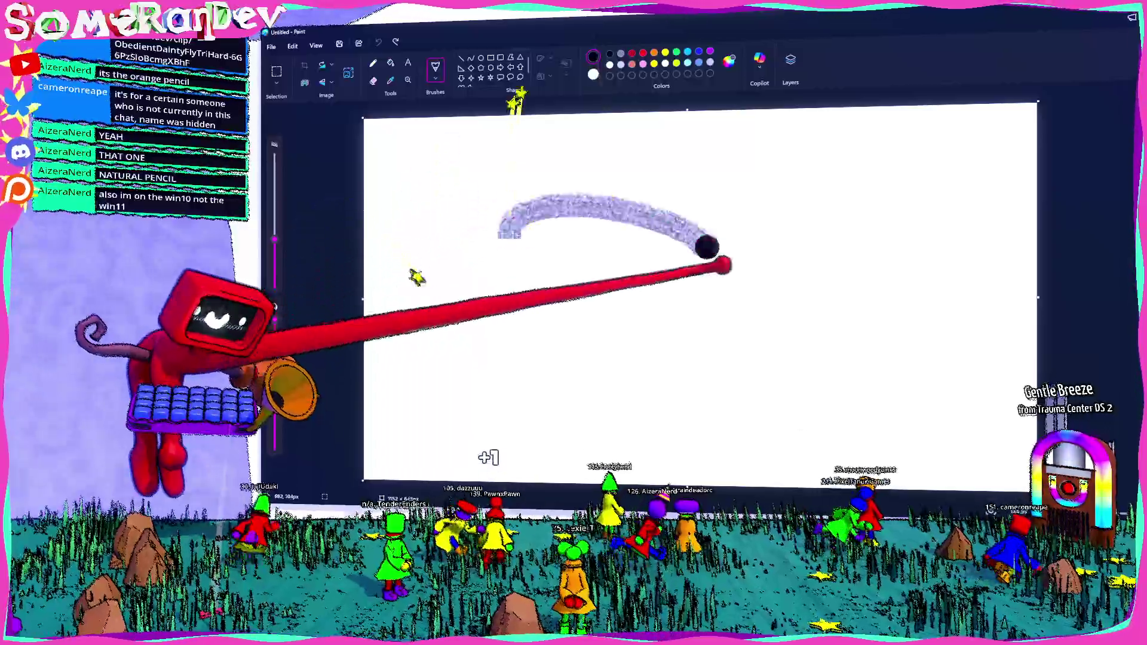
{"action": "key", "text": "ctrl+z"}
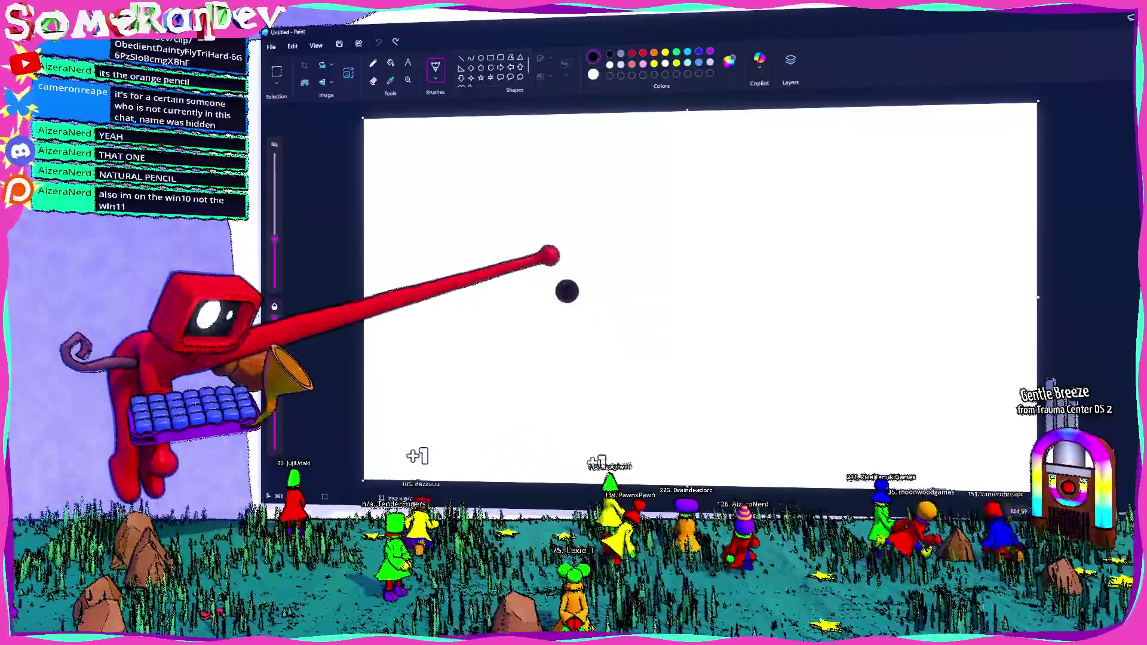
Draw a textured purple spiral with vertical strokes, then erase across its top
{"action": "left_click_drag", "start_coordinate": [548, 280], "coordinate": [715, 349]}
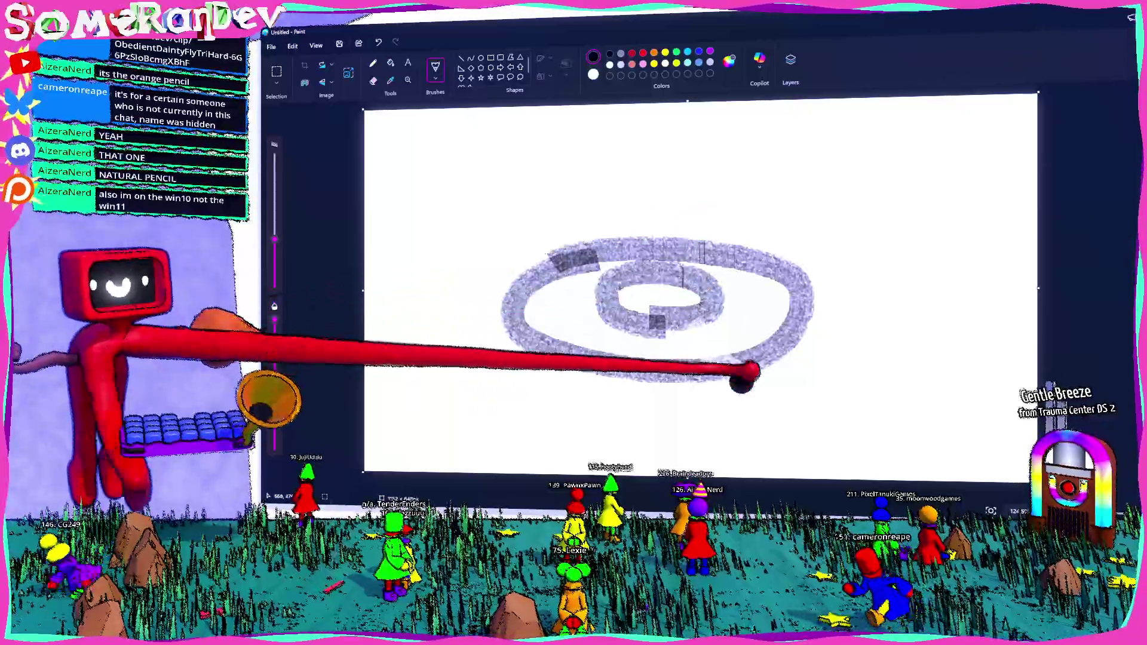
{"action": "left_click_drag", "start_coordinate": [618, 242], "coordinate": [619, 368]}
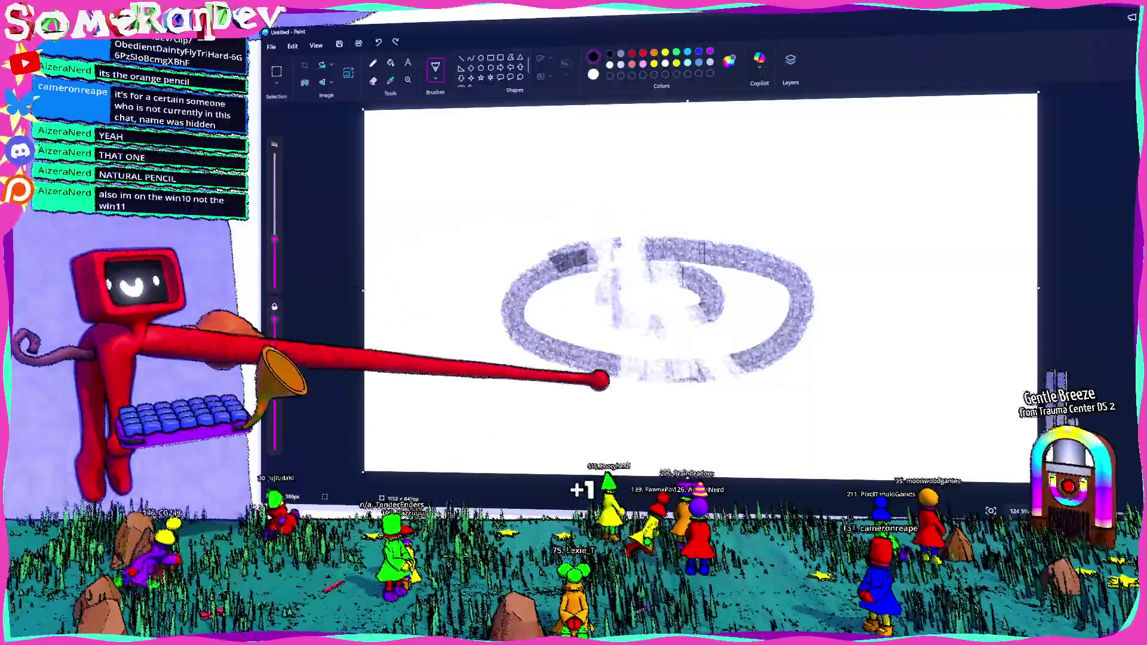
{"action": "mouse_move", "coordinate": [548, 269]}
{"action": "left_mouse_down"}
{"action": "mouse_move", "coordinate": [745, 242]}
{"action": "mouse_move", "coordinate": [646, 263]}
{"action": "mouse_move", "coordinate": [861, 324]}
{"action": "mouse_move", "coordinate": [682, 344]}
{"action": "left_mouse_up"}
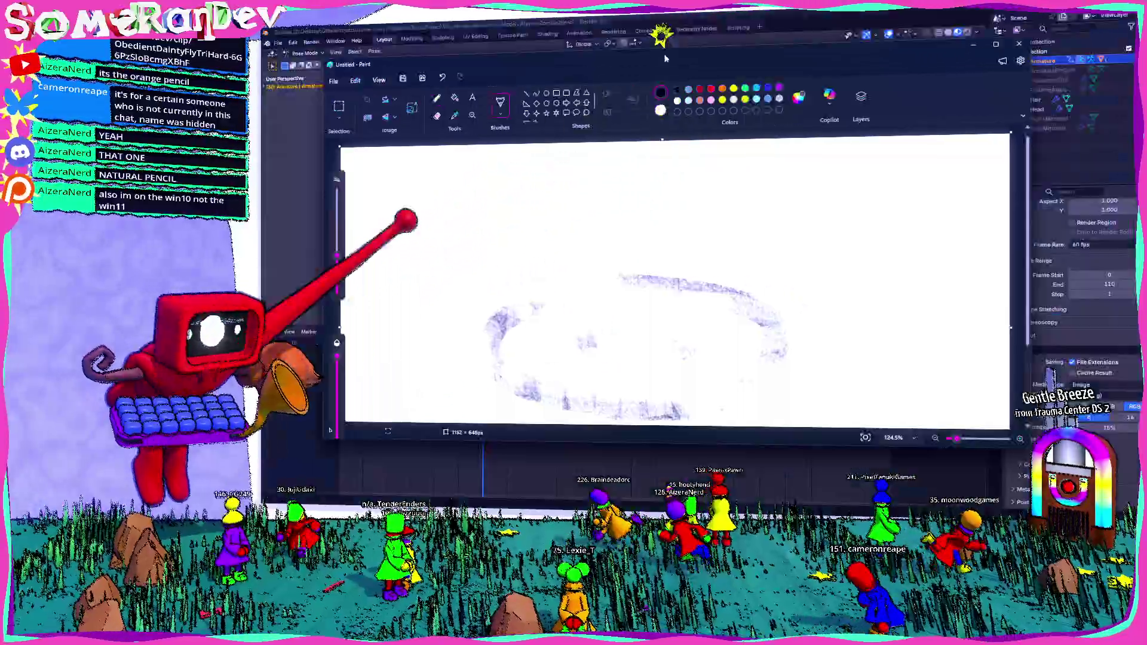
Back in Blender, enlarge the 3D view and orbit around the zombie rig
{"action": "key", "text": "alt+Tab"}
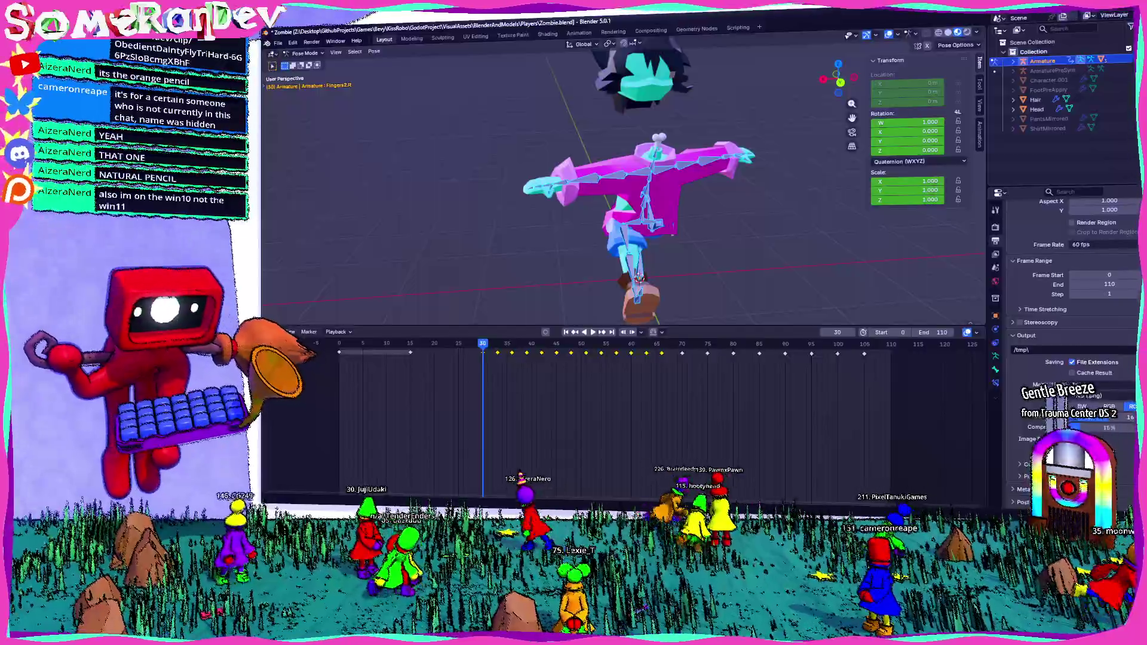
{"action": "mouse_move", "coordinate": [398, 242]}
{"action": "middle_mouse_down"}
{"action": "mouse_move", "coordinate": [726, 184]}
{"action": "mouse_move", "coordinate": [627, 206]}
{"action": "middle_mouse_up"}
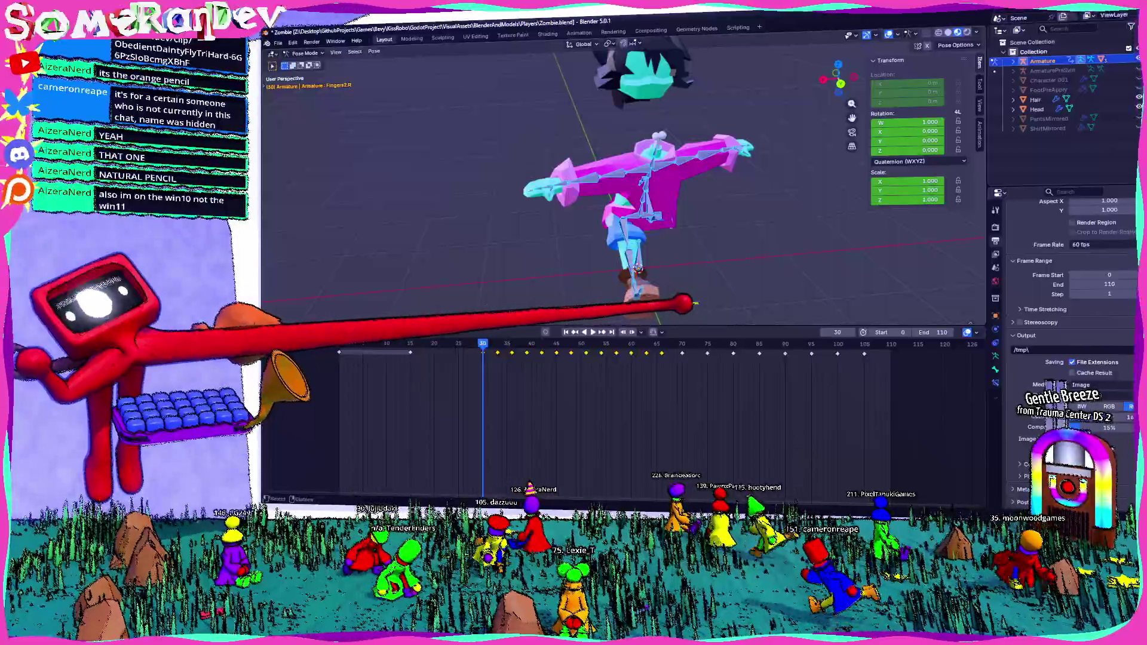
{"action": "left_click_drag", "start_coordinate": [573, 328], "coordinate": [574, 366]}
{"action": "middle_click_drag", "start_coordinate": [628, 260], "coordinate": [618, 233]}
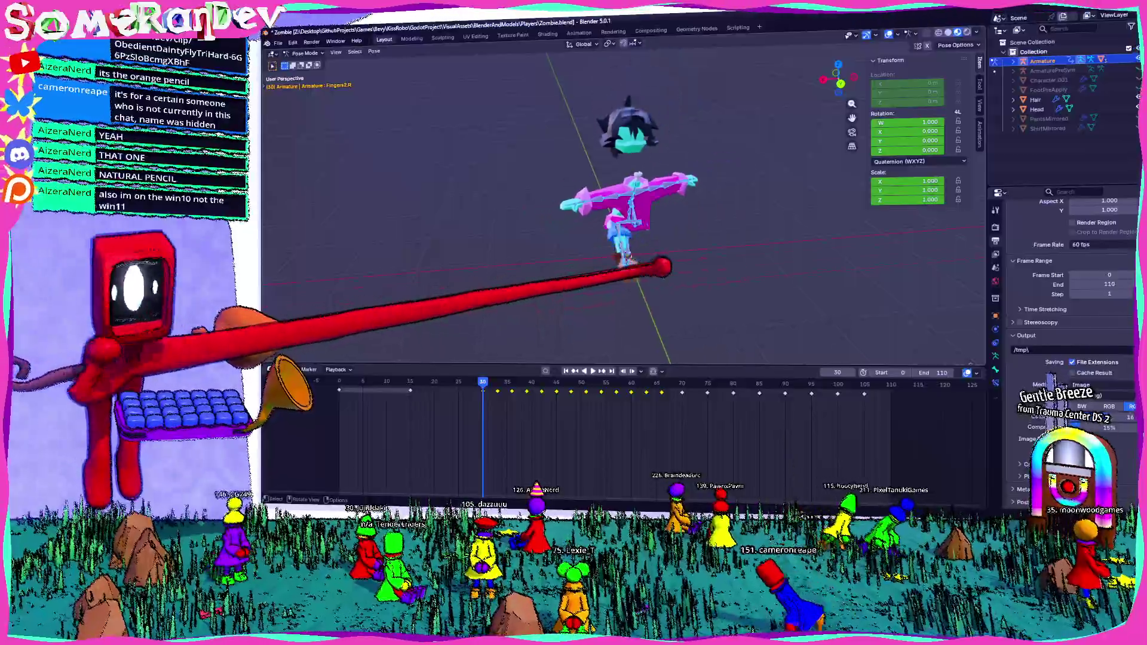
{"action": "scroll", "coordinate": [627, 241], "scroll_direction": "down", "scroll_amount": 2}
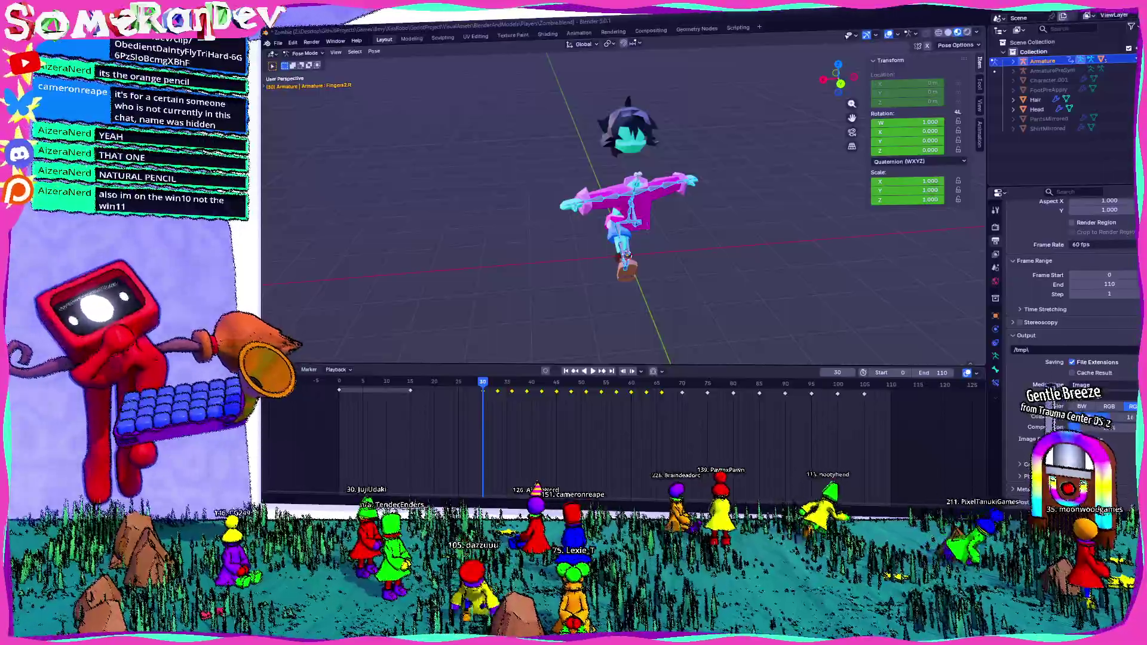
{"action": "mouse_move", "coordinate": [422, 309]}
{"action": "middle_mouse_down"}
{"action": "mouse_move", "coordinate": [537, 269]}
{"action": "mouse_move", "coordinate": [466, 341]}
{"action": "middle_mouse_up"}
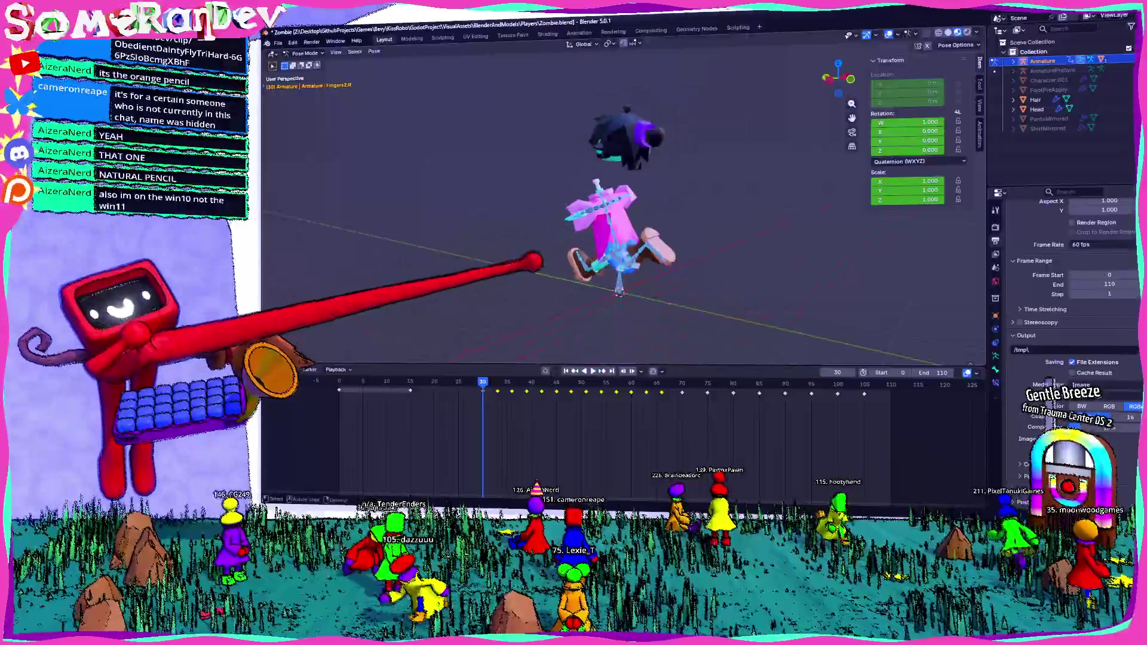
{"action": "scroll", "coordinate": [493, 386], "scroll_direction": "up", "scroll_amount": 3}
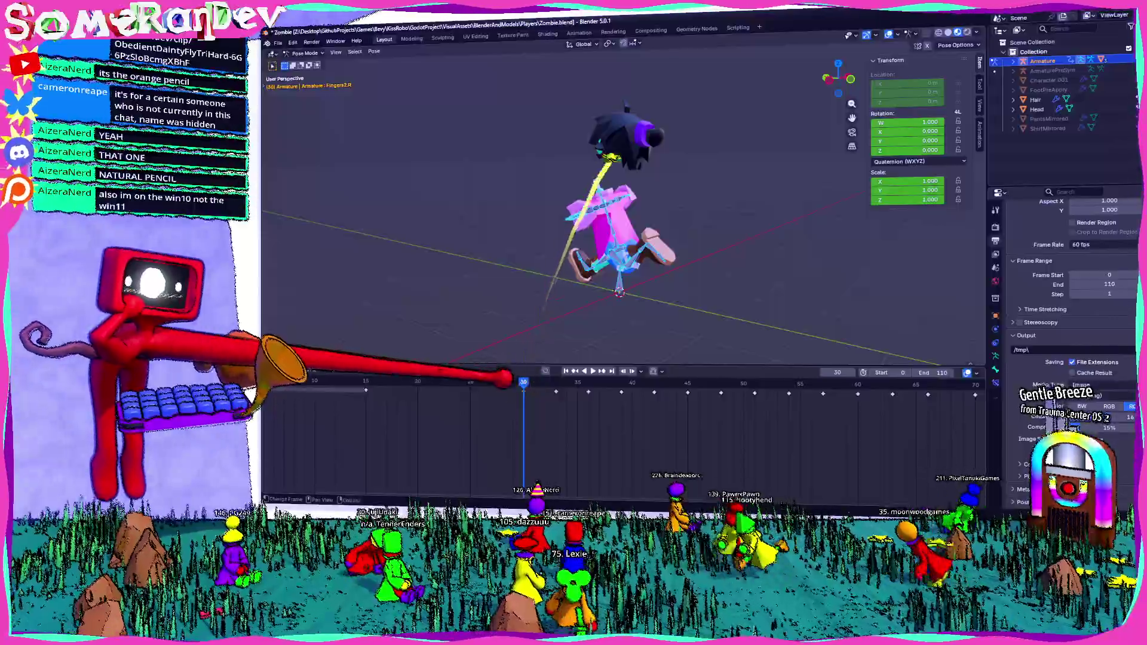
Add a timeline marker F_30 at frame 30, then bring up the shared portrait image
{"action": "right_click", "coordinate": [462, 390]}
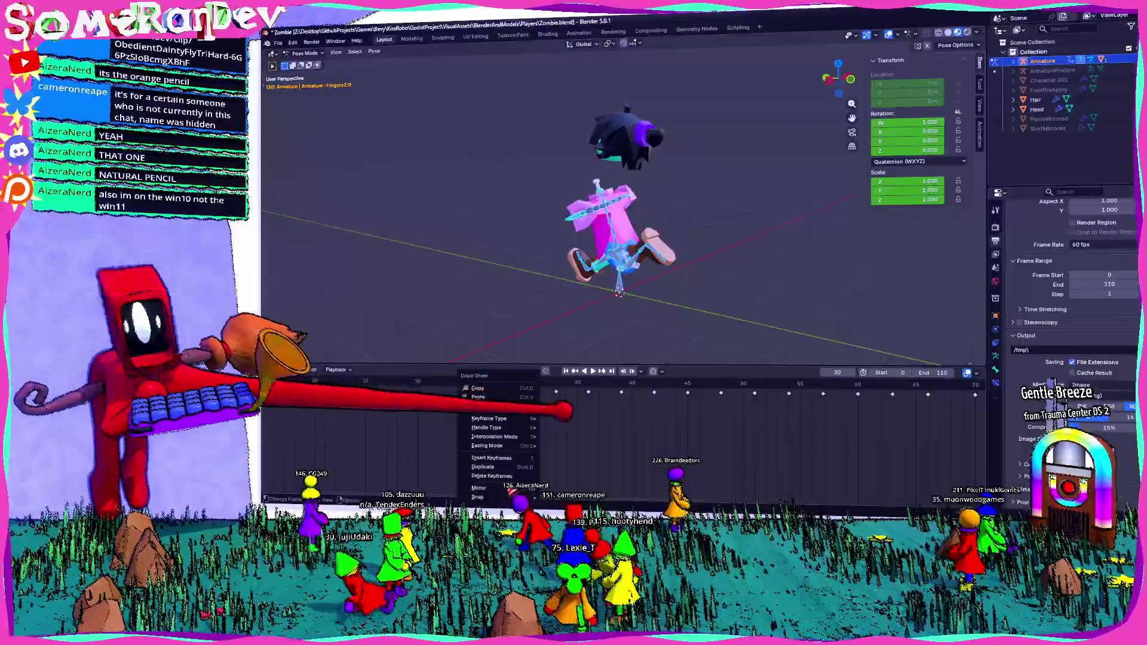
{"action": "left_click", "coordinate": [479, 398]}
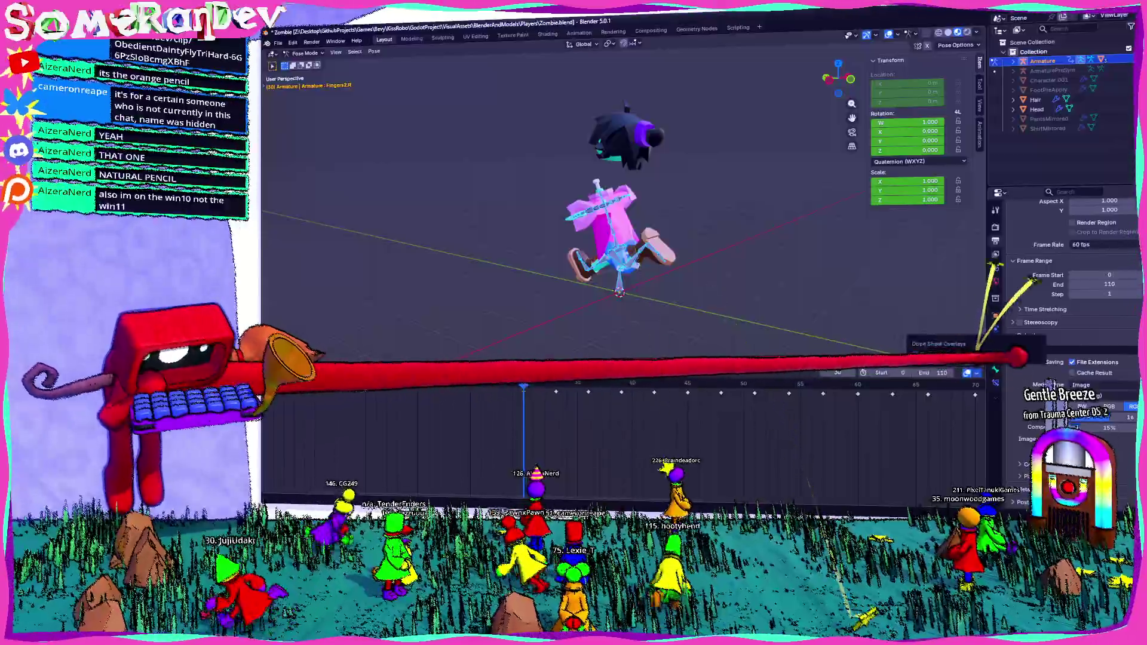
{"action": "left_click", "coordinate": [664, 371]}
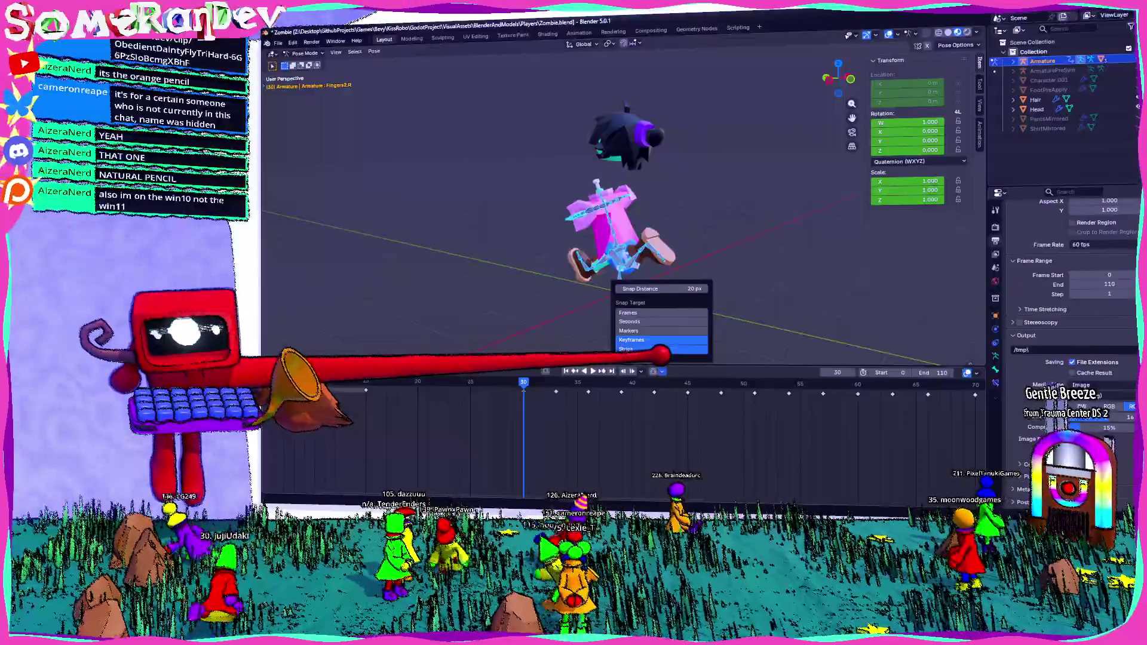
{"action": "left_click", "coordinate": [660, 350]}
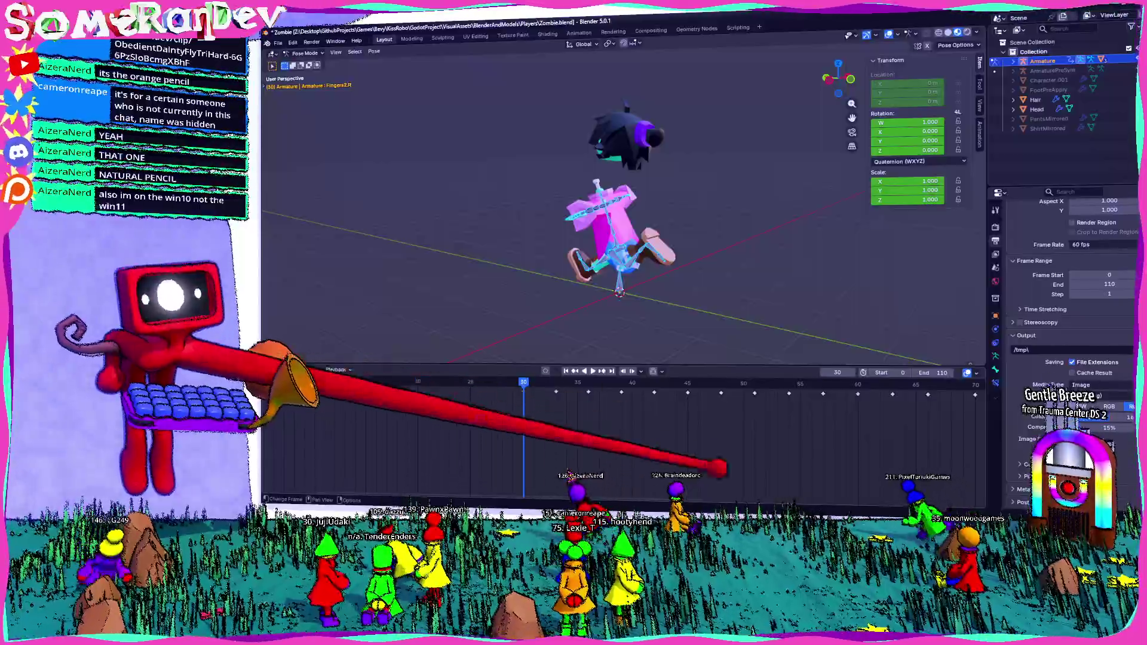
{"action": "left_click", "coordinate": [311, 370]}
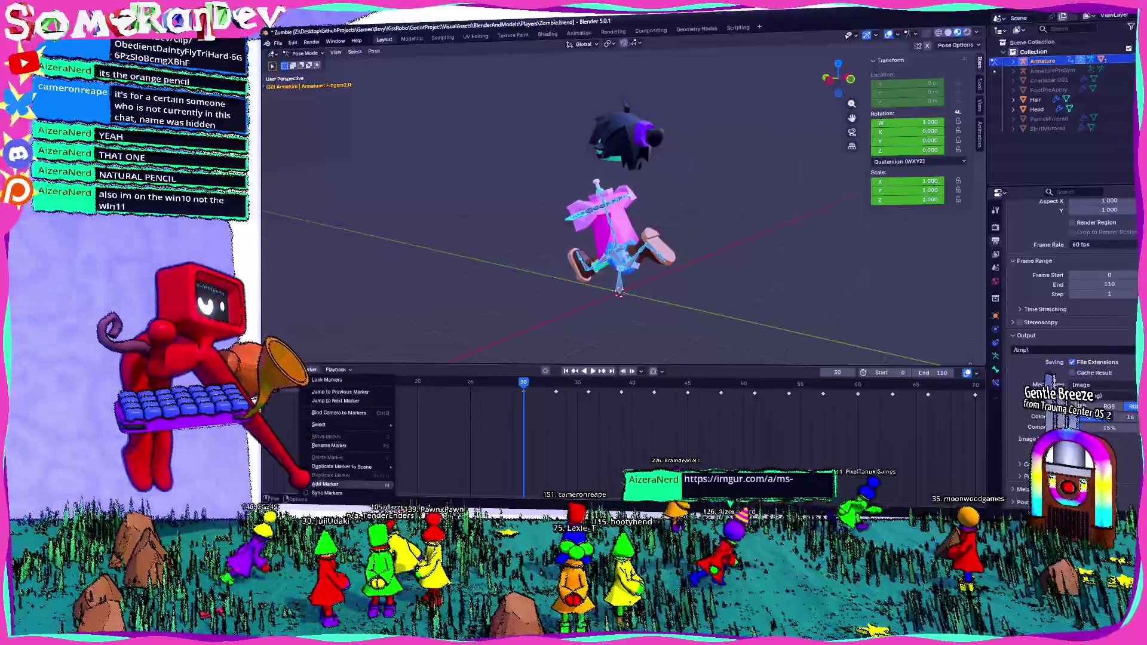
{"action": "left_click", "coordinate": [327, 484]}
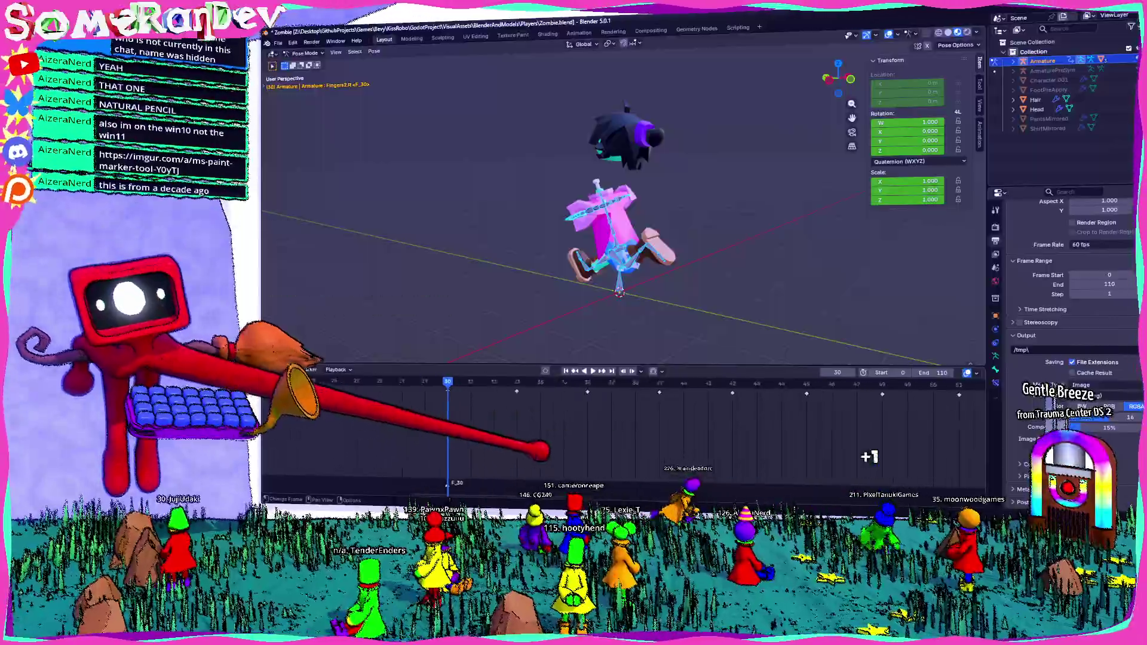
{"action": "scroll", "coordinate": [627, 422], "scroll_direction": "up", "scroll_amount": 2, "text": "ctrl"}
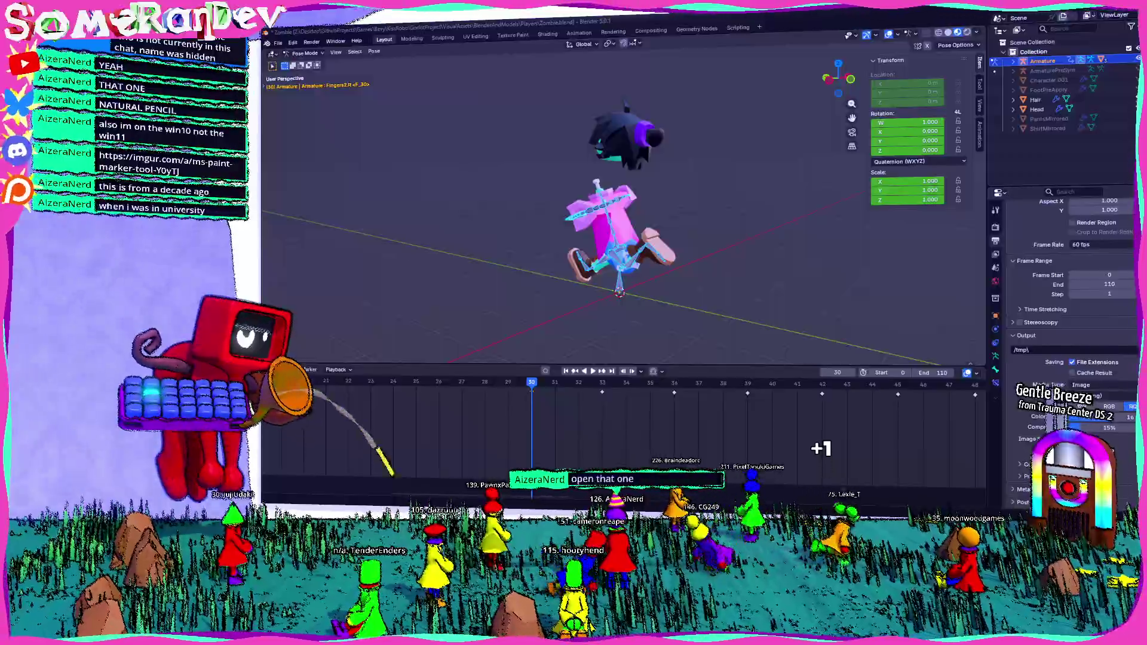
{"action": "left_click", "coordinate": [166, 165]}
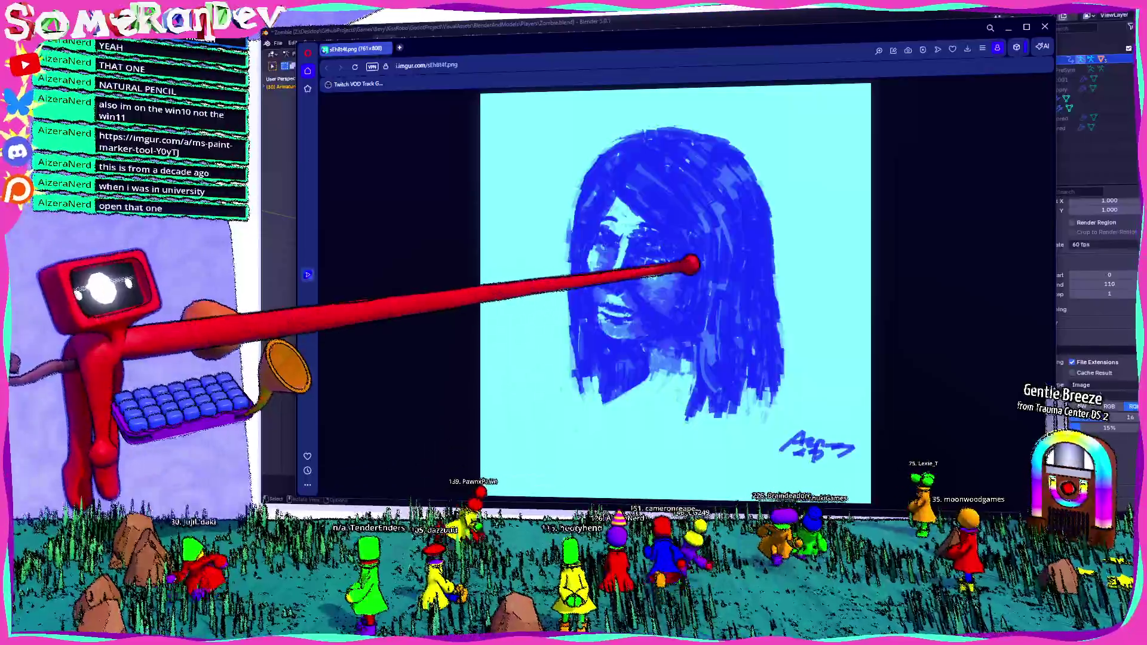
{"action": "scroll", "coordinate": [591, 326], "scroll_direction": "up", "scroll_amount": 3, "text": "ctrl"}
{"action": "scroll", "coordinate": [701, 309], "scroll_direction": "up", "scroll_amount": 2, "text": "ctrl"}
{"action": "scroll", "coordinate": [701, 309], "scroll_direction": "down", "scroll_amount": 2, "text": "ctrl"}
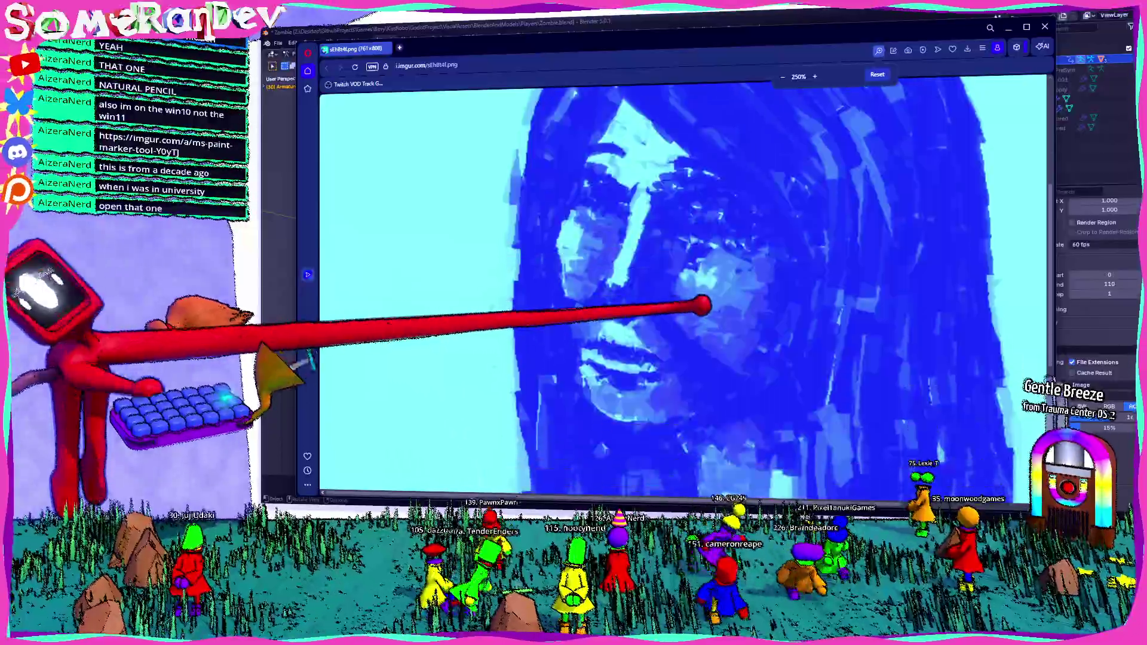
{"action": "scroll", "coordinate": [701, 309], "scroll_direction": "down", "scroll_amount": 1, "text": "ctrl"}
{"action": "scroll", "coordinate": [703, 309], "scroll_direction": "down", "scroll_amount": 2}
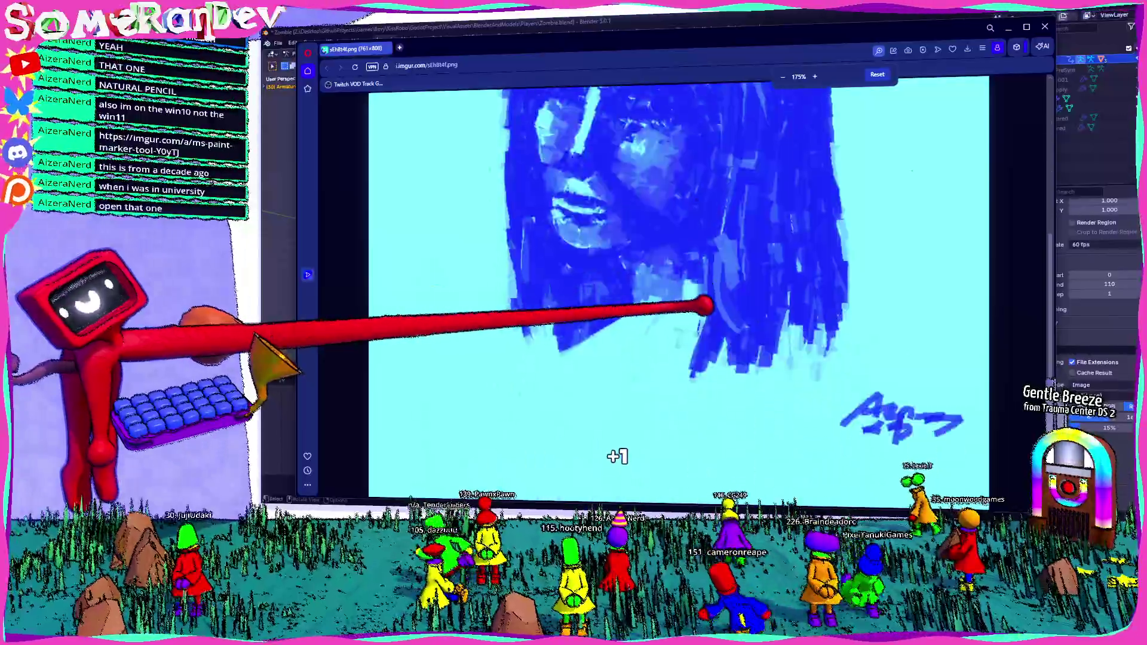
{"action": "scroll", "coordinate": [703, 309], "scroll_direction": "up", "scroll_amount": 2}
{"action": "scroll", "coordinate": [704, 309], "scroll_direction": "down", "scroll_amount": 2}
{"action": "scroll", "coordinate": [704, 309], "scroll_direction": "up", "scroll_amount": 3}
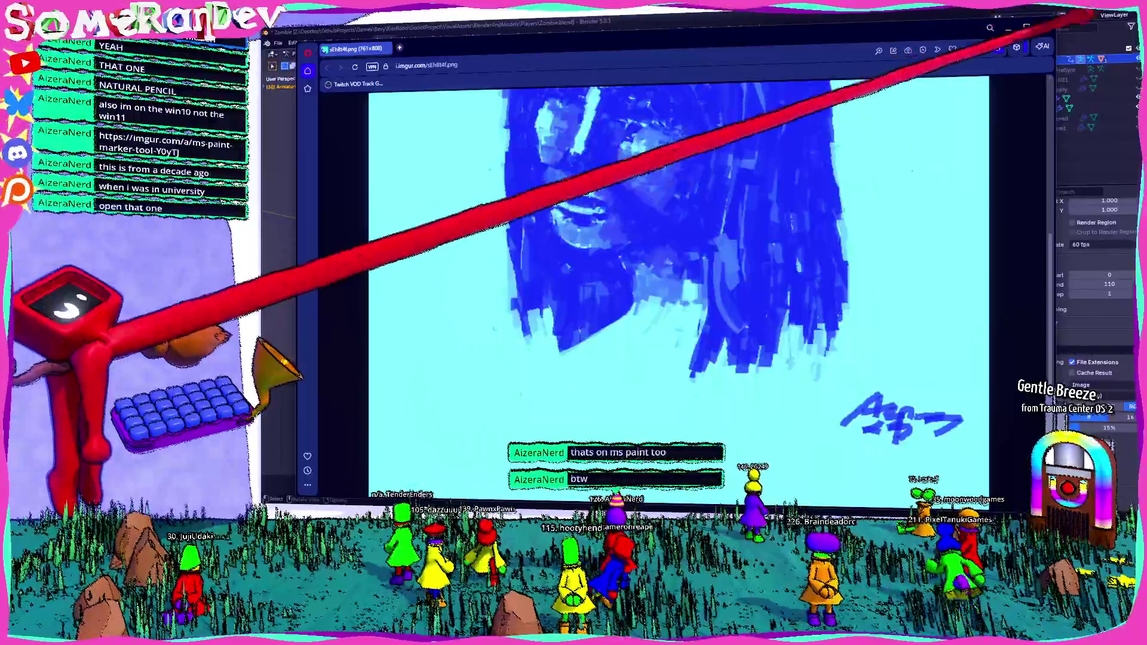
Maximise the browser window to see the whole blue portrait
{"action": "double_click", "coordinate": [1089, 18]}
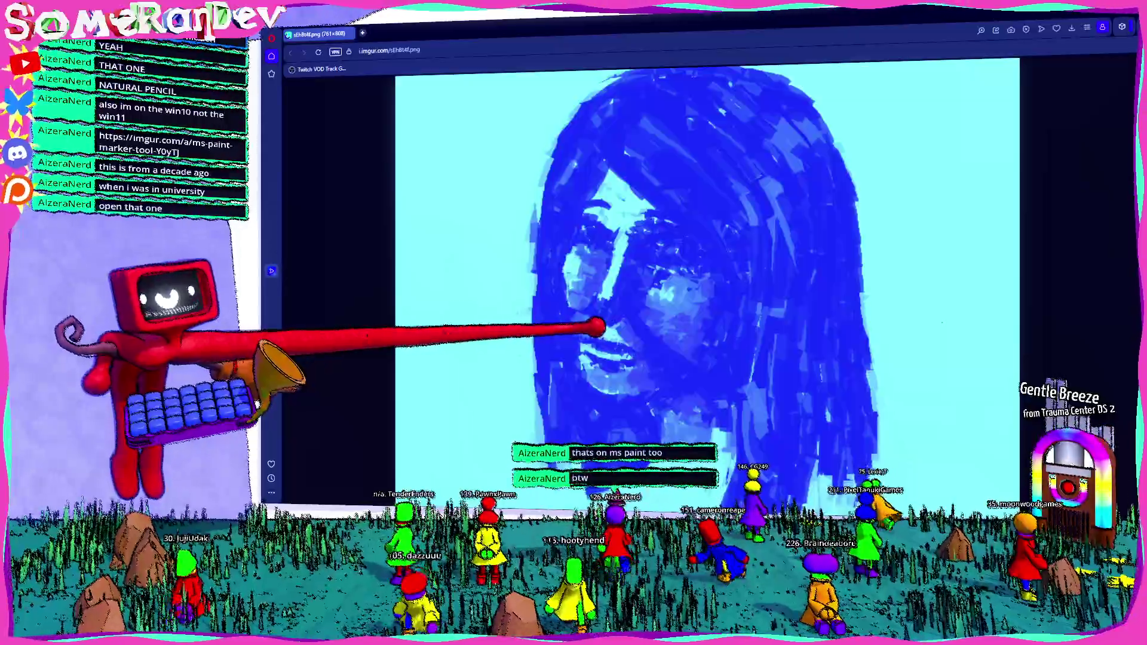
{"action": "scroll", "coordinate": [599, 328], "scroll_direction": "up", "scroll_amount": 2}
{"action": "scroll", "coordinate": [574, 319], "scroll_direction": "down", "scroll_amount": 2}
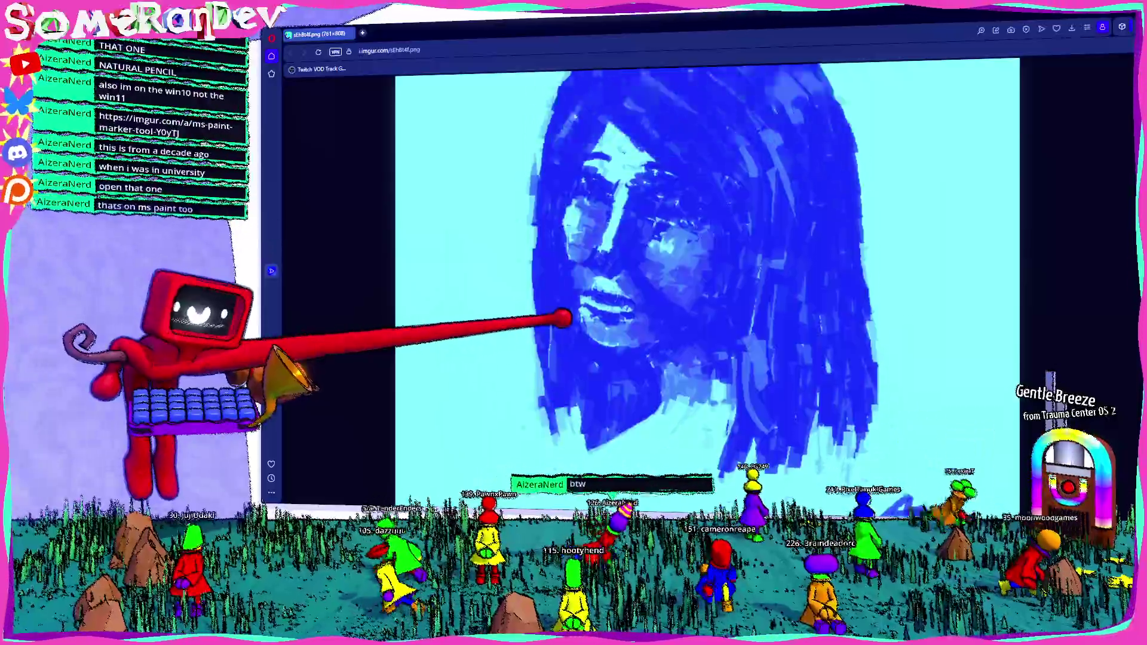
{"action": "scroll", "coordinate": [566, 319], "scroll_direction": "up", "scroll_amount": 2}
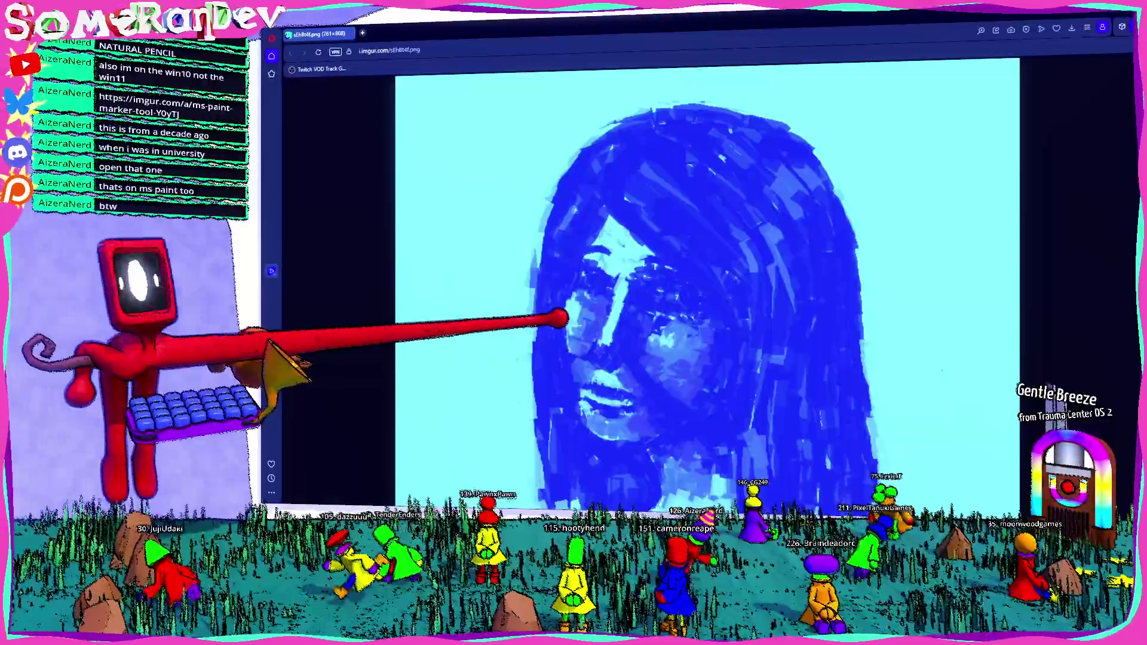
{"action": "scroll", "coordinate": [560, 319], "scroll_direction": "up", "scroll_amount": 2}
{"action": "scroll", "coordinate": [610, 377], "scroll_direction": "down", "scroll_amount": 2}
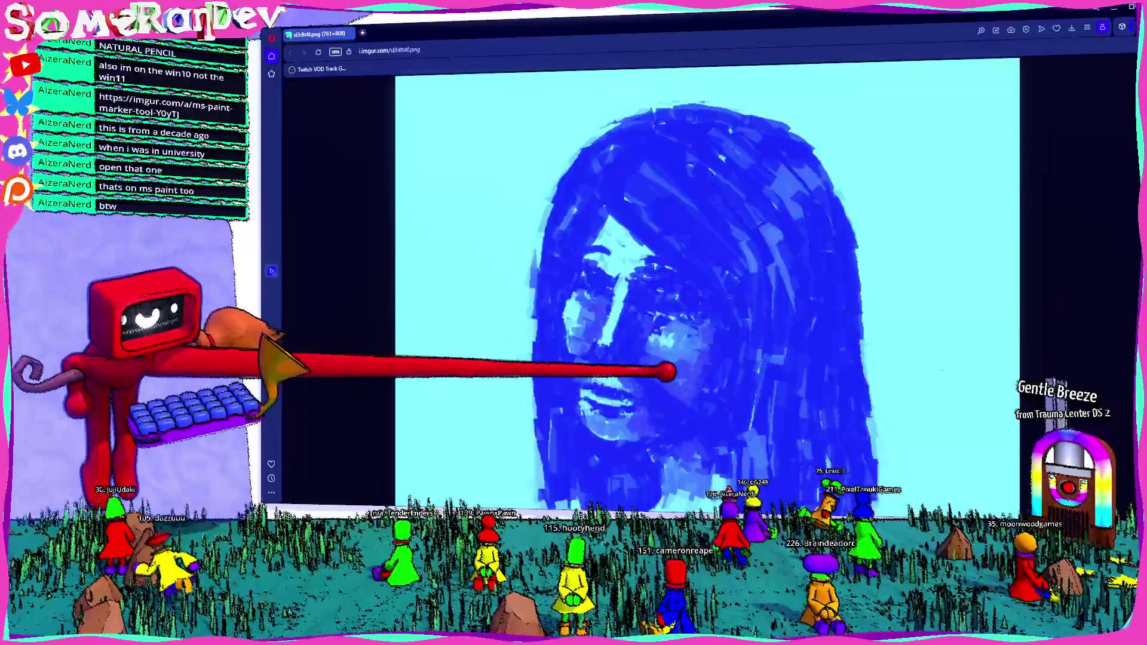
{"action": "scroll", "coordinate": [677, 372], "scroll_direction": "down", "scroll_amount": 2}
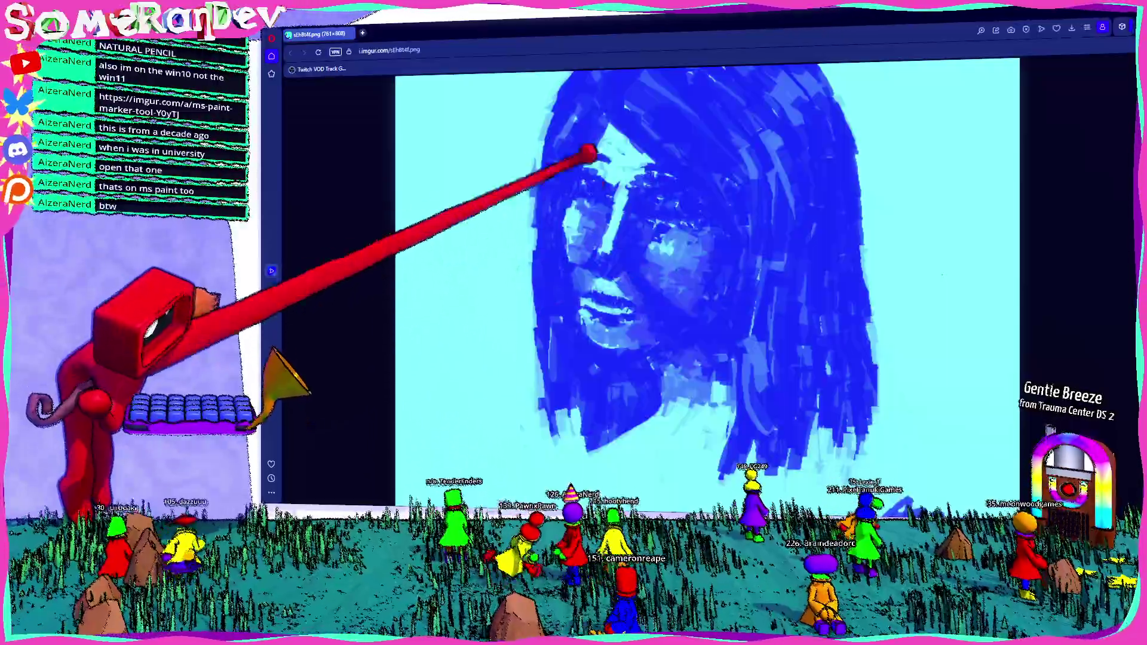
{"action": "scroll", "coordinate": [771, 198], "scroll_direction": "down", "scroll_amount": 2}
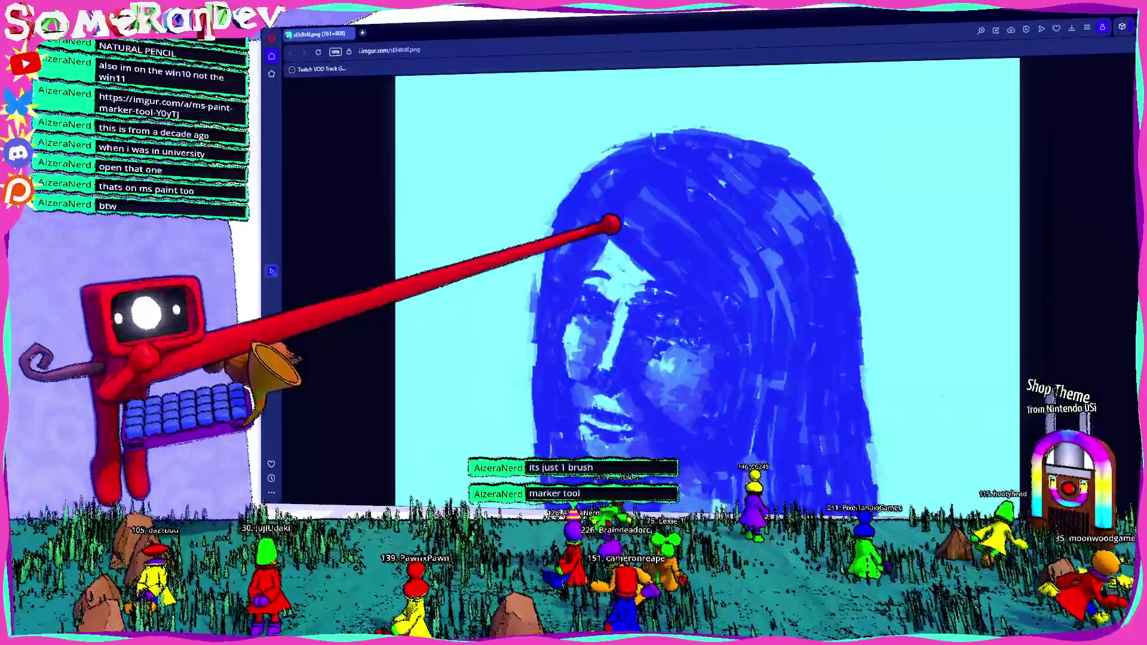
{"action": "scroll", "coordinate": [609, 225], "scroll_direction": "up", "scroll_amount": 2}
{"action": "scroll", "coordinate": [628, 260], "scroll_direction": "up", "scroll_amount": 2}
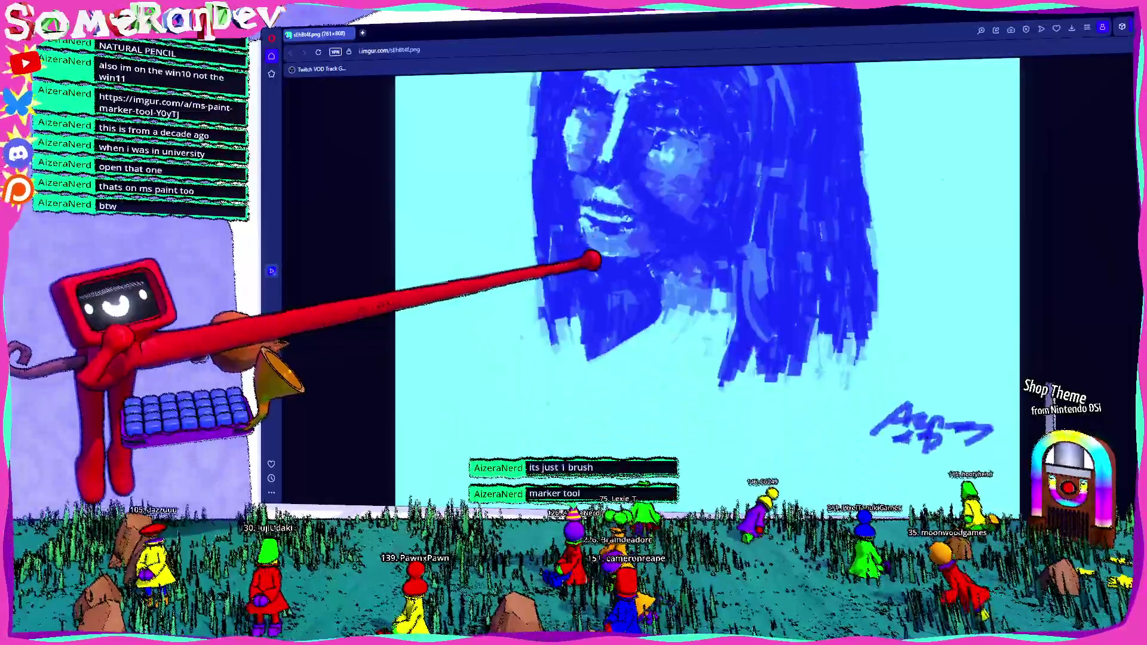
{"action": "scroll", "coordinate": [659, 280], "scroll_direction": "down", "scroll_amount": 2}
{"action": "scroll", "coordinate": [659, 279], "scroll_direction": "down", "scroll_amount": 2}
{"action": "scroll", "coordinate": [659, 286], "scroll_direction": "up", "scroll_amount": 2}
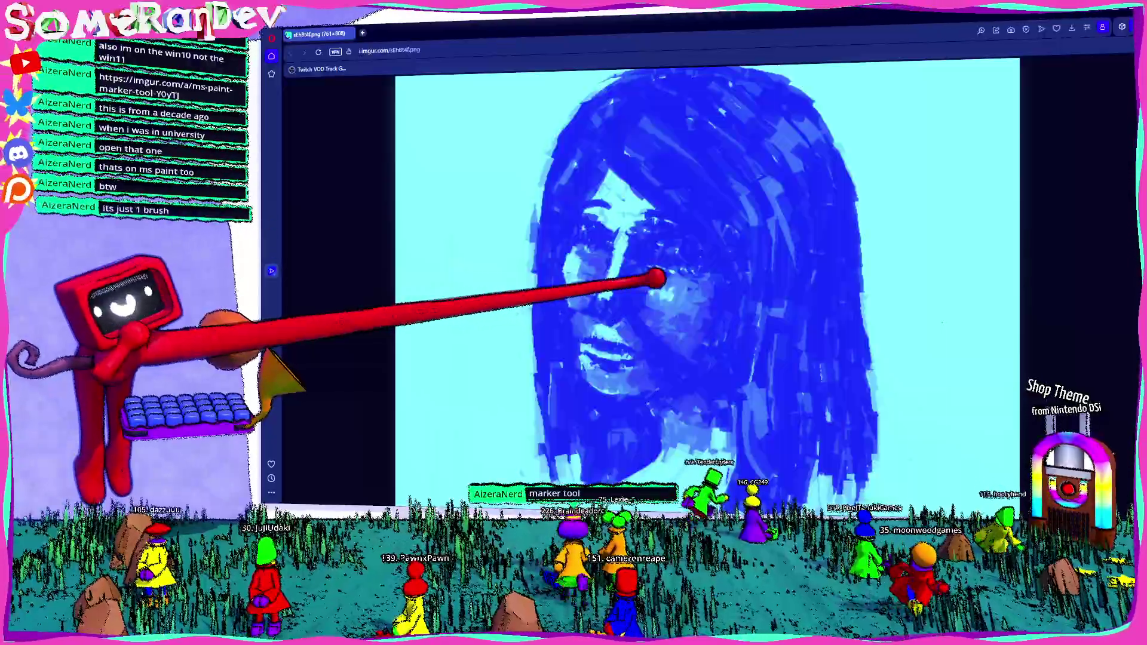
{"action": "scroll", "coordinate": [659, 280], "scroll_direction": "up", "scroll_amount": 2}
{"action": "scroll", "coordinate": [658, 285], "scroll_direction": "down", "scroll_amount": 3}
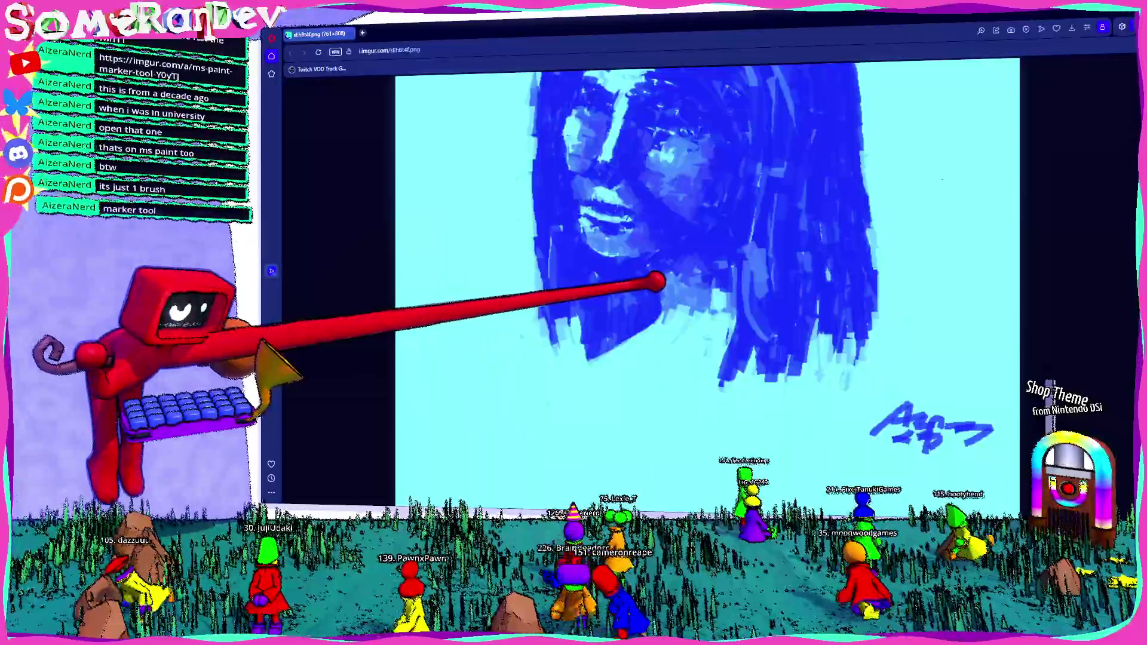
{"action": "scroll", "coordinate": [659, 285], "scroll_direction": "up", "scroll_amount": 3}
{"action": "scroll", "coordinate": [659, 280], "scroll_direction": "down", "scroll_amount": 3}
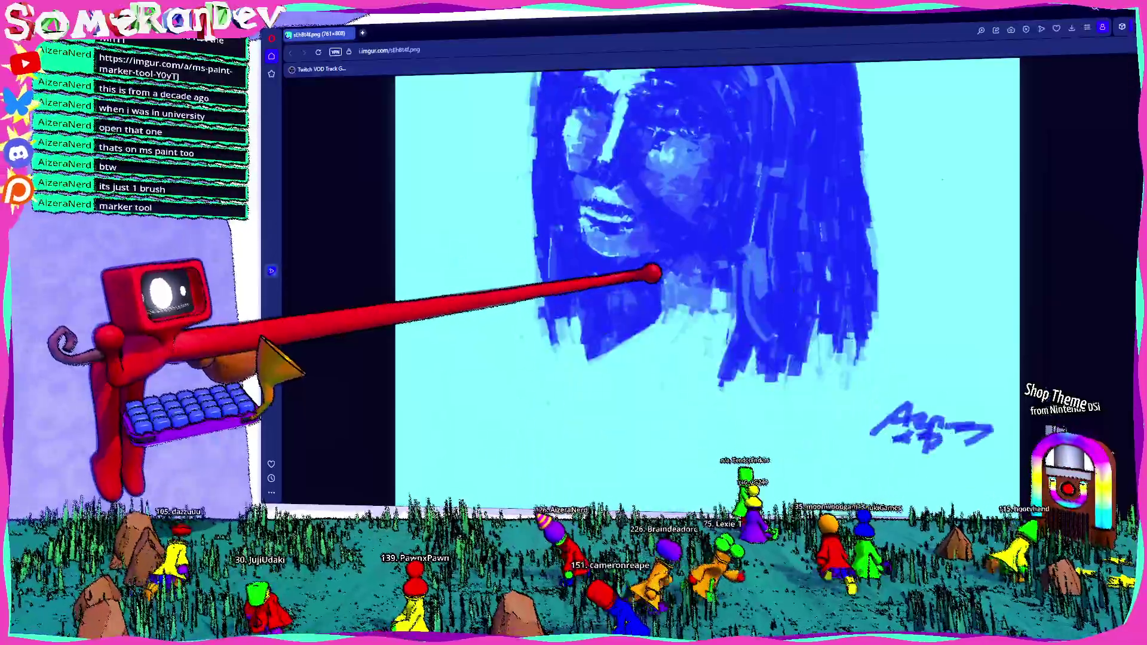
{"action": "scroll", "coordinate": [659, 280], "scroll_direction": "up", "scroll_amount": 3}
{"action": "scroll", "coordinate": [660, 285], "scroll_direction": "down", "scroll_amount": 3}
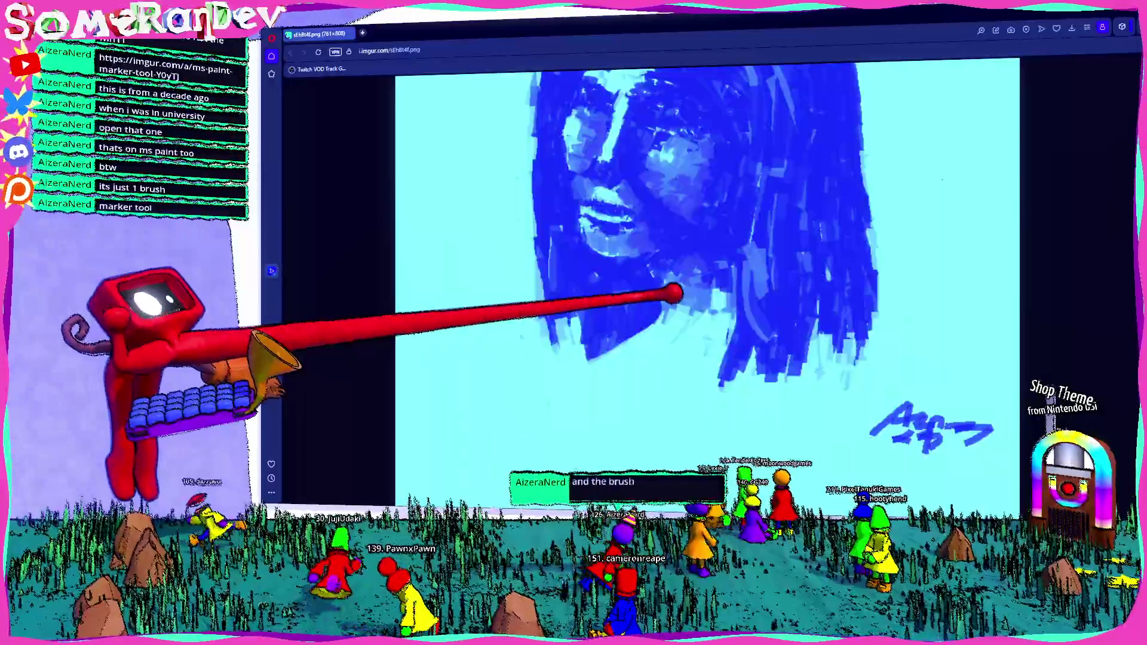
Step through two more blue portrait paintings in the album, then return to Blender
{"action": "left_click", "coordinate": [787, 312]}
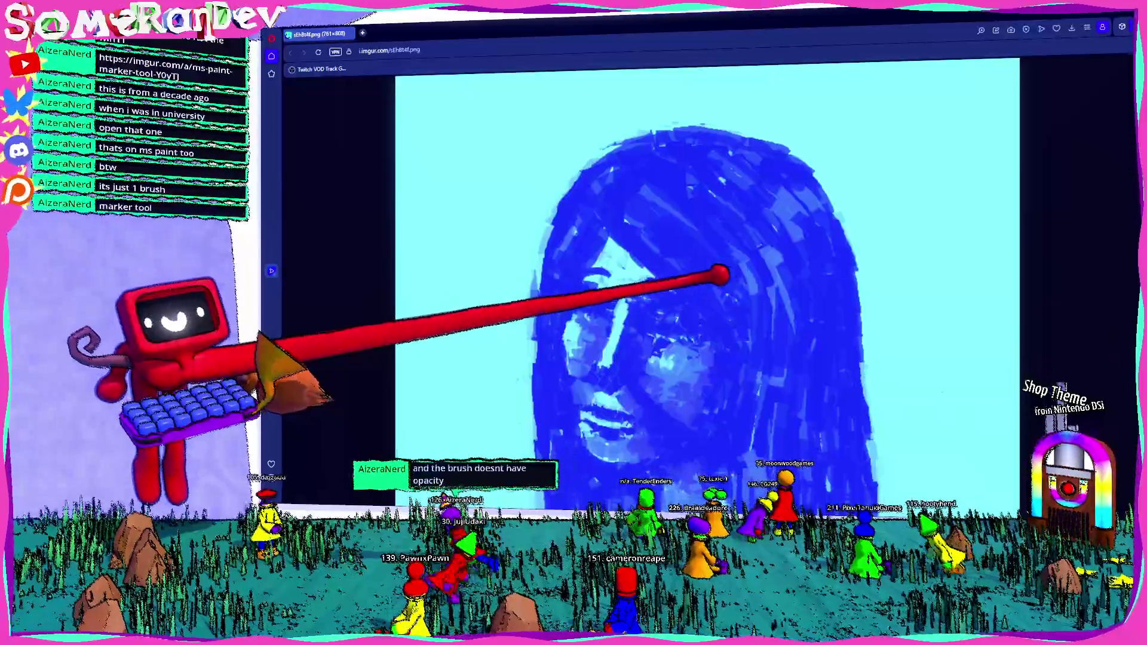
{"action": "scroll", "coordinate": [740, 282], "scroll_direction": "down", "scroll_amount": 2}
{"action": "scroll", "coordinate": [708, 269], "scroll_direction": "up", "scroll_amount": 2}
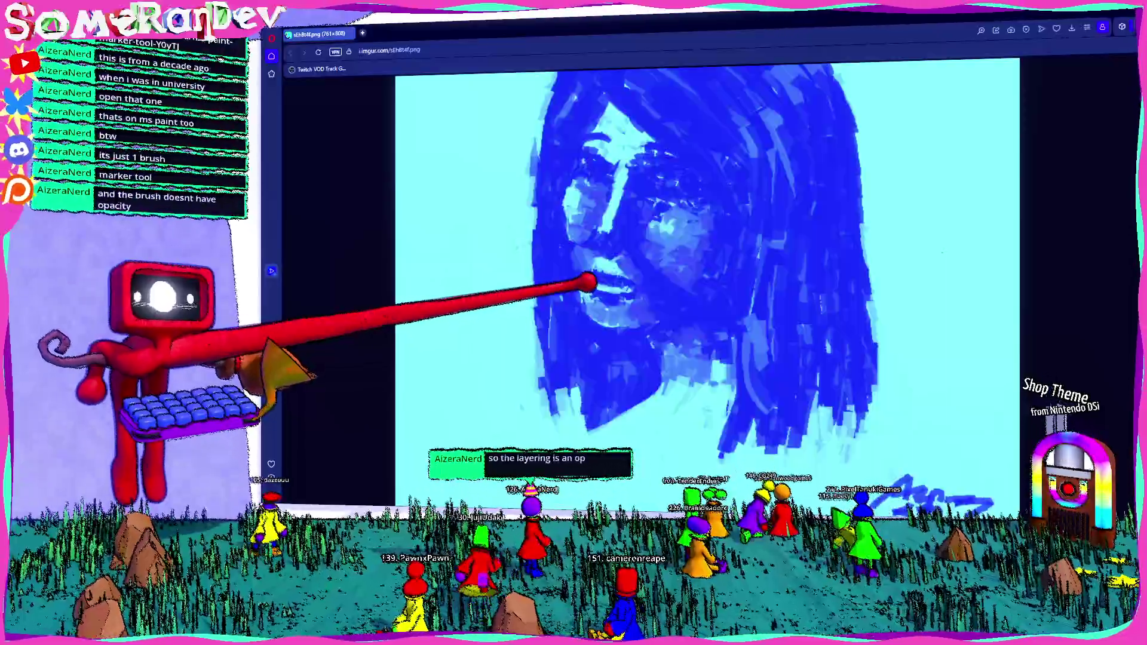
{"action": "scroll", "coordinate": [592, 301], "scroll_direction": "down", "scroll_amount": 2}
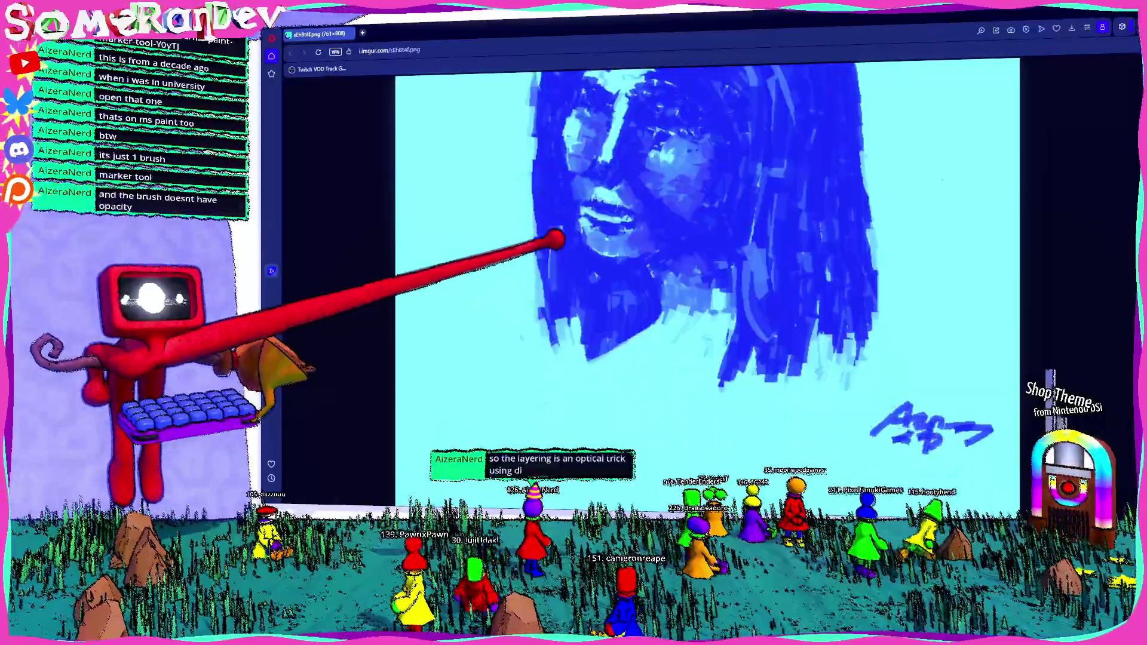
{"action": "scroll", "coordinate": [610, 234], "scroll_direction": "up", "scroll_amount": 2}
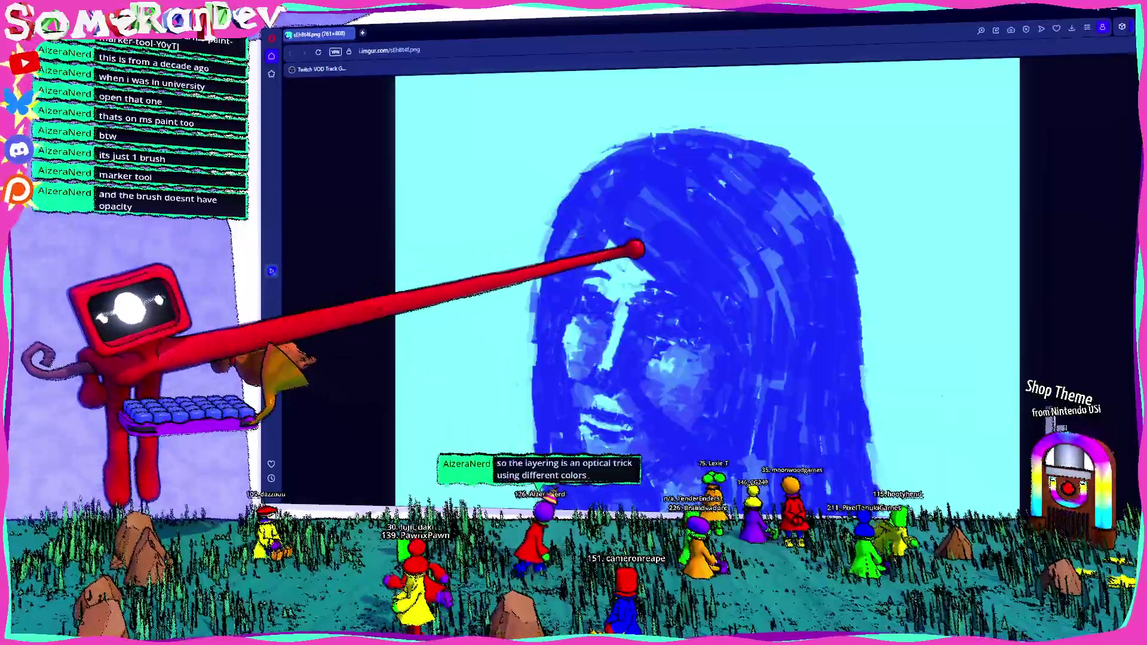
{"action": "scroll", "coordinate": [619, 228], "scroll_direction": "down", "scroll_amount": 3}
{"action": "scroll", "coordinate": [618, 229], "scroll_direction": "up", "scroll_amount": 3}
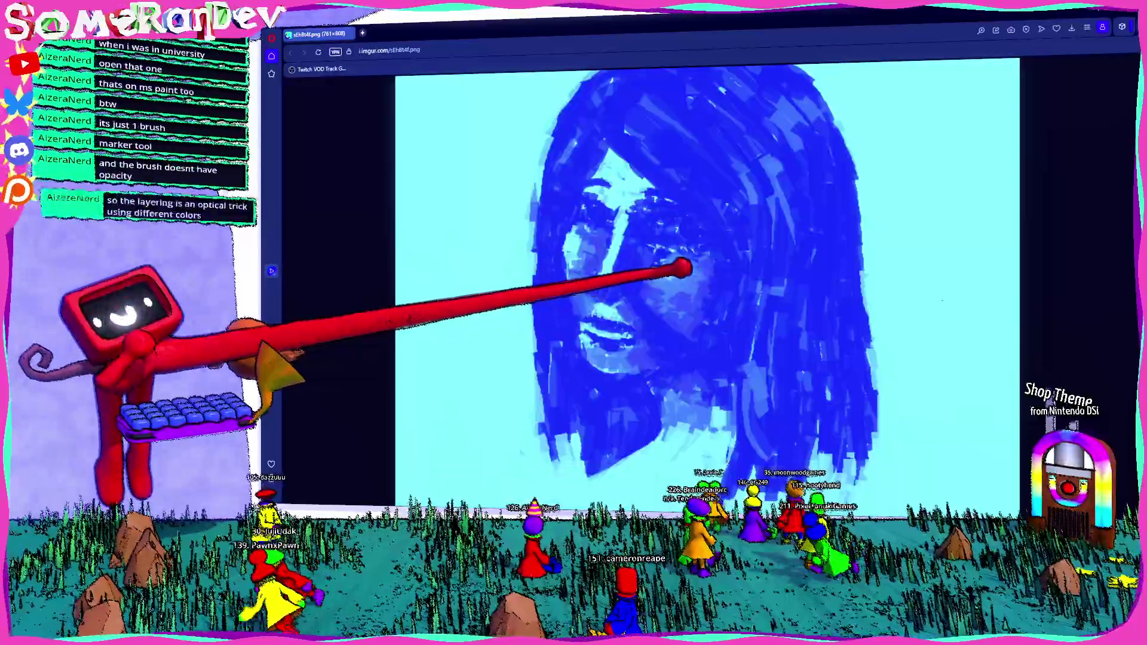
{"action": "scroll", "coordinate": [683, 269], "scroll_direction": "down", "scroll_amount": 3}
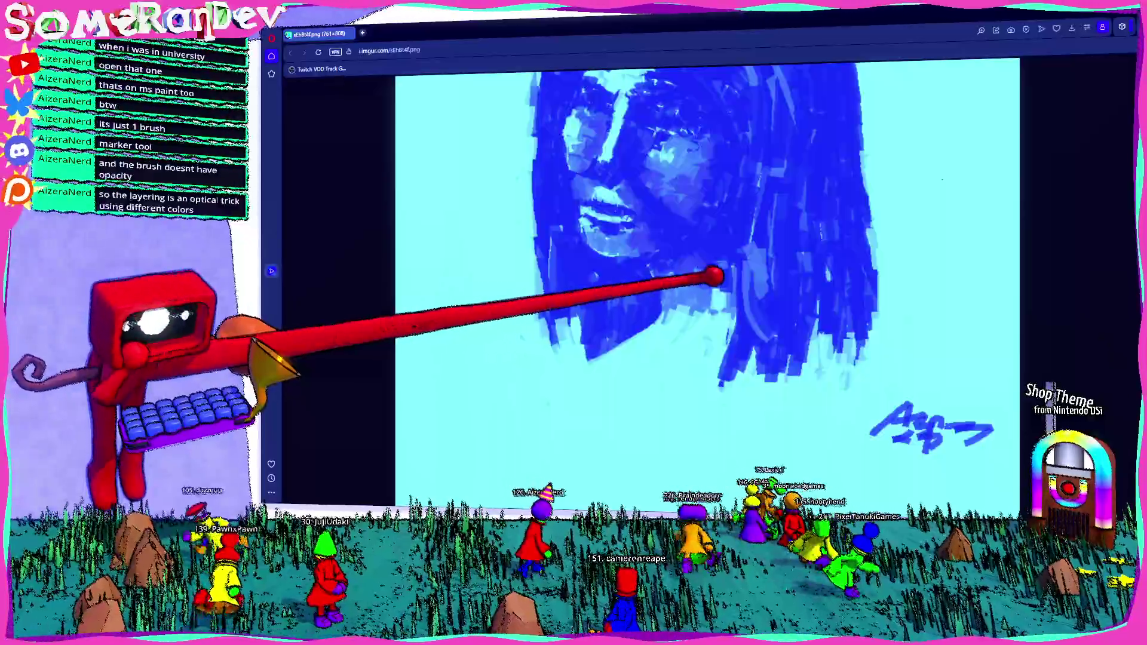
{"action": "scroll", "coordinate": [736, 287], "scroll_direction": "up", "scroll_amount": 3}
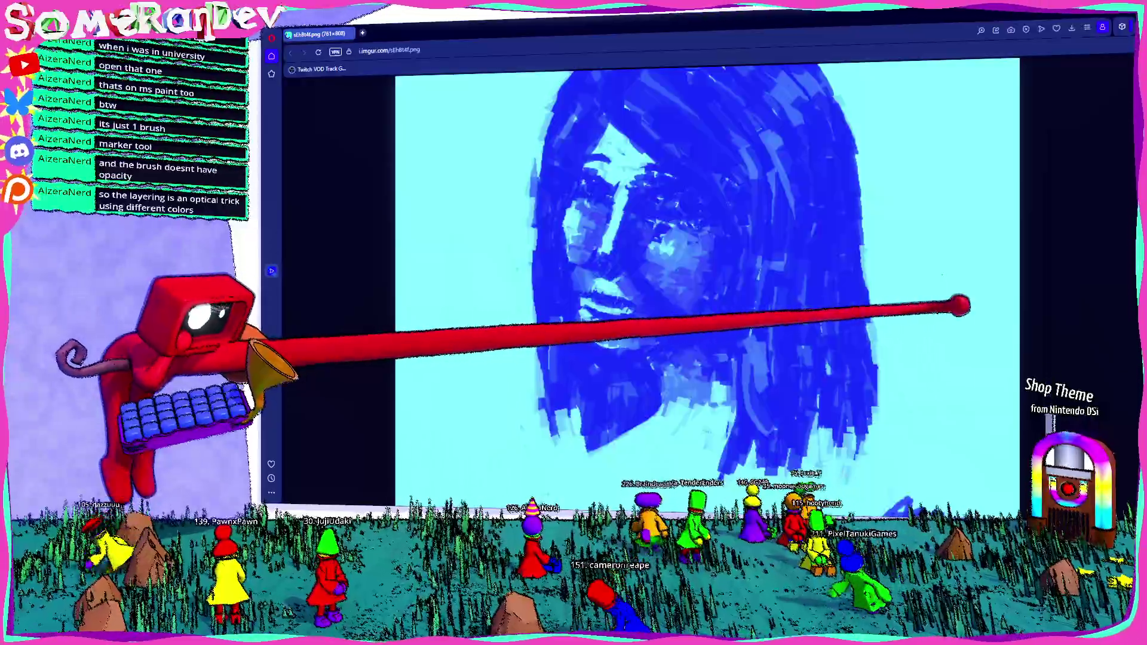
{"action": "scroll", "coordinate": [1058, 286], "scroll_direction": "up", "scroll_amount": 3}
{"action": "scroll", "coordinate": [1058, 287], "scroll_direction": "down", "scroll_amount": 3}
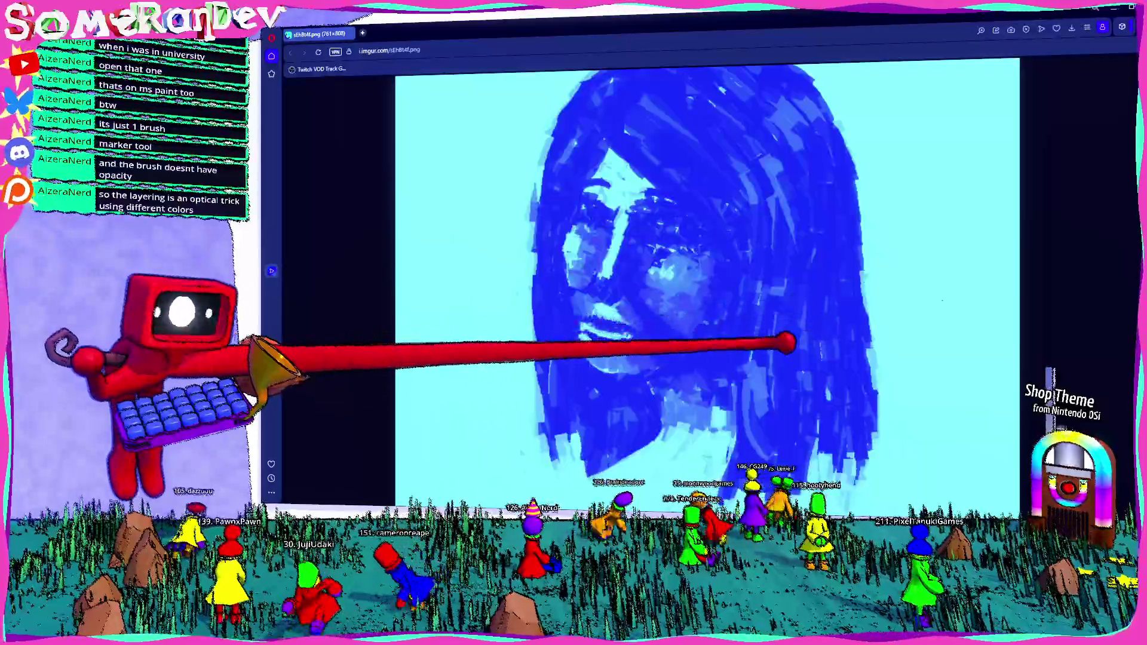
{"action": "scroll", "coordinate": [762, 287], "scroll_direction": "down", "scroll_amount": 3}
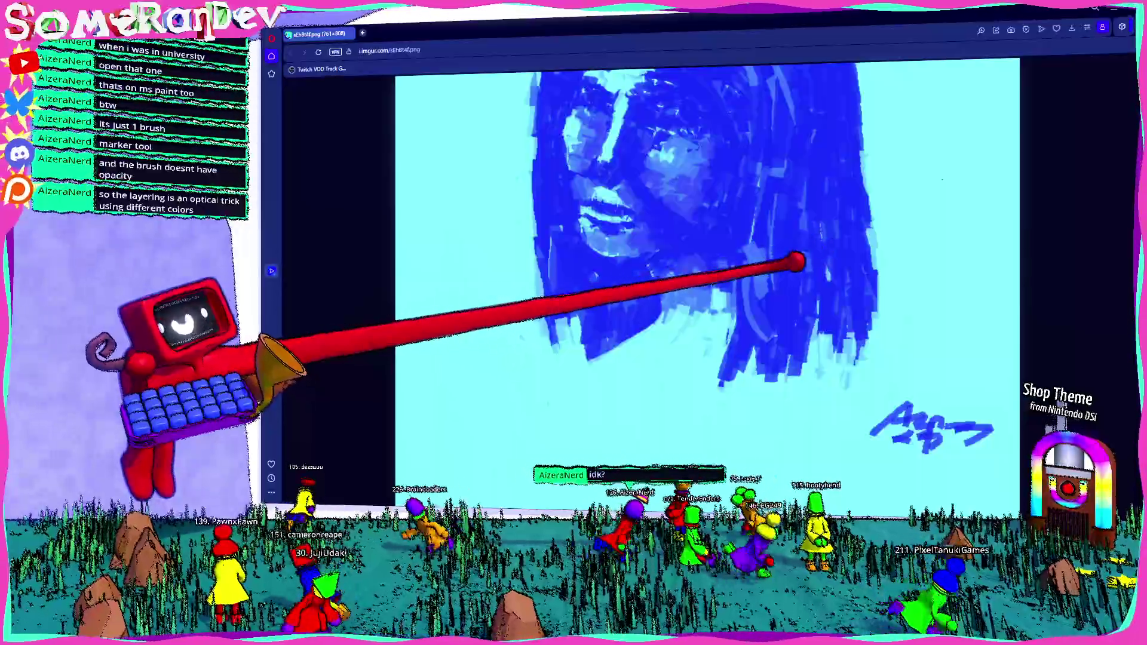
{"action": "key", "text": "Right"}
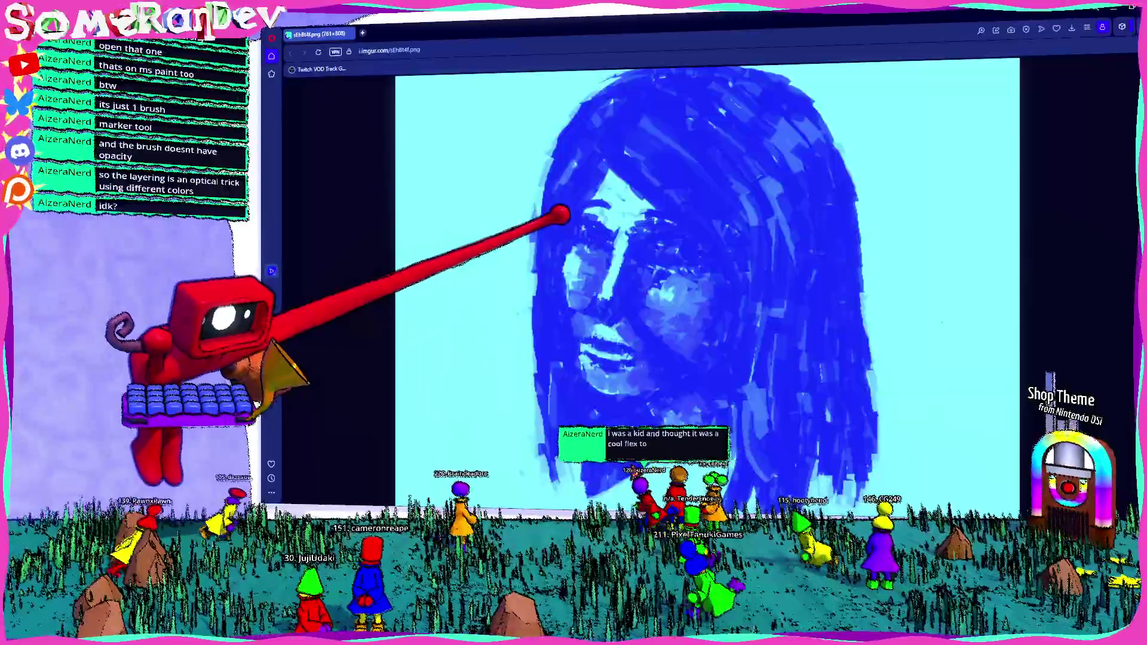
{"action": "scroll", "coordinate": [565, 269], "scroll_direction": "up", "scroll_amount": 2, "text": "ctrl"}
{"action": "scroll", "coordinate": [574, 280], "scroll_direction": "down", "scroll_amount": 1, "text": "ctrl"}
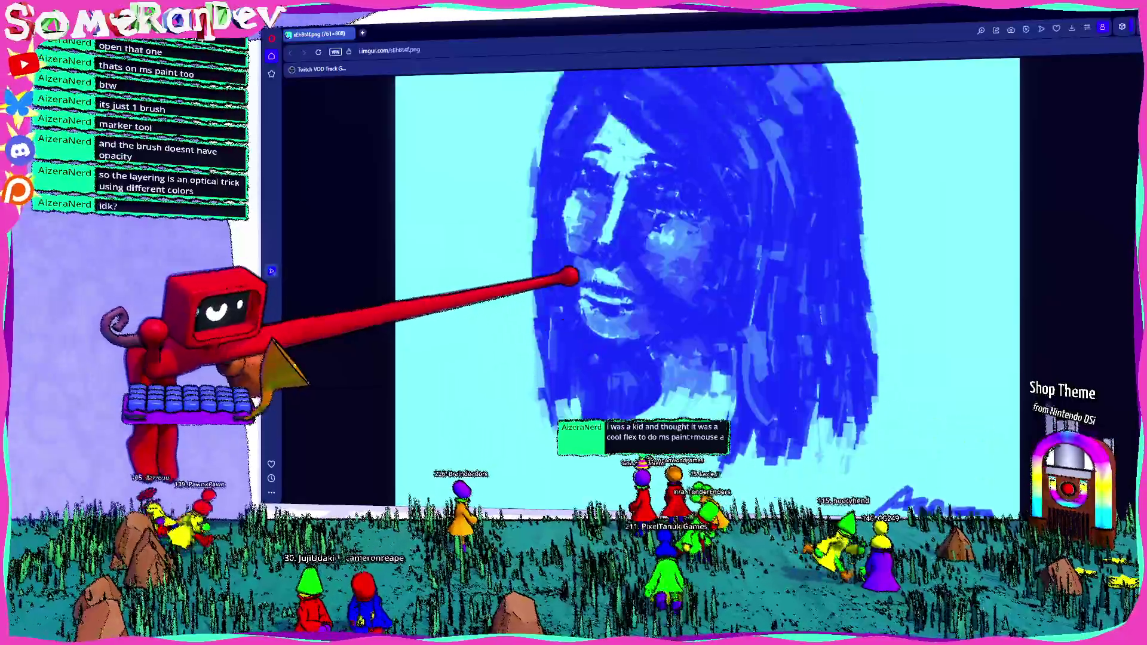
{"action": "key", "text": "alt+Tab"}
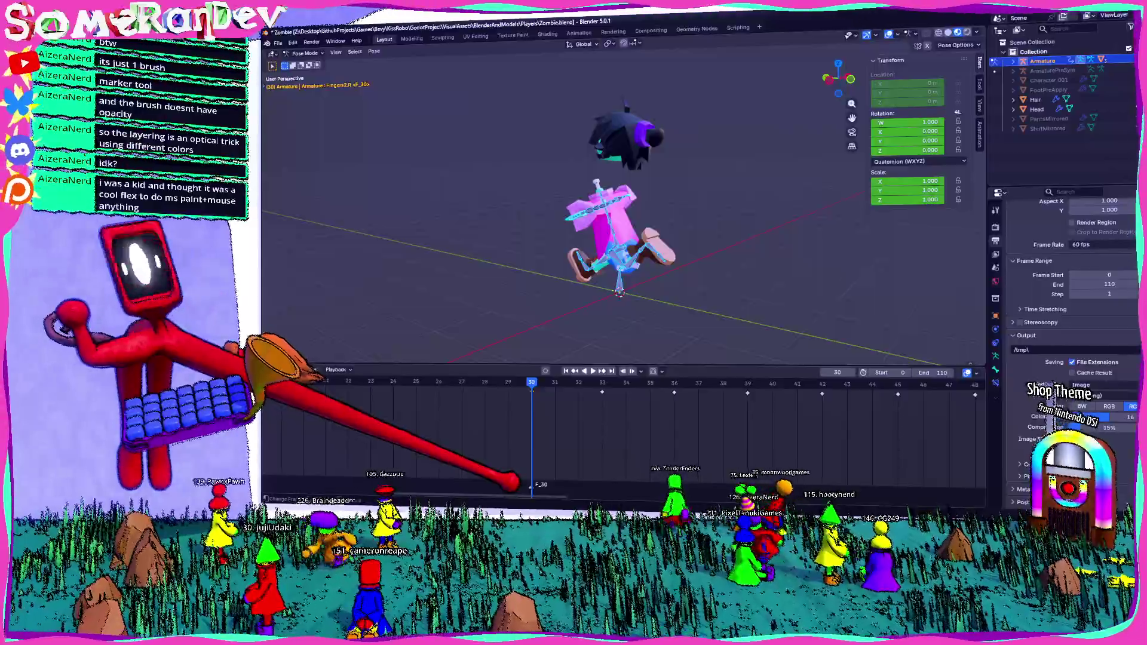
Step back to frame 28, then jump the playhead ahead to frame 75 past the walk
{"action": "key", "text": "Left"}
{"action": "key", "text": "Left"}
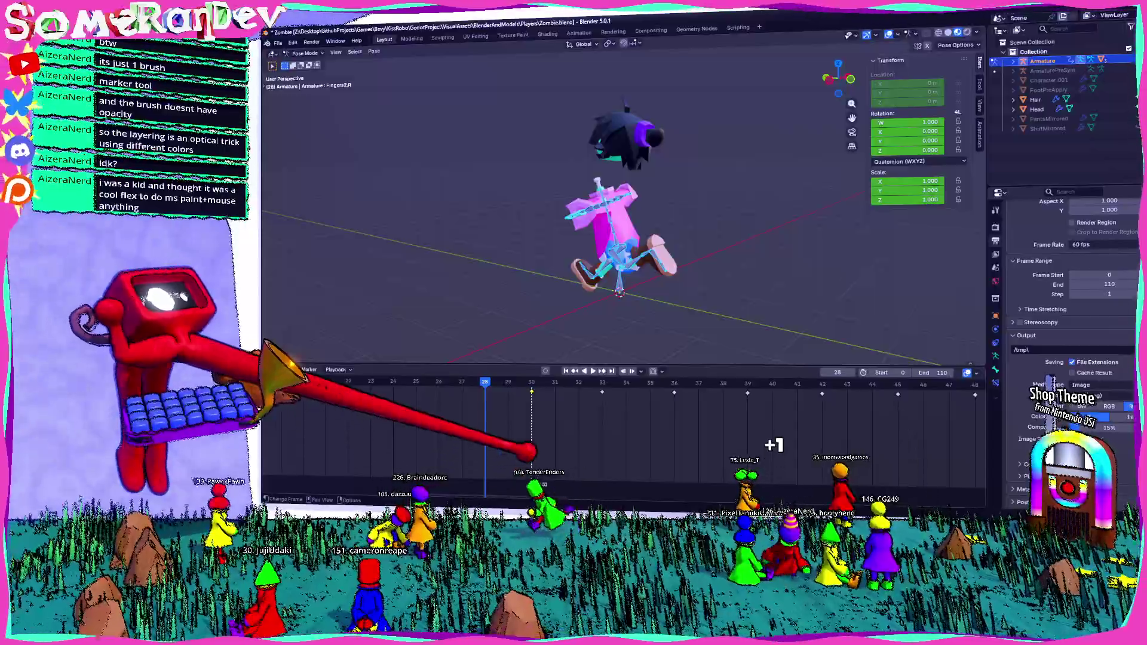
{"action": "scroll", "coordinate": [538, 422], "scroll_direction": "up", "scroll_amount": 2}
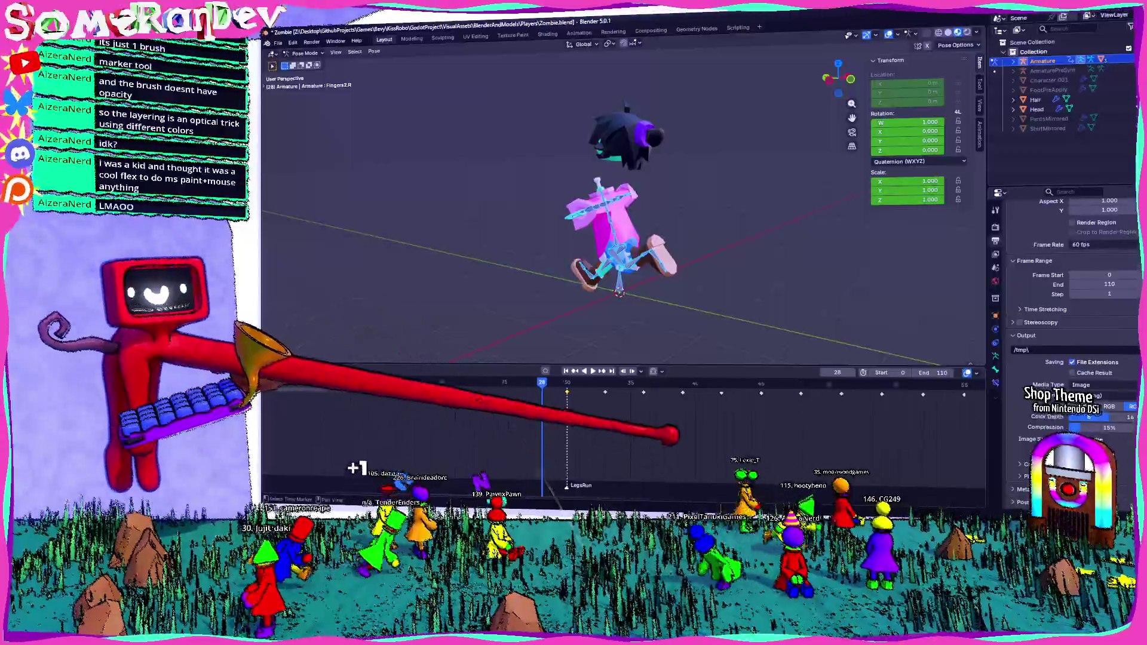
{"action": "key", "text": "space"}
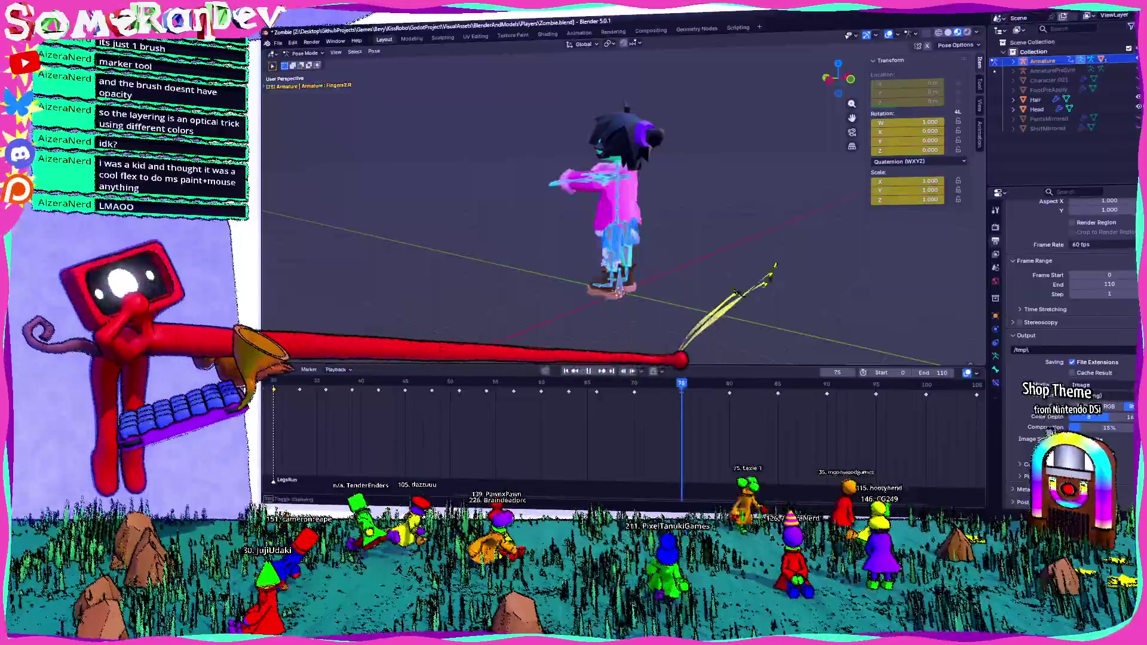
Add a timeline marker at frame 75 and rename it 'ArmsRun'
{"action": "left_click", "coordinate": [308, 369]}
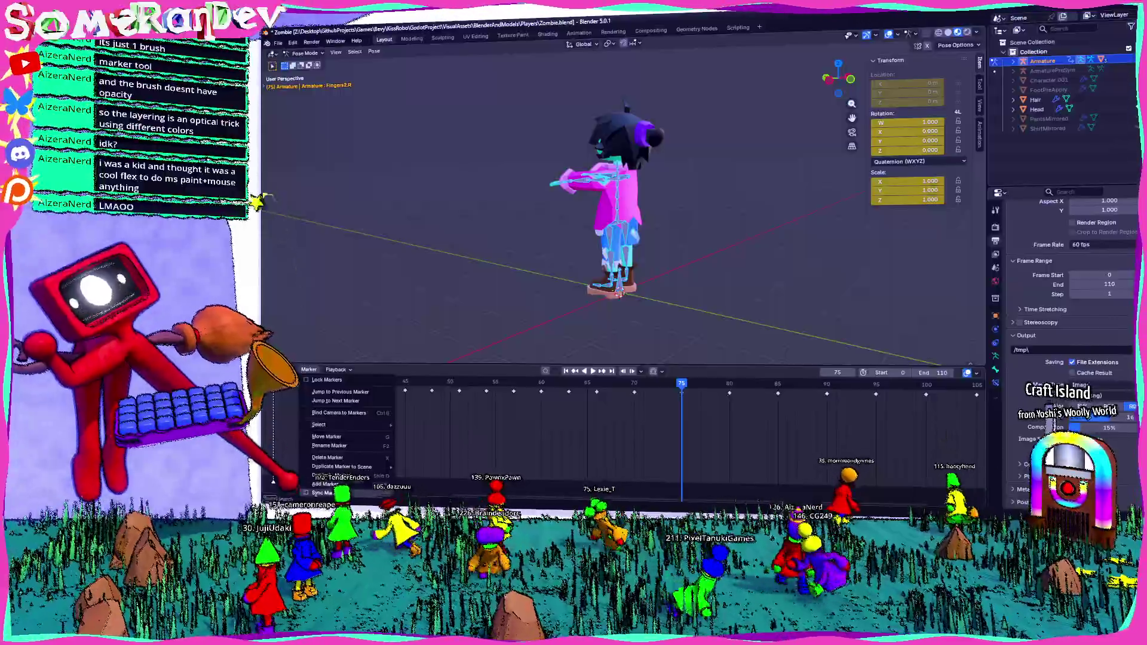
{"action": "key", "text": "Escape"}
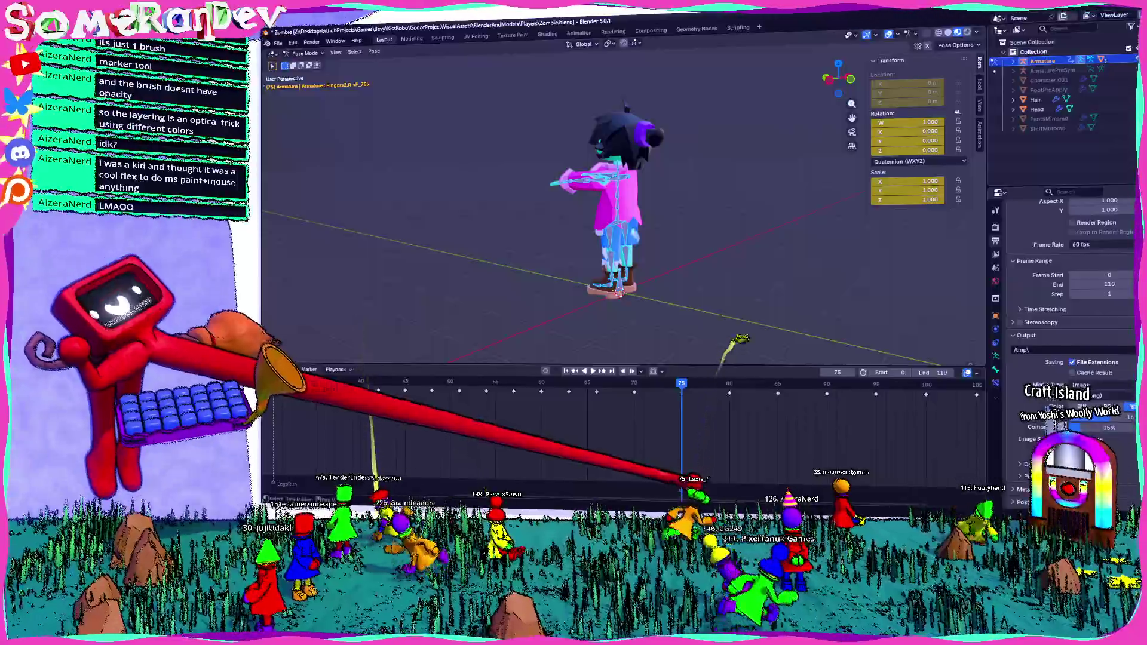
{"action": "key", "text": "m"}
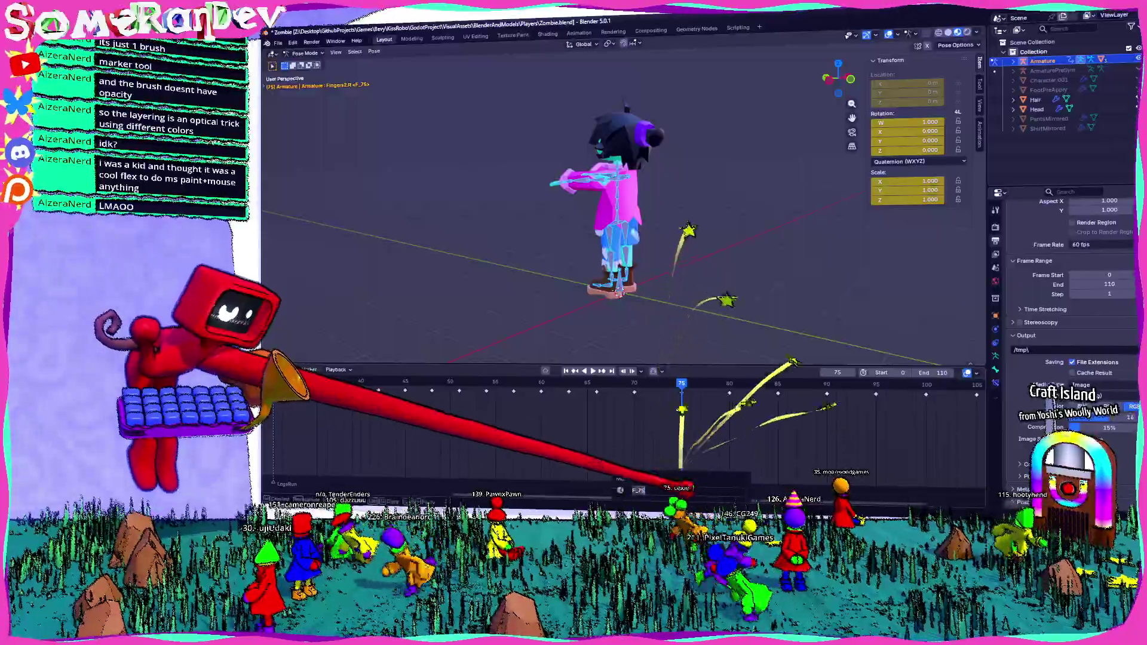
{"action": "key", "text": "F2"}
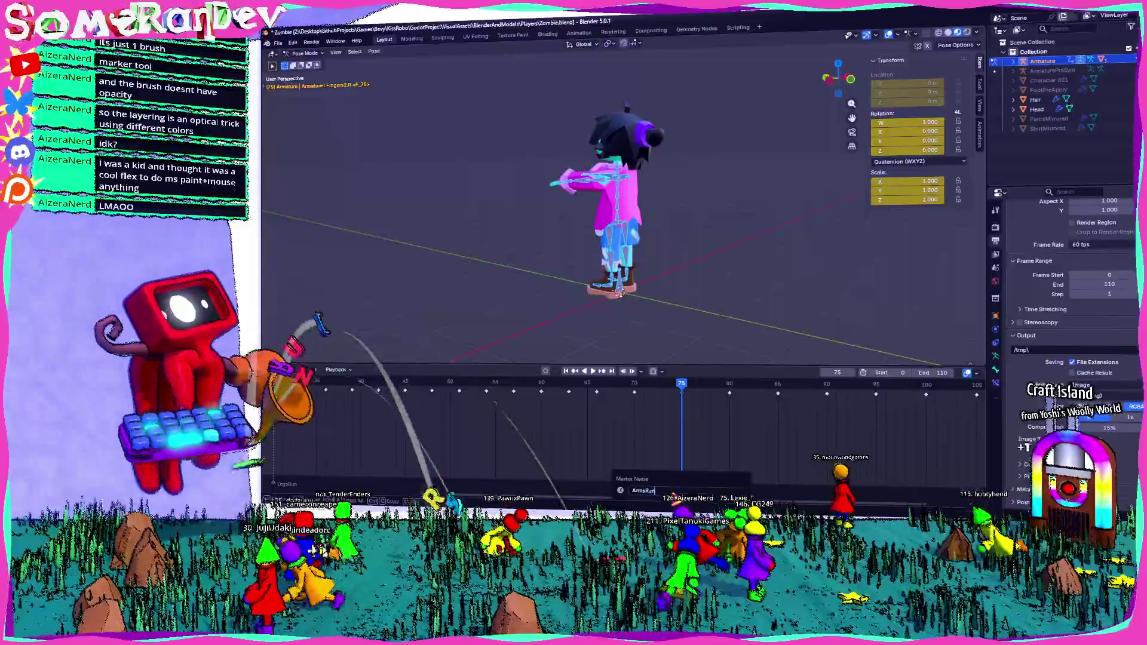
{"action": "scroll", "coordinate": [628, 421], "scroll_direction": "down", "scroll_amount": 3}
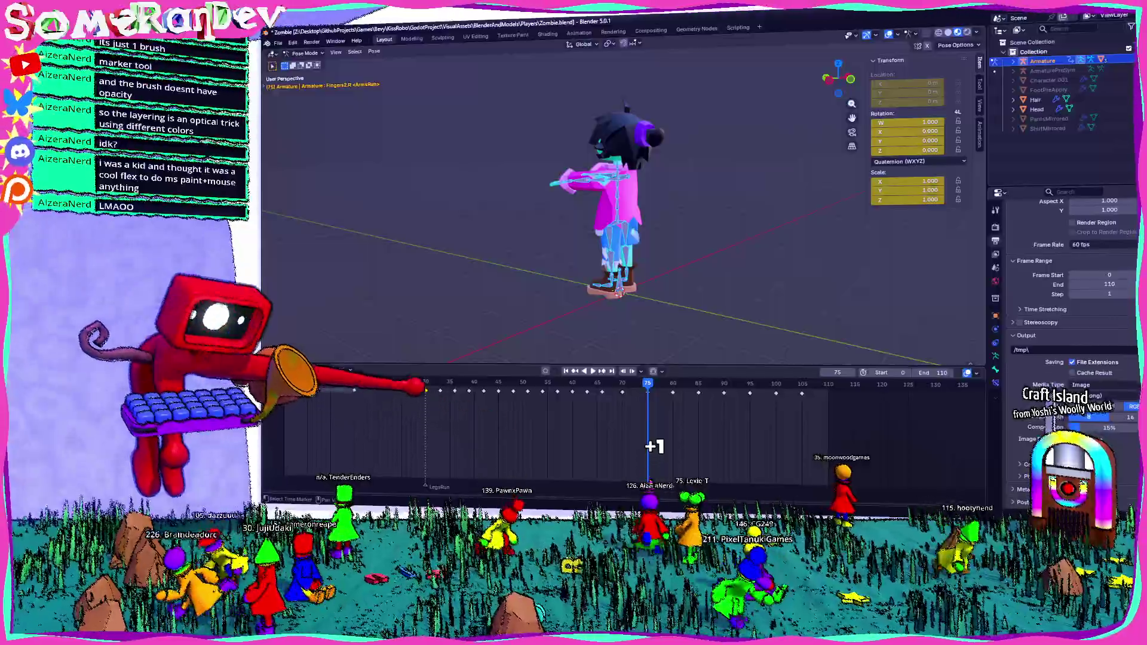
Scrub the walk between frames 26 and 75, stop at 67, and play it back
{"action": "left_click", "coordinate": [405, 386]}
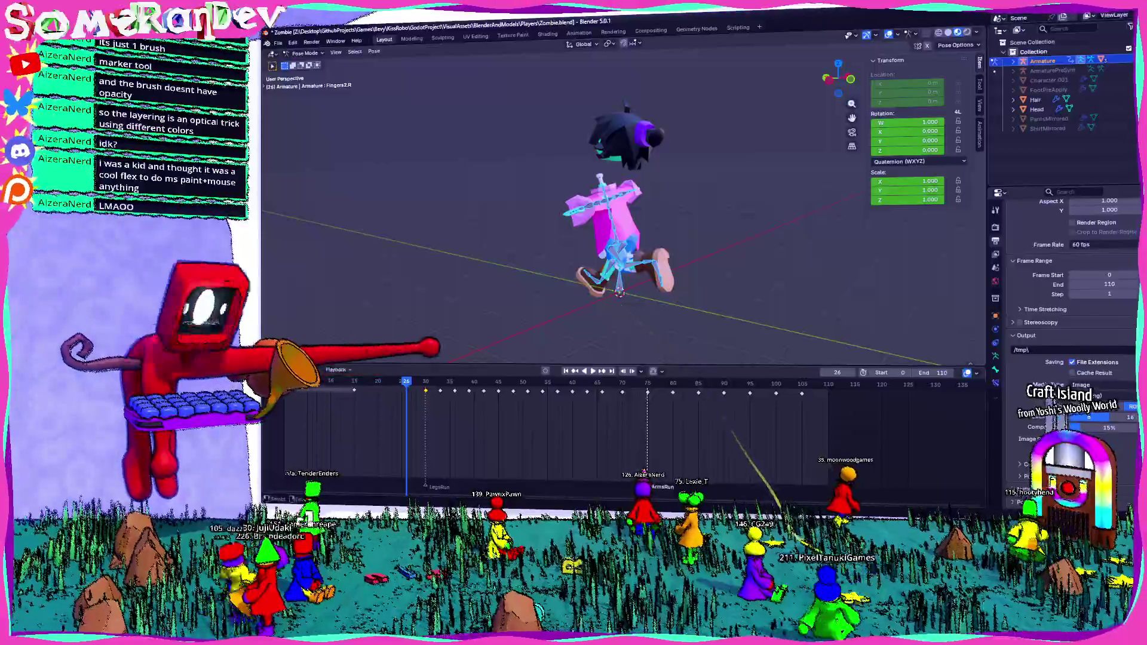
{"action": "left_click_drag", "start_coordinate": [686, 367], "coordinate": [686, 418]}
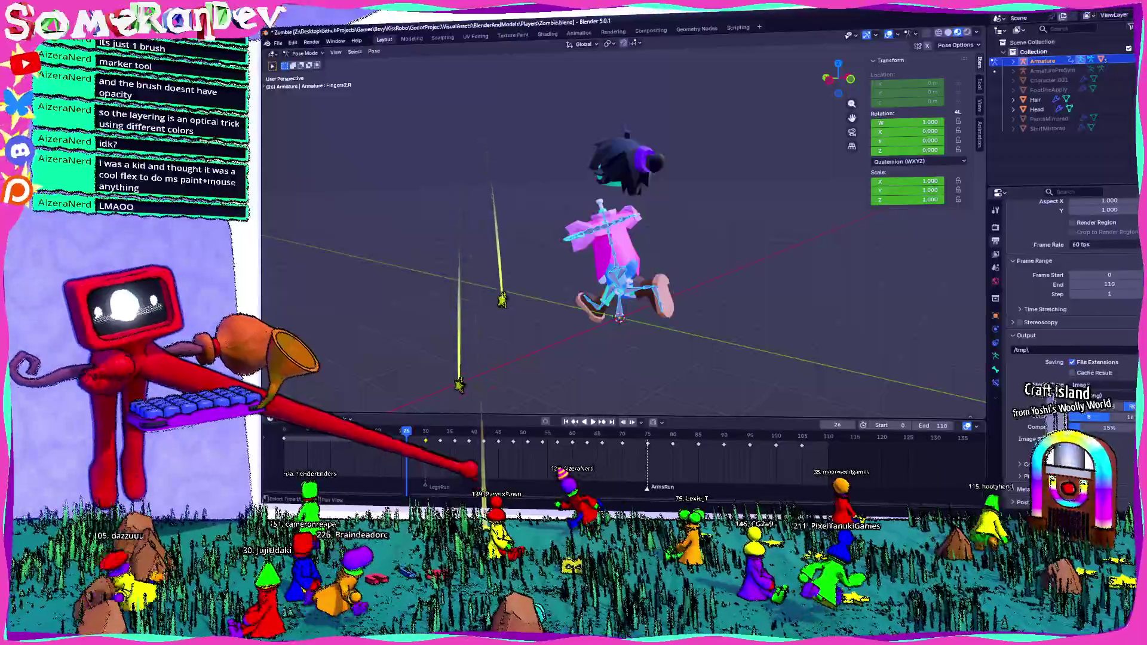
{"action": "left_click_drag", "start_coordinate": [405, 435], "coordinate": [647, 437]}
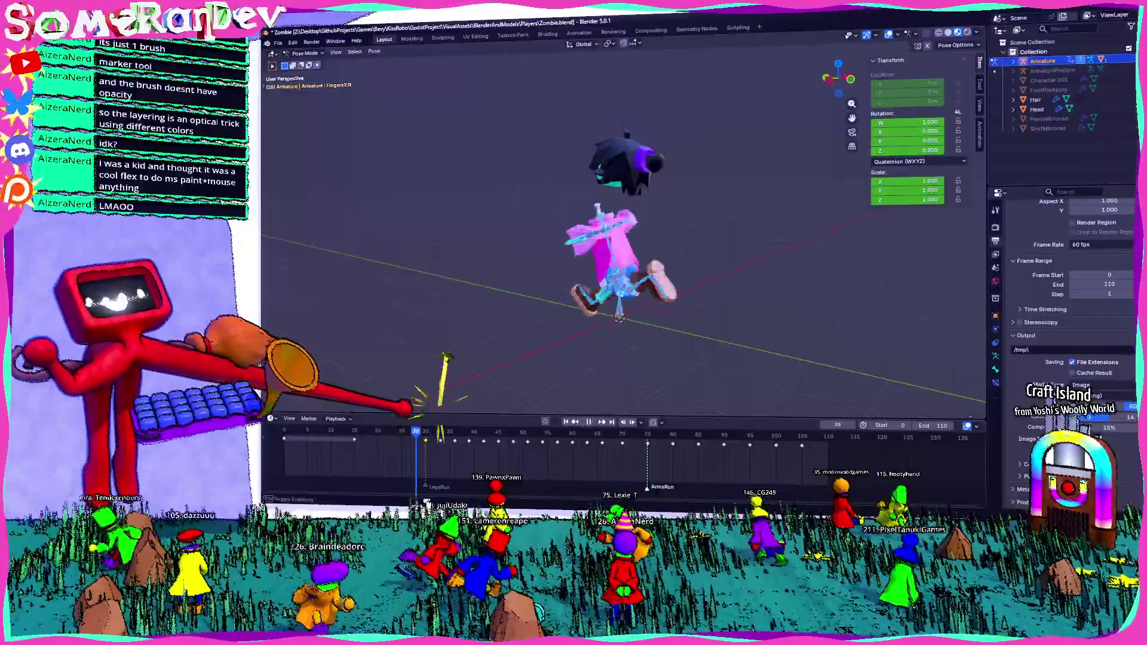
{"action": "left_click_drag", "start_coordinate": [652, 437], "coordinate": [608, 436]}
{"action": "scroll", "coordinate": [538, 449], "scroll_direction": "up", "scroll_amount": 3}
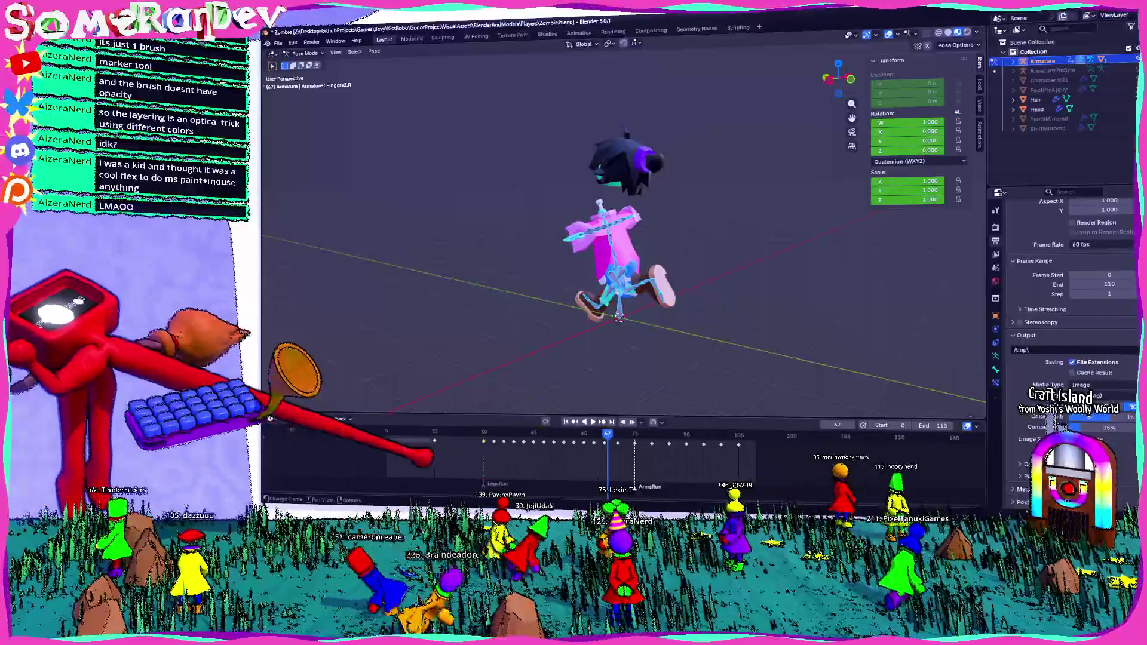
{"action": "scroll", "coordinate": [538, 449], "scroll_direction": "down", "scroll_amount": 3}
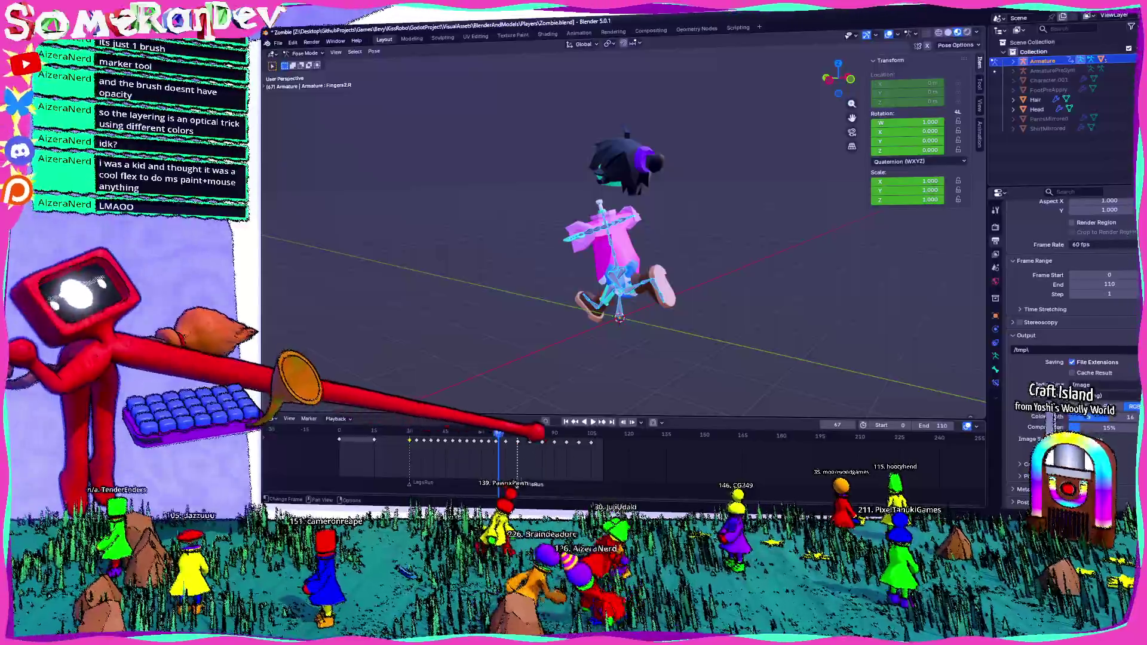
{"action": "scroll", "coordinate": [538, 448], "scroll_direction": "up", "scroll_amount": 3}
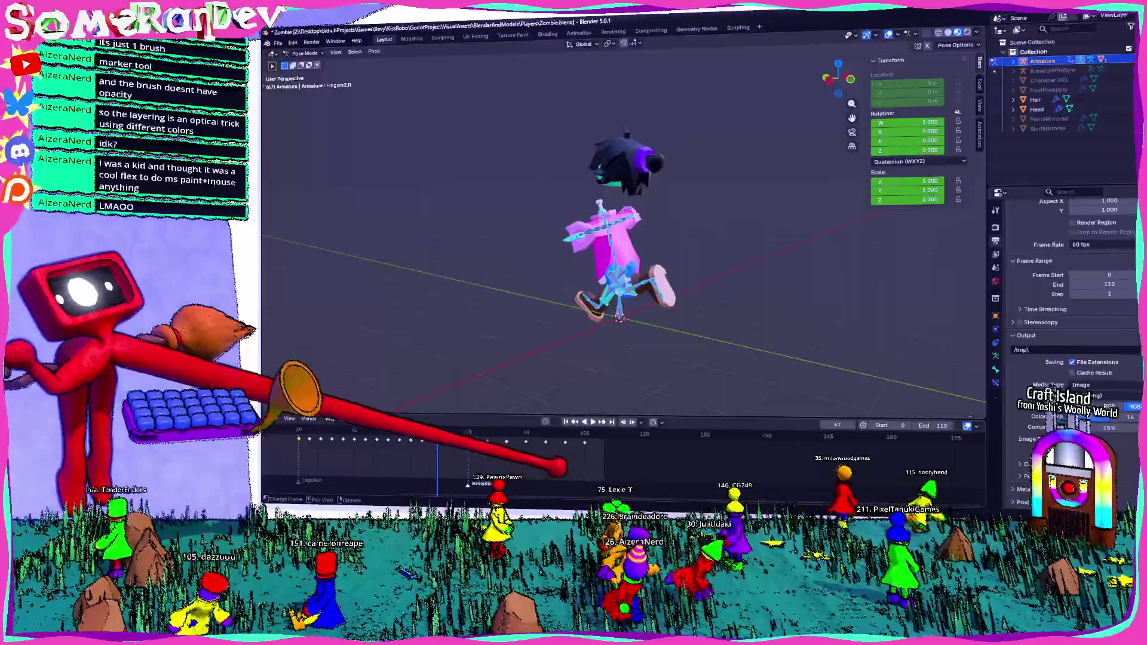
{"action": "scroll", "coordinate": [538, 448], "scroll_direction": "down", "scroll_amount": 2, "text": "ctrl"}
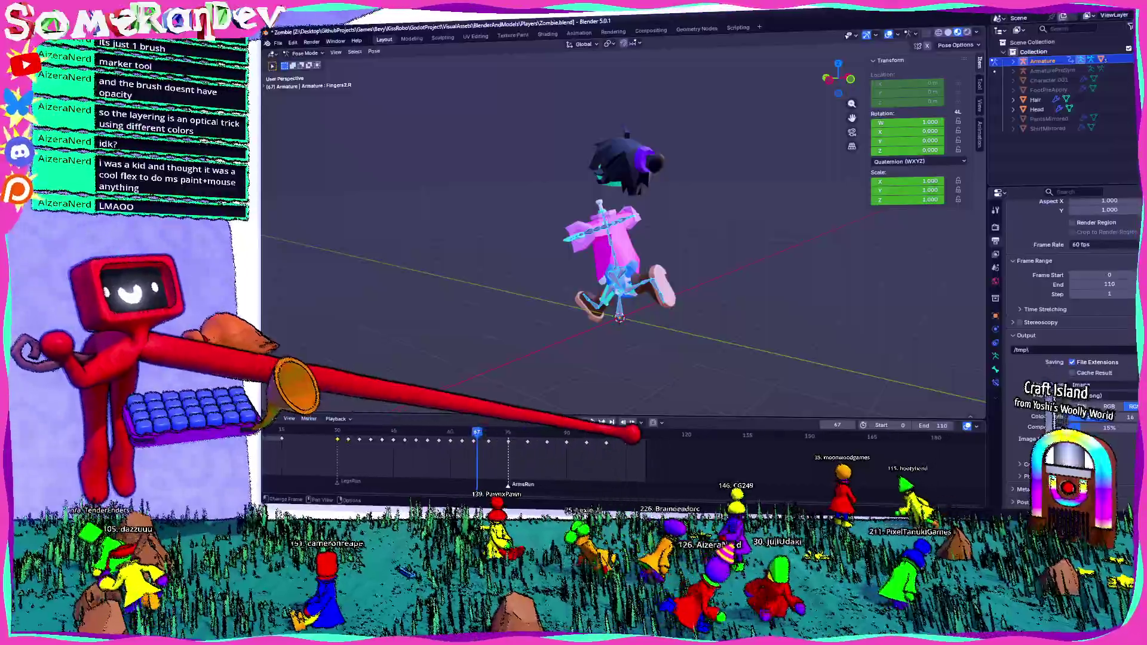
{"action": "key", "text": "space"}
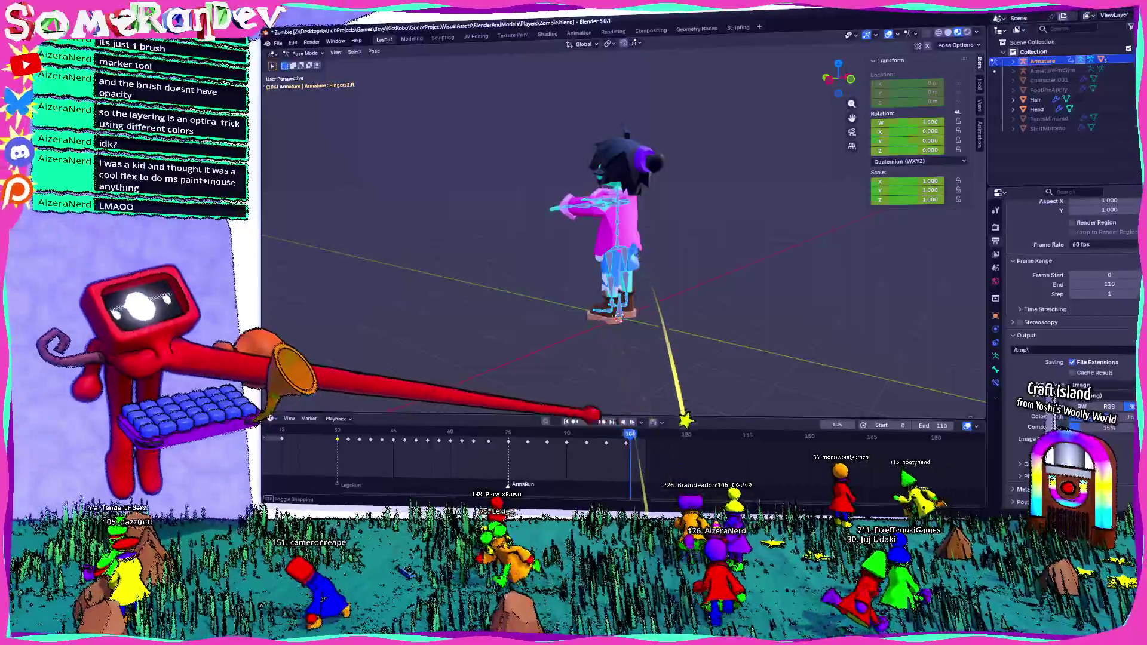
Orbit around the walking zombie from several angles, scrubbing through to the T-pose
{"action": "middle_click_drag", "start_coordinate": [628, 269], "coordinate": [538, 224]}
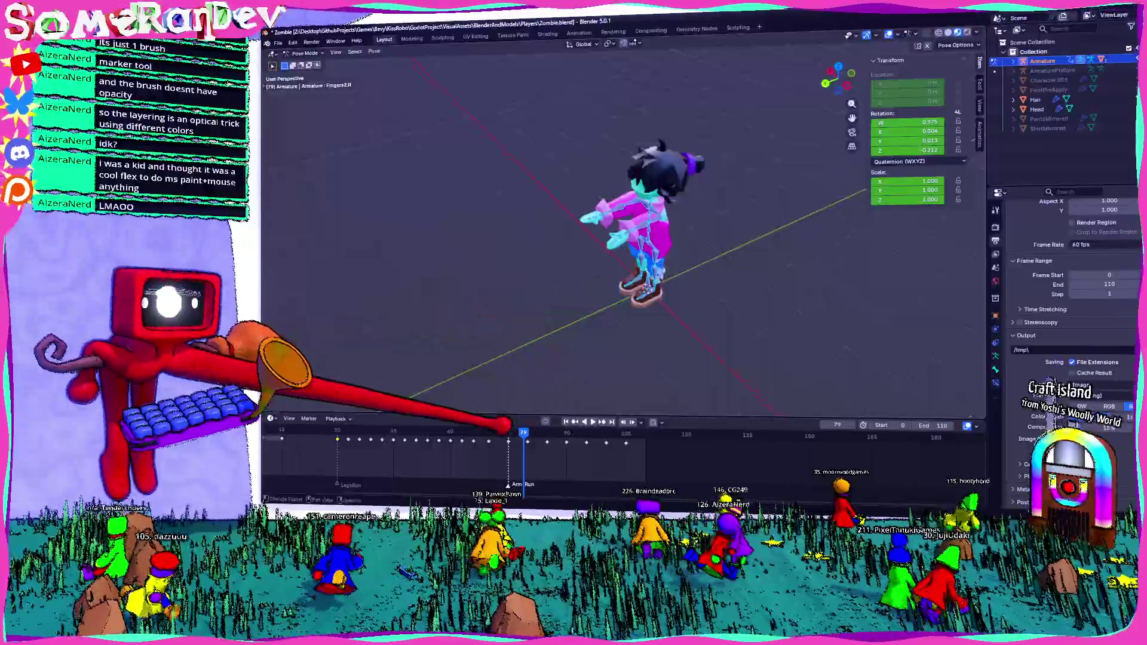
{"action": "left_click_drag", "start_coordinate": [524, 434], "coordinate": [622, 435]}
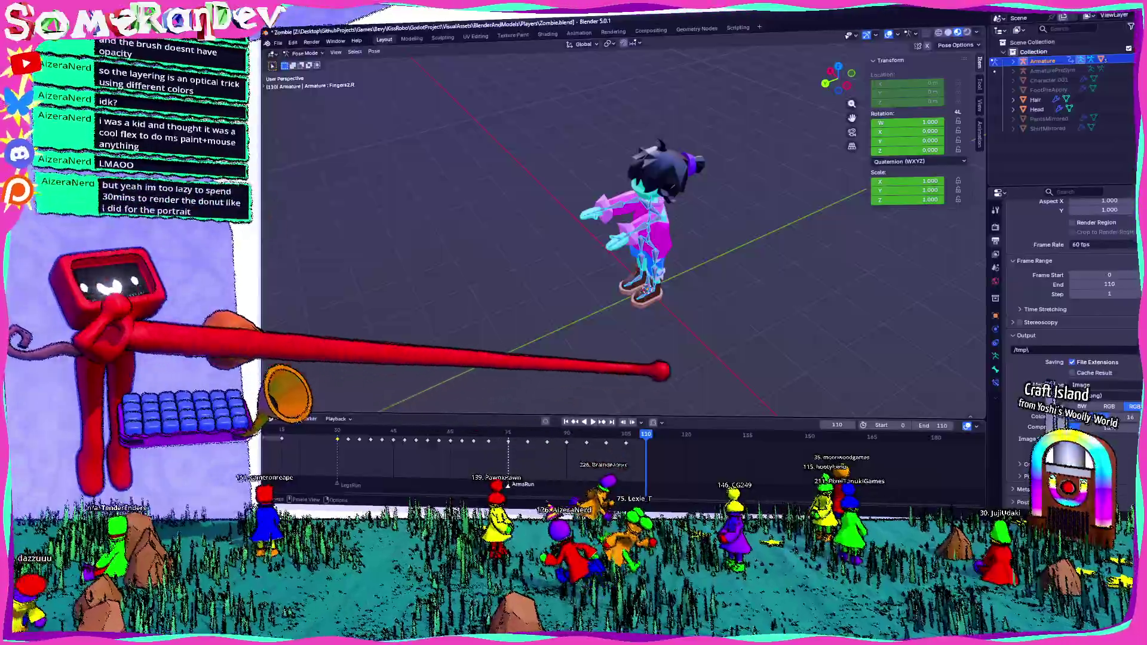
{"action": "mouse_move", "coordinate": [665, 372]}
{"action": "middle_mouse_down"}
{"action": "mouse_move", "coordinate": [725, 330]}
{"action": "mouse_move", "coordinate": [609, 309]}
{"action": "middle_mouse_up"}
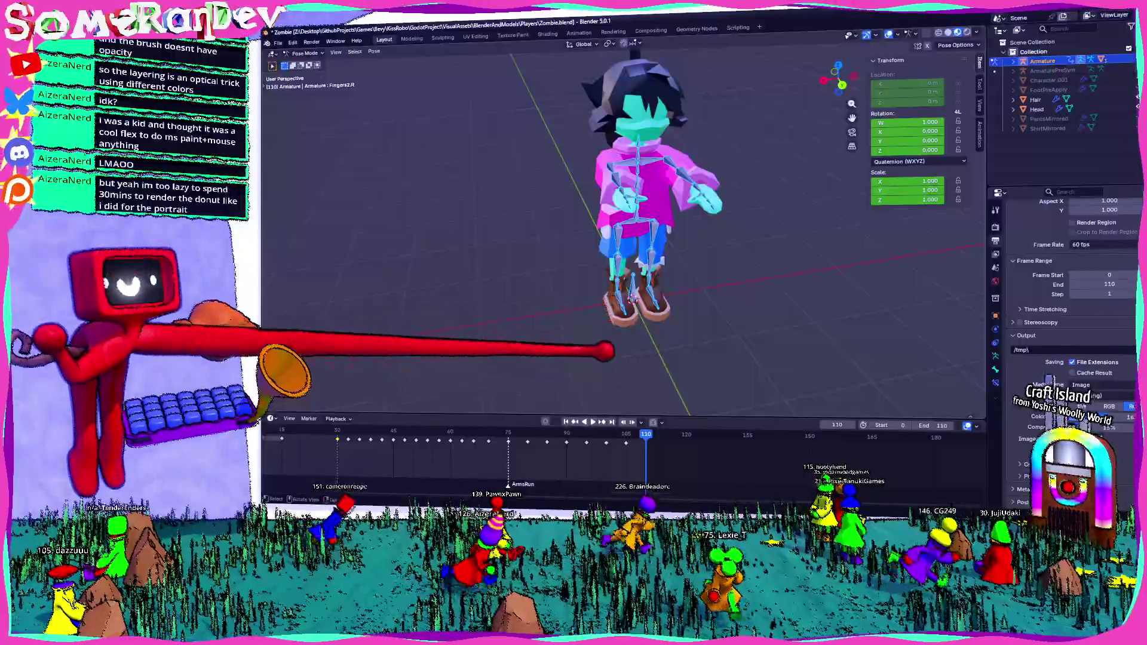
{"action": "mouse_move", "coordinate": [663, 394]}
{"action": "middle_mouse_down"}
{"action": "mouse_move", "coordinate": [610, 289]}
{"action": "mouse_move", "coordinate": [672, 301]}
{"action": "middle_mouse_up"}
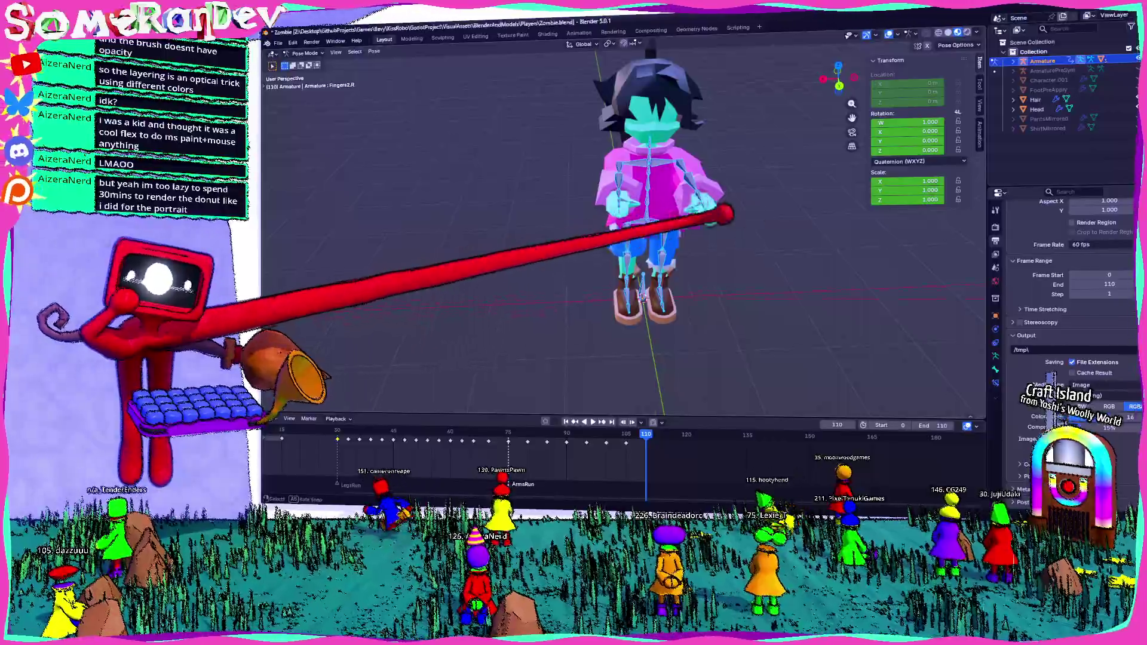
{"action": "mouse_move", "coordinate": [627, 224]}
{"action": "middle_mouse_down"}
{"action": "mouse_move", "coordinate": [641, 392]}
{"action": "mouse_move", "coordinate": [539, 412]}
{"action": "middle_mouse_up"}
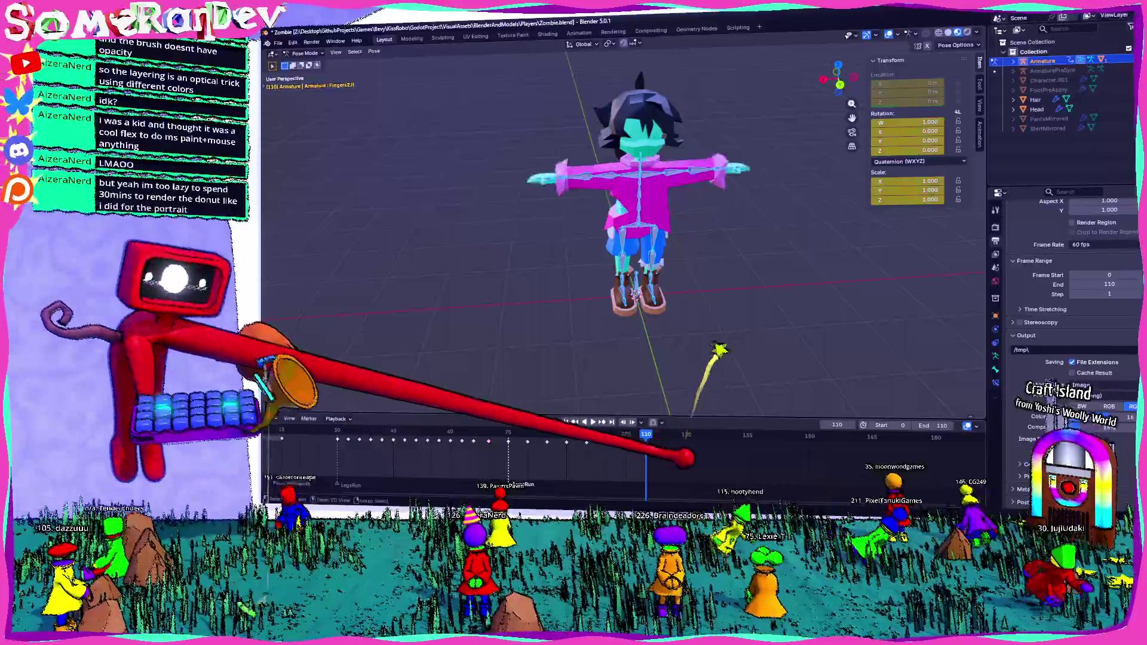
{"action": "middle_click_drag", "start_coordinate": [628, 269], "coordinate": [537, 224]}
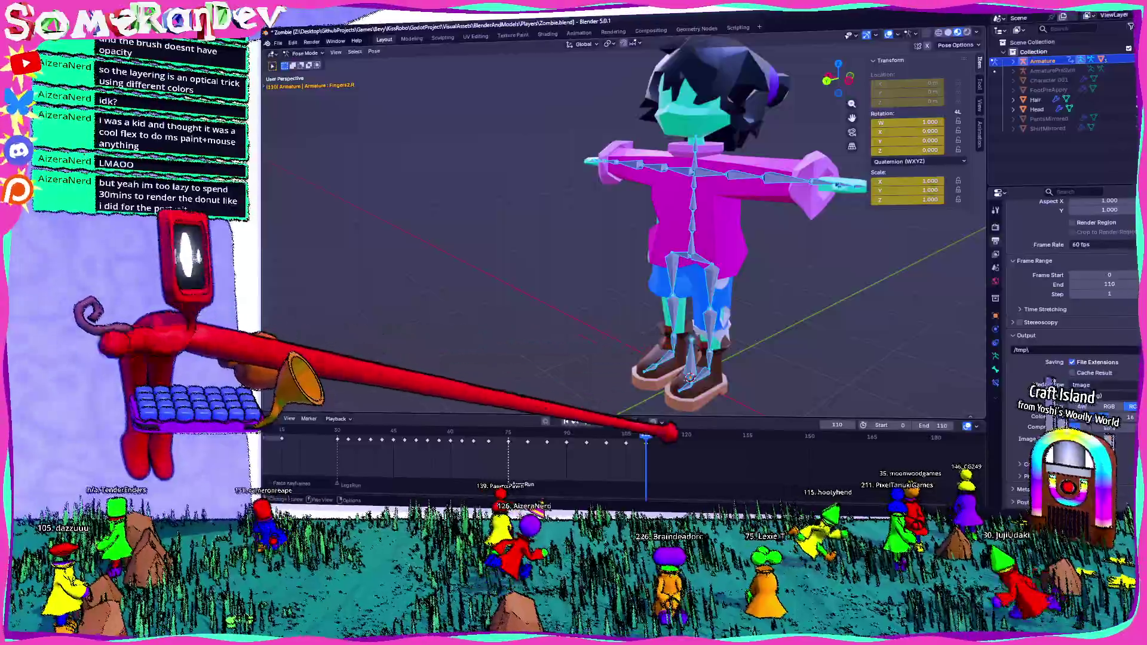
Keyframe the rest pose and set the timeline range to frames 115-200, starting at frame 115
{"action": "key", "text": "Right"}
{"action": "key", "text": "Right"}
{"action": "key", "text": "Right"}
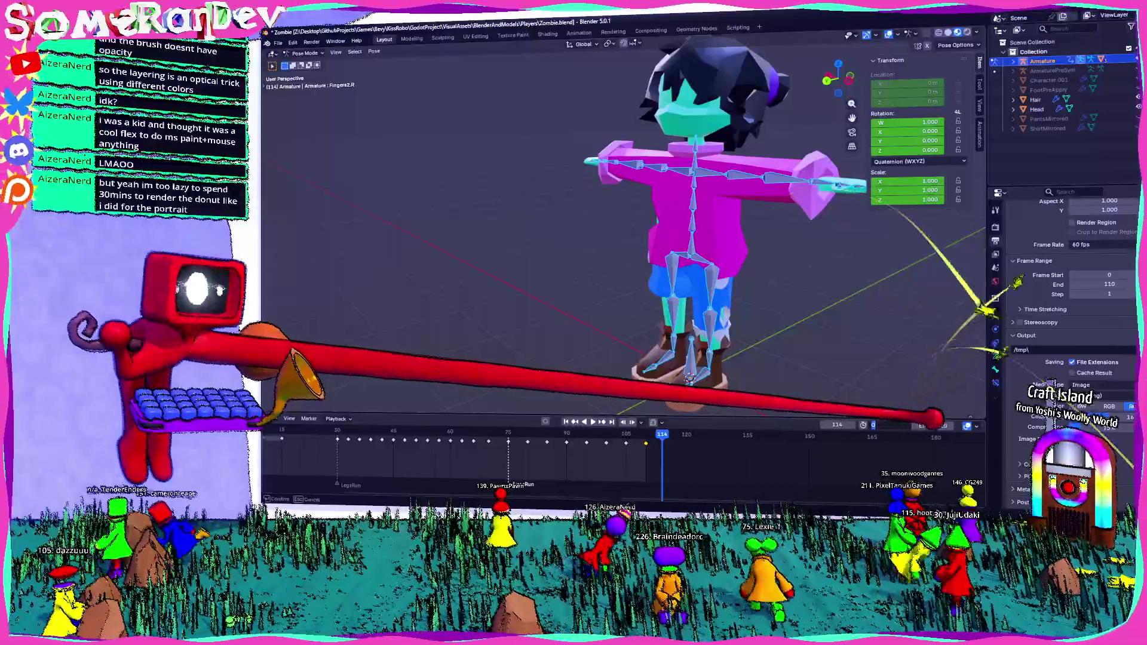
{"action": "key", "text": "ctrl+Home"}
{"action": "scroll", "coordinate": [628, 439], "scroll_direction": "down", "scroll_amount": 3}
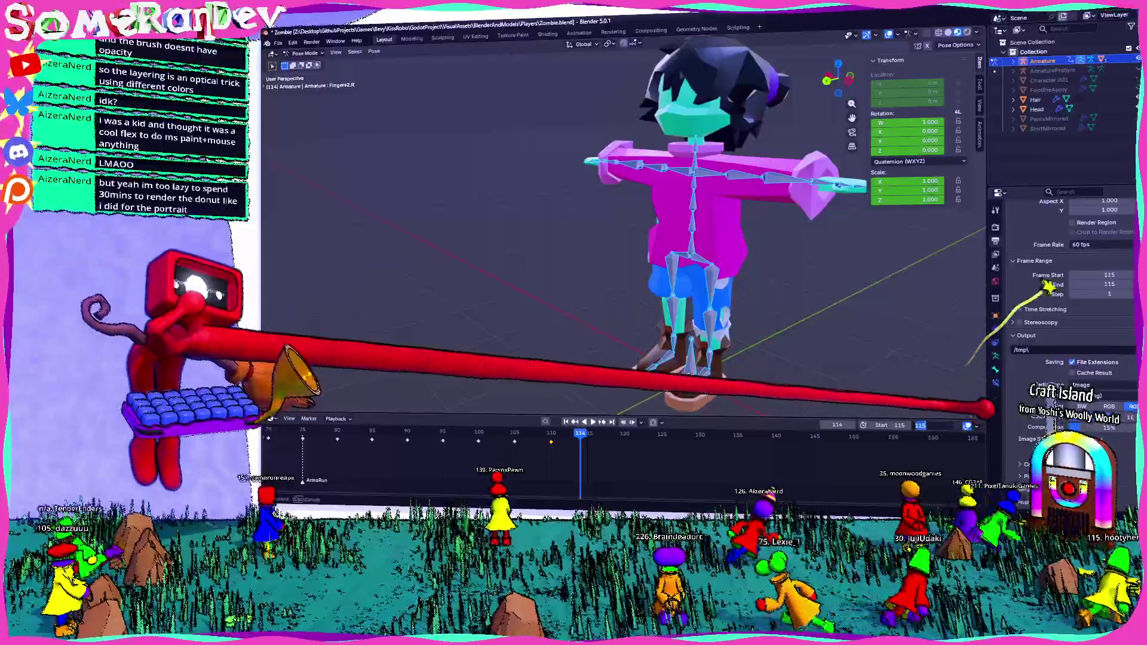
{"action": "type", "text": "200"}
{"action": "key", "text": "Return"}
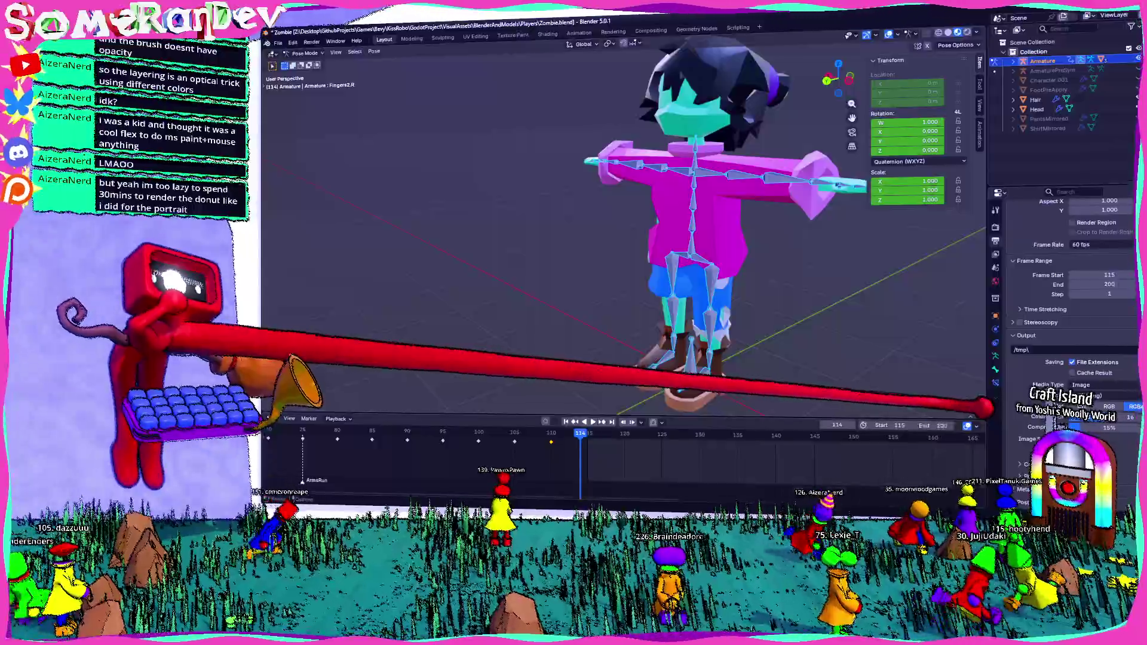
{"action": "key", "text": "Right"}
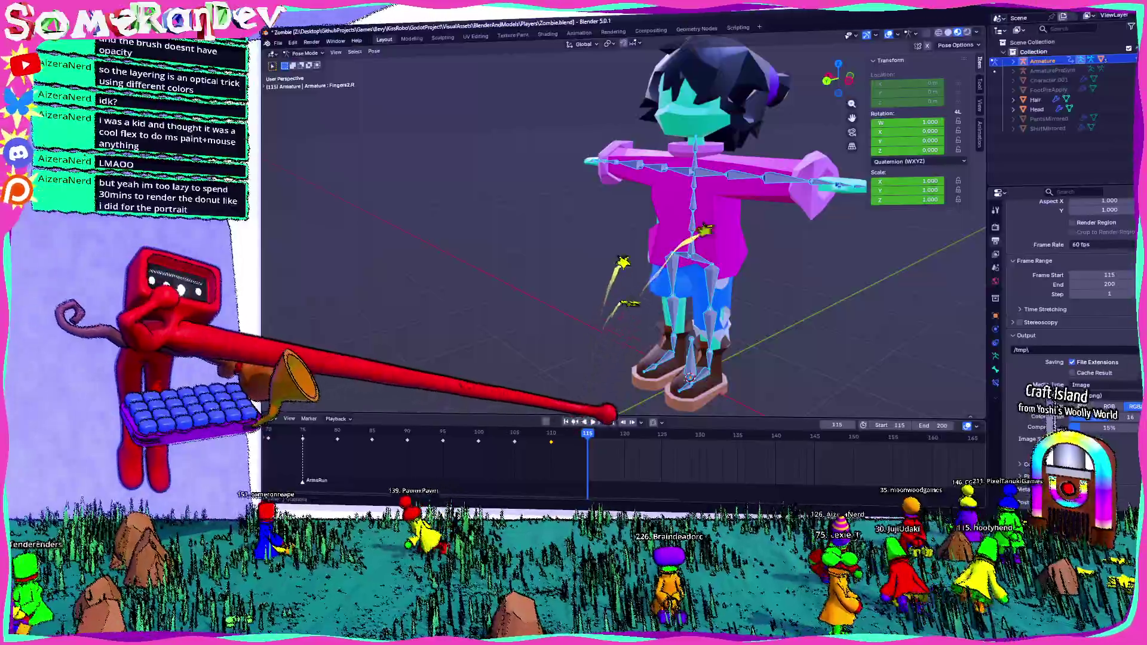
{"action": "scroll", "coordinate": [627, 270], "scroll_direction": "down", "scroll_amount": 5}
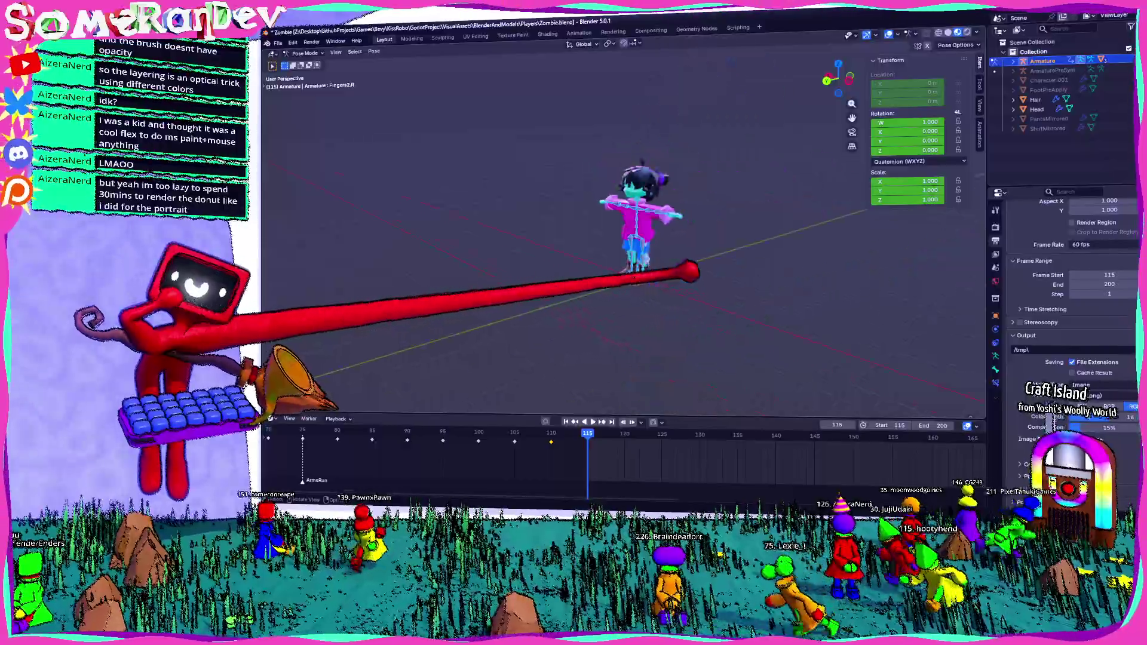
{"action": "scroll", "coordinate": [628, 234], "scroll_direction": "up", "scroll_amount": 5}
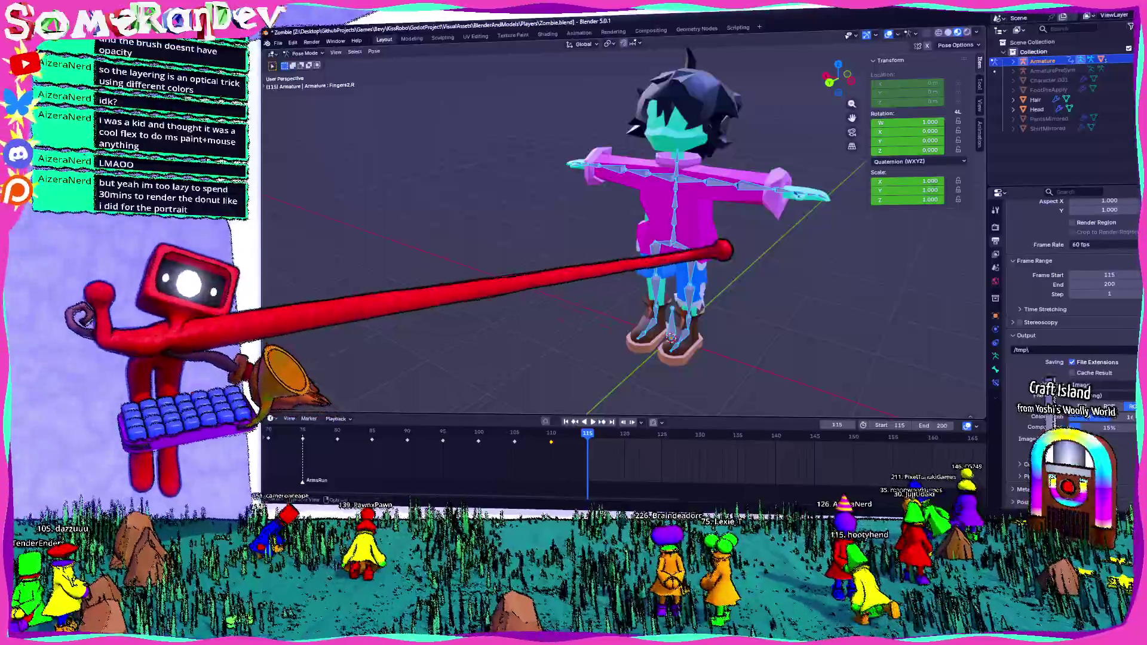
Orbit around the T-posed zombie to a front view before switching to the browser
{"action": "middle_click_drag", "start_coordinate": [627, 233], "coordinate": [574, 269]}
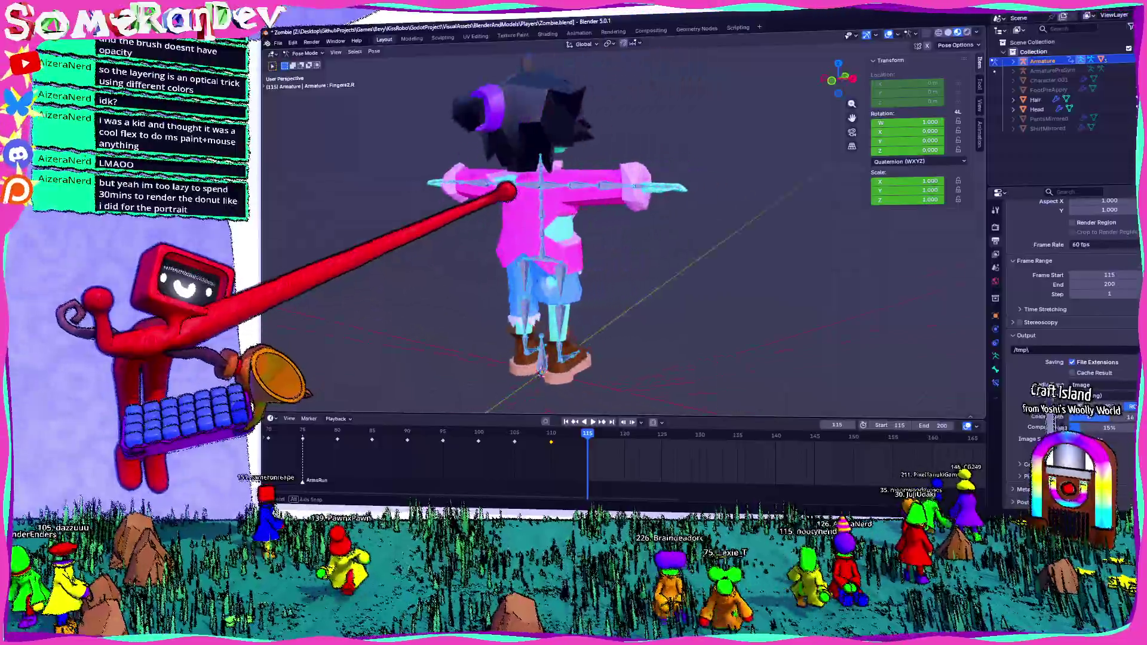
{"action": "middle_click_drag", "start_coordinate": [628, 233], "coordinate": [609, 242]}
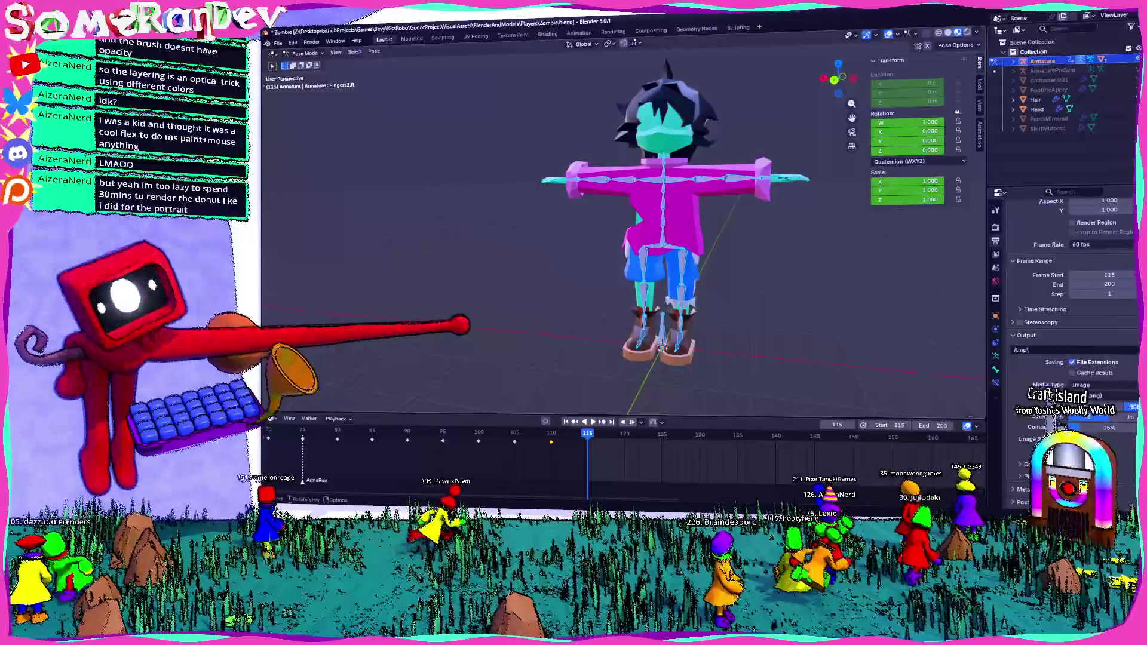
{"action": "middle_click_drag", "start_coordinate": [459, 324], "coordinate": [728, 268]}
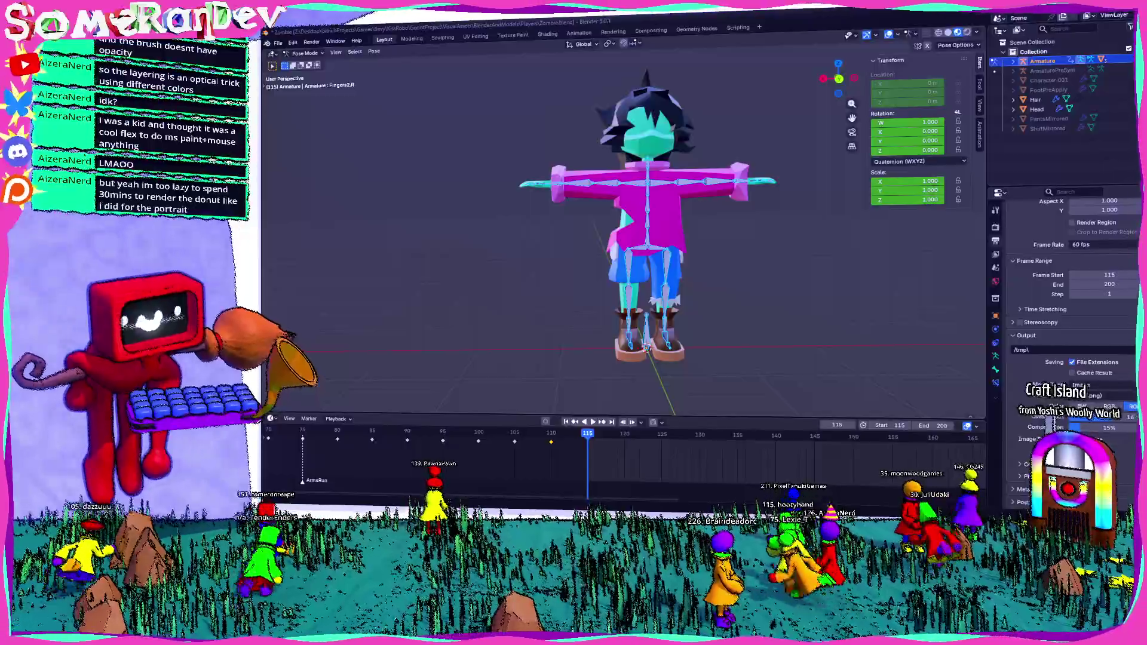
{"action": "key", "text": "alt+Tab"}
{"action": "type", "text": "i"}
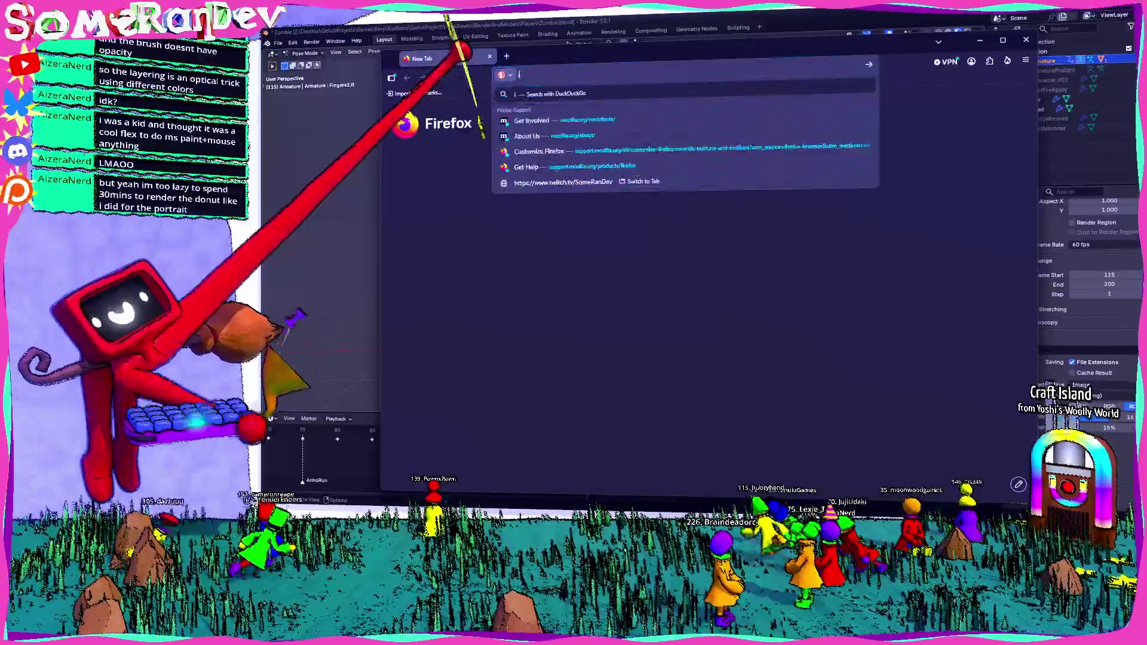
{"action": "type", "text": "dle animations 3d"}
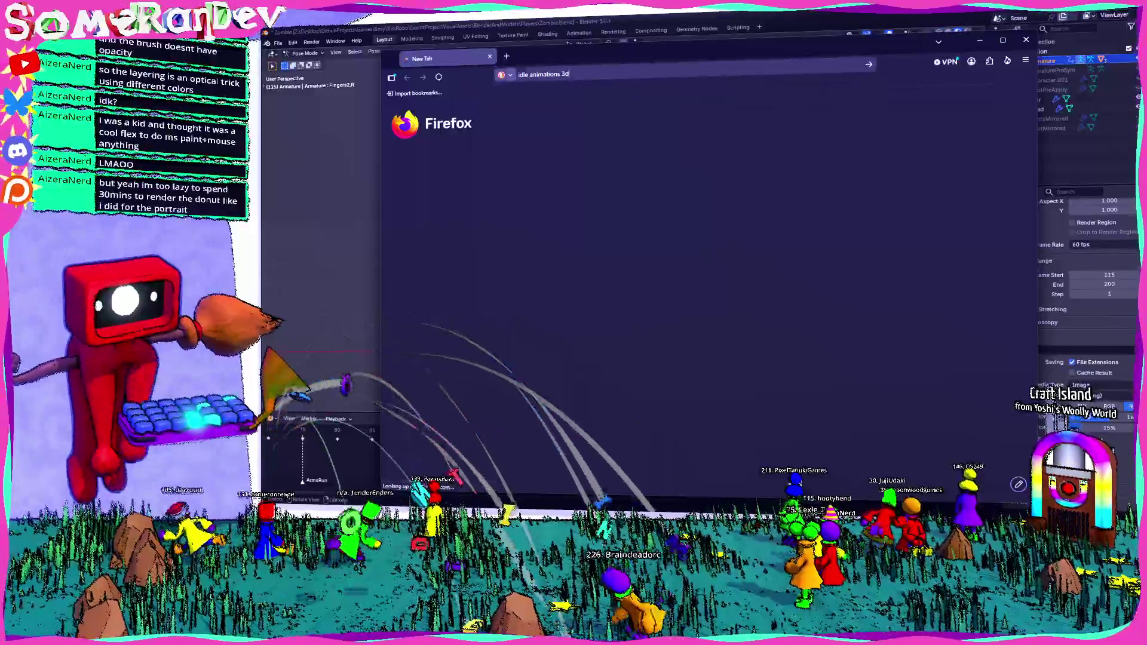
Search 'idle animations 3d' and preview the 3D Chibi and Female Idle 1 image results
{"action": "key", "text": "Return"}
{"action": "left_click", "coordinate": [488, 125]}
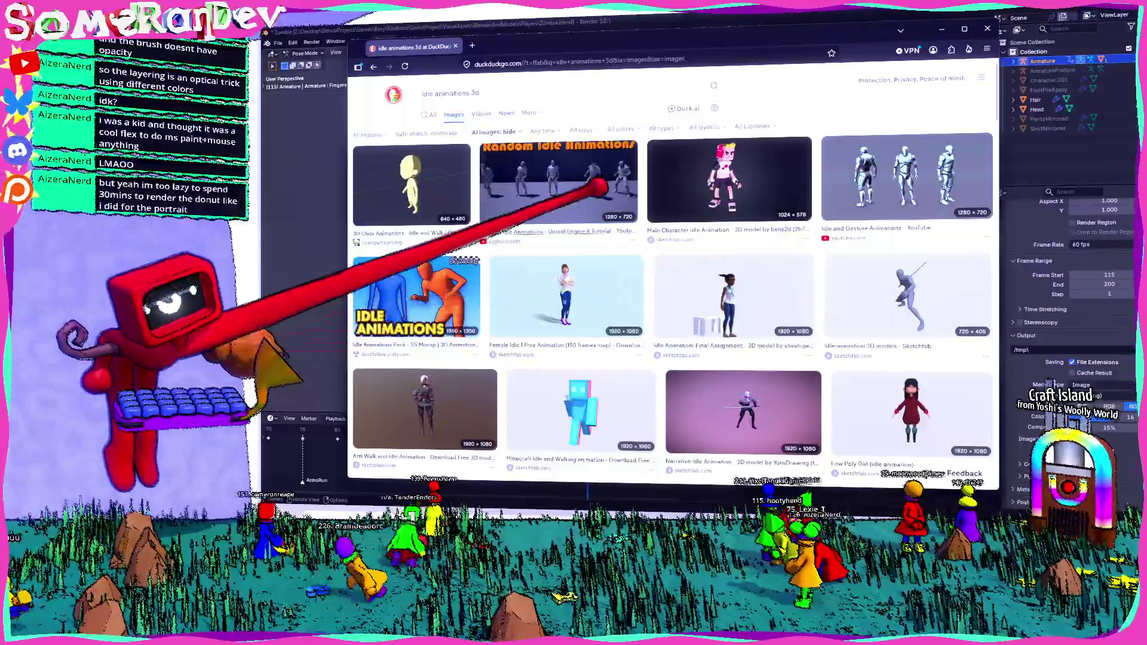
{"action": "left_click", "coordinate": [421, 175]}
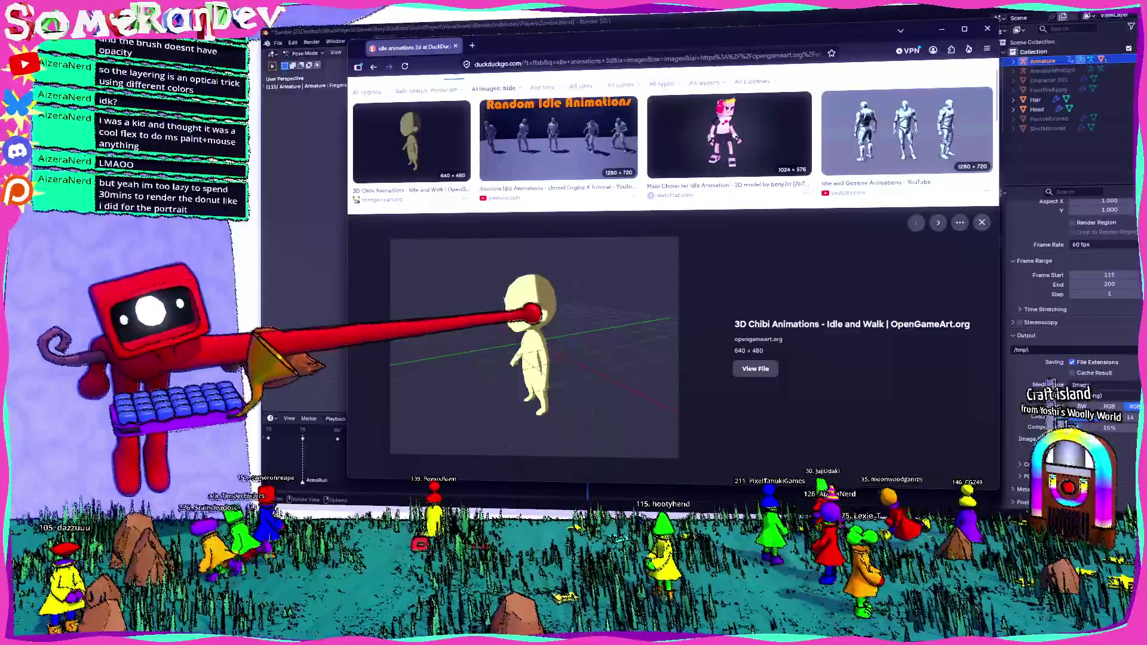
{"action": "scroll", "coordinate": [538, 305], "scroll_direction": "down", "scroll_amount": 4}
{"action": "left_click", "coordinate": [543, 310]}
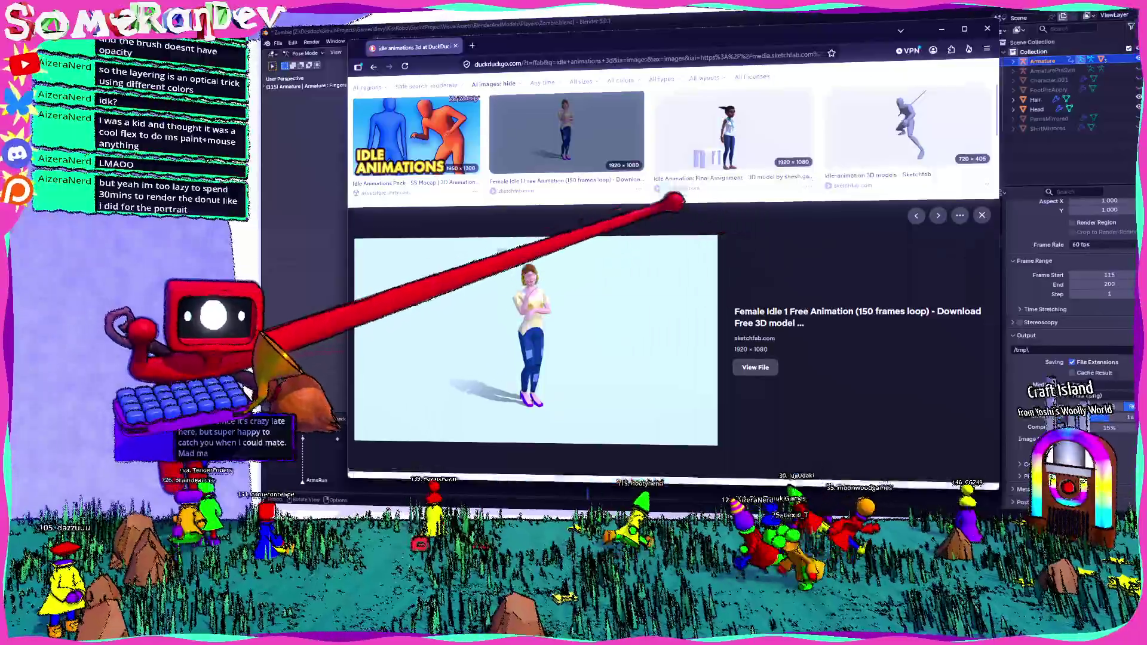
{"action": "scroll", "coordinate": [574, 268], "scroll_direction": "down", "scroll_amount": 5}
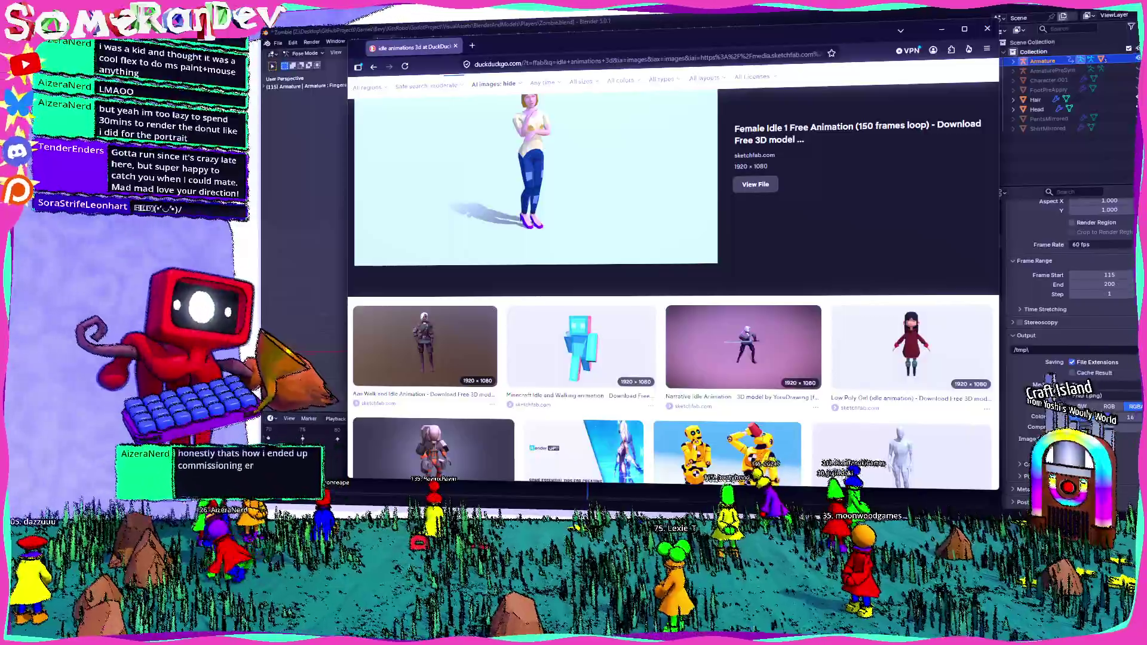
Preview the Low Poly Girl, ArtStation and idle animation 2 references, then select the query to replace it
{"action": "left_click", "coordinate": [911, 346]}
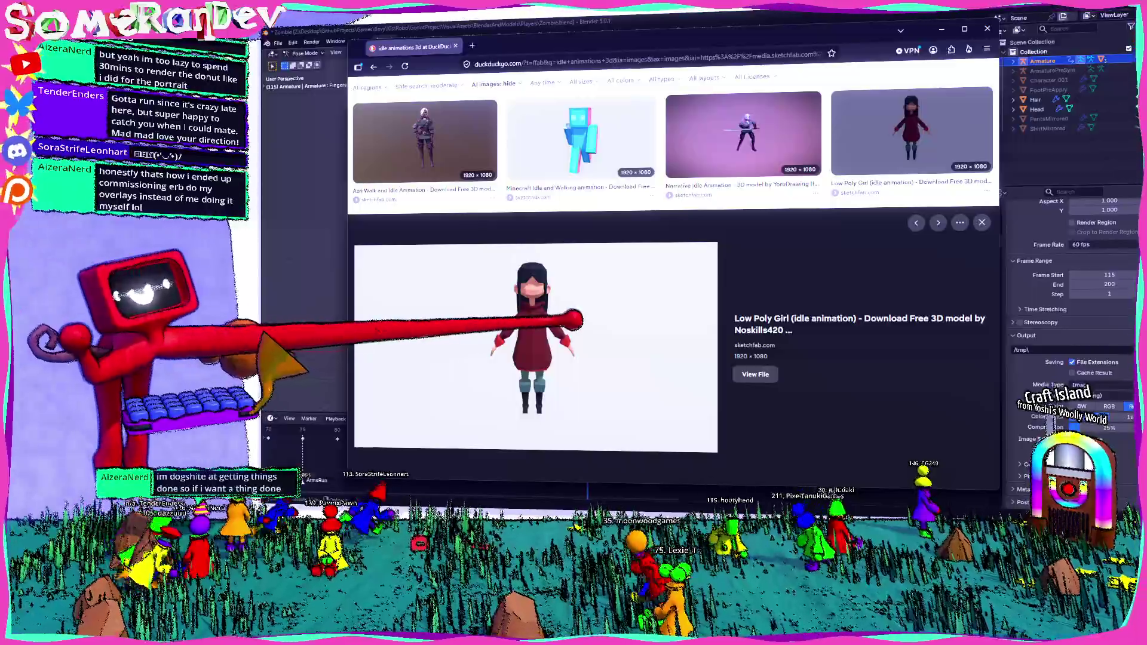
{"action": "key", "text": "Escape"}
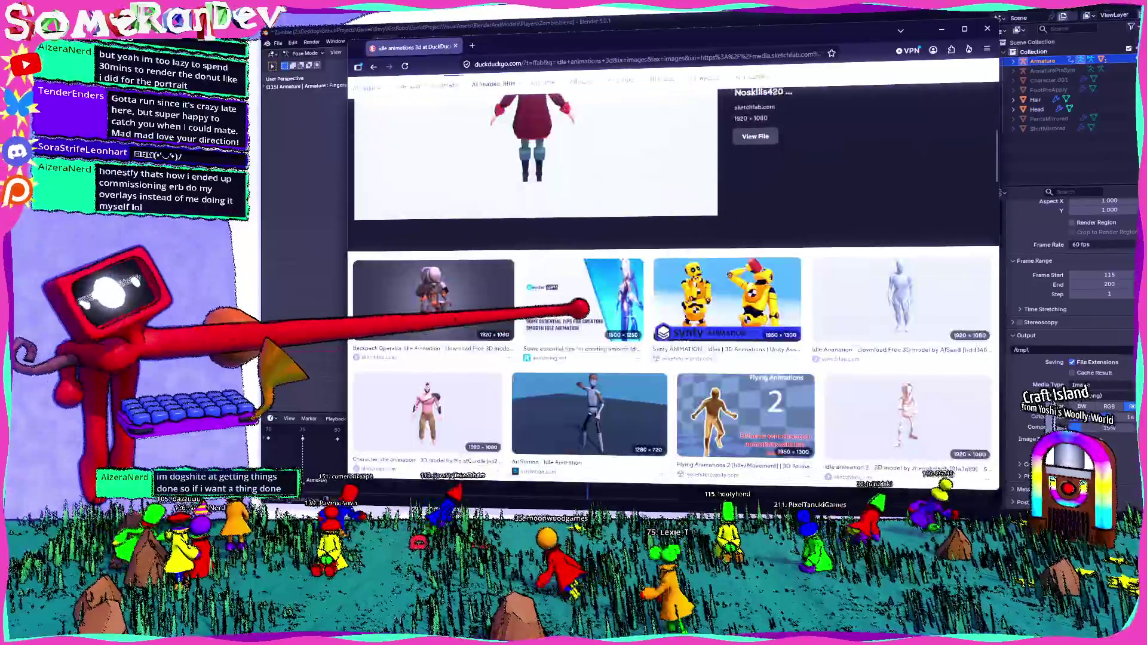
{"action": "scroll", "coordinate": [449, 296], "scroll_direction": "down", "scroll_amount": 3}
{"action": "scroll", "coordinate": [422, 278], "scroll_direction": "down", "scroll_amount": 3}
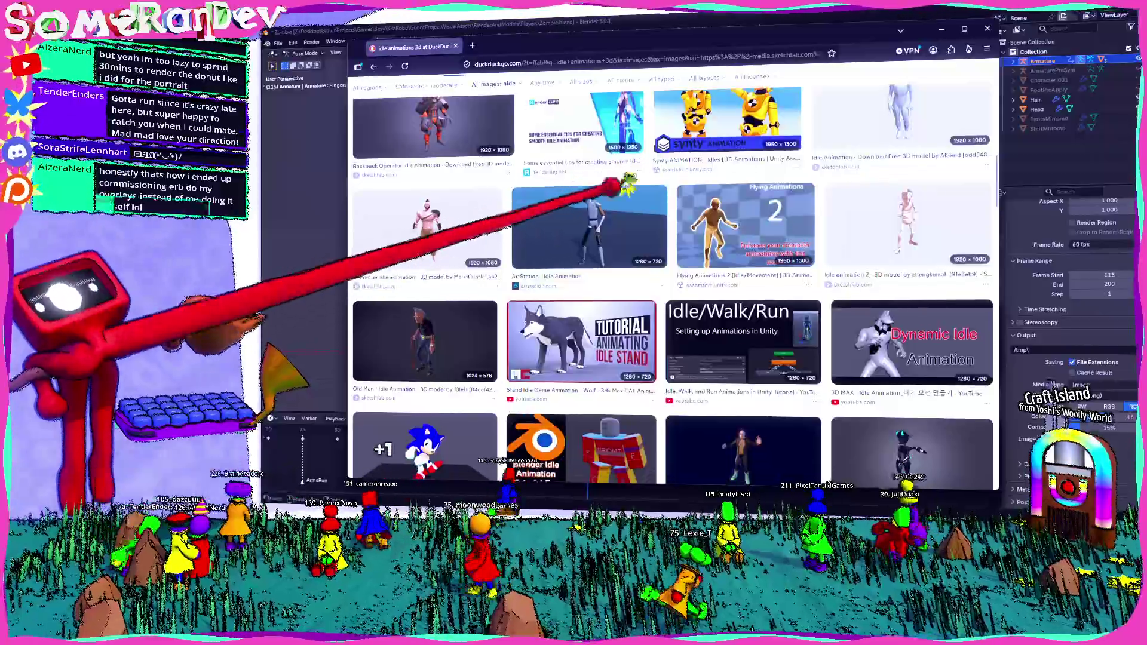
{"action": "left_click", "coordinate": [589, 276]}
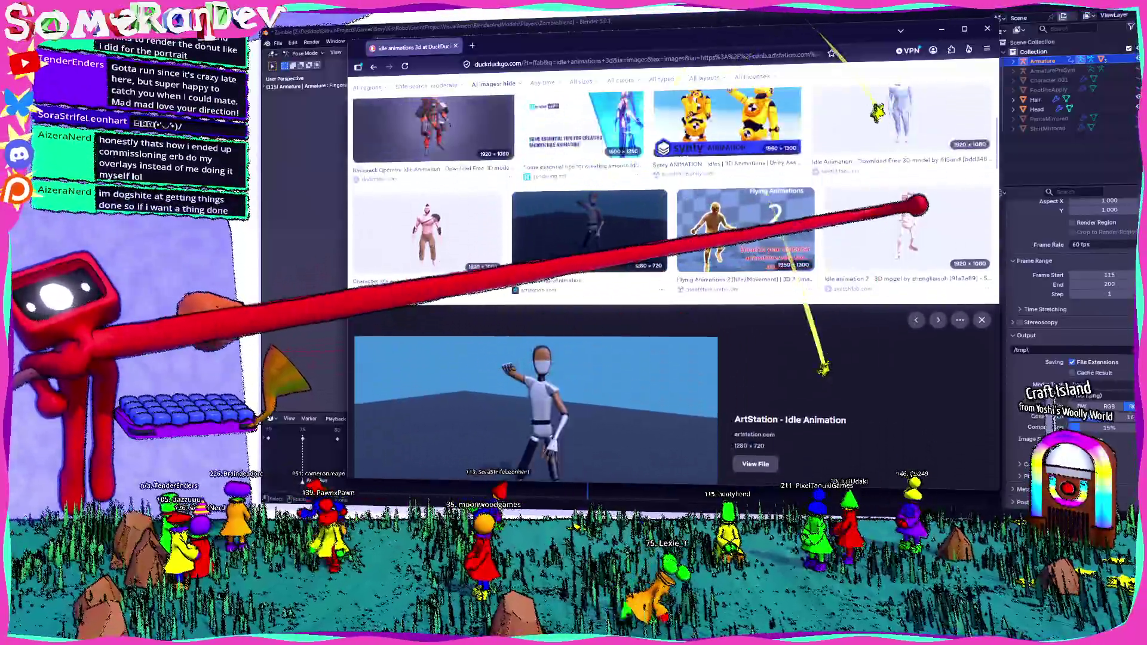
{"action": "left_click", "coordinate": [906, 229]}
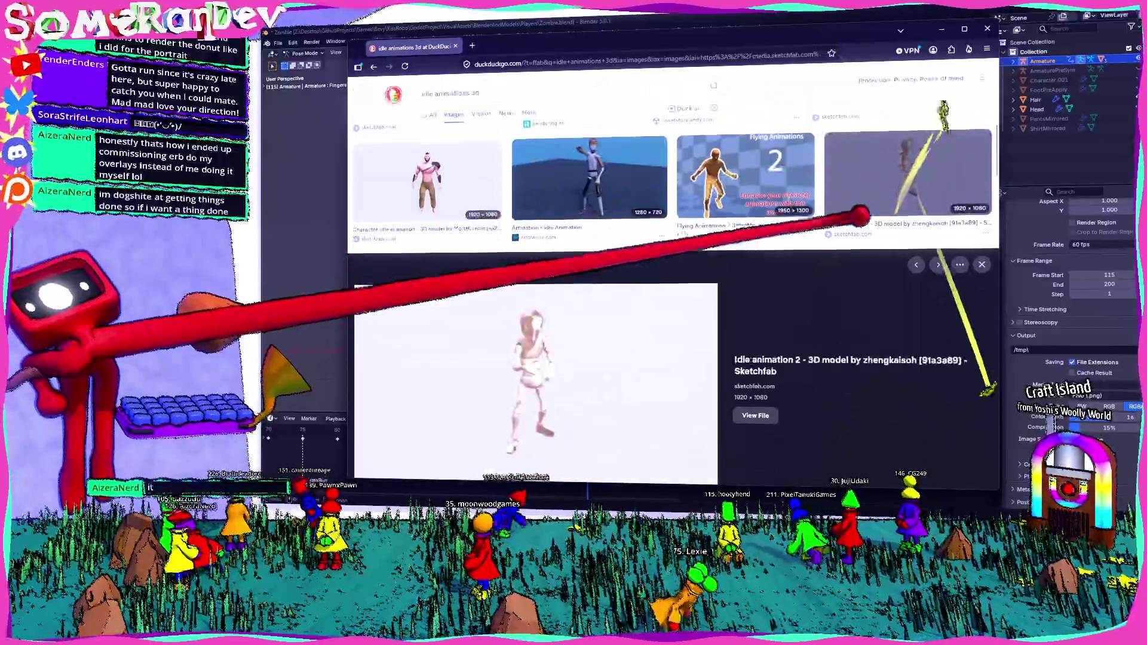
{"action": "key", "text": "Escape"}
{"action": "scroll", "coordinate": [596, 261], "scroll_direction": "down", "scroll_amount": 5}
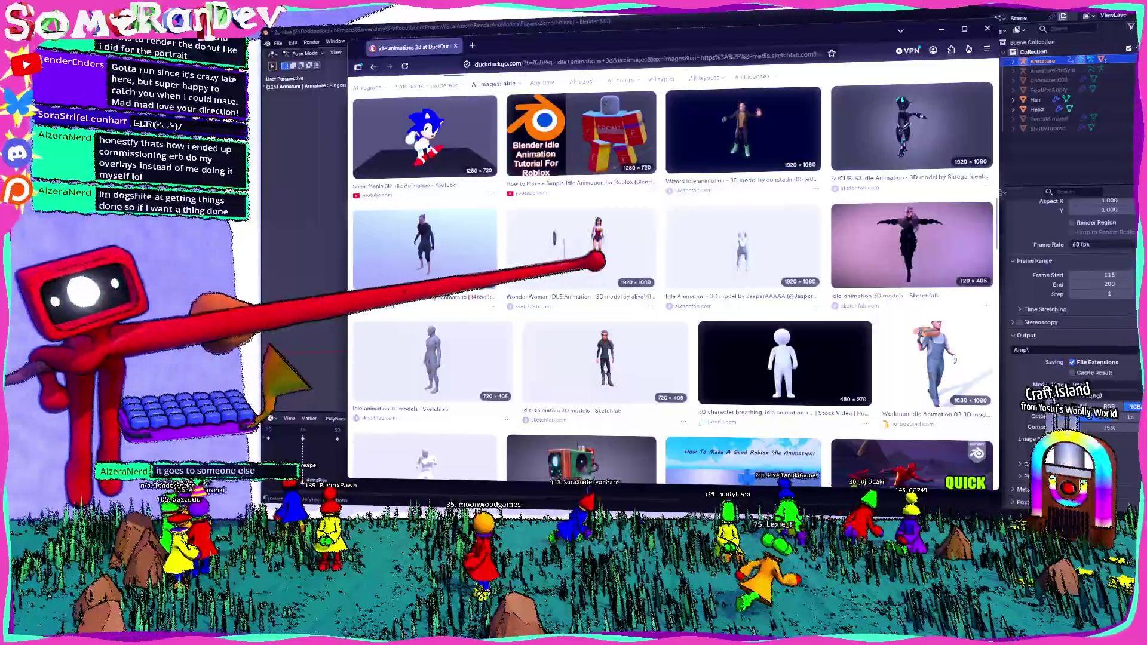
{"action": "left_click", "coordinate": [596, 262]}
{"action": "key", "text": "Escape"}
{"action": "scroll", "coordinate": [538, 224], "scroll_direction": "up", "scroll_amount": 8}
{"action": "triple_click", "coordinate": [448, 94]}
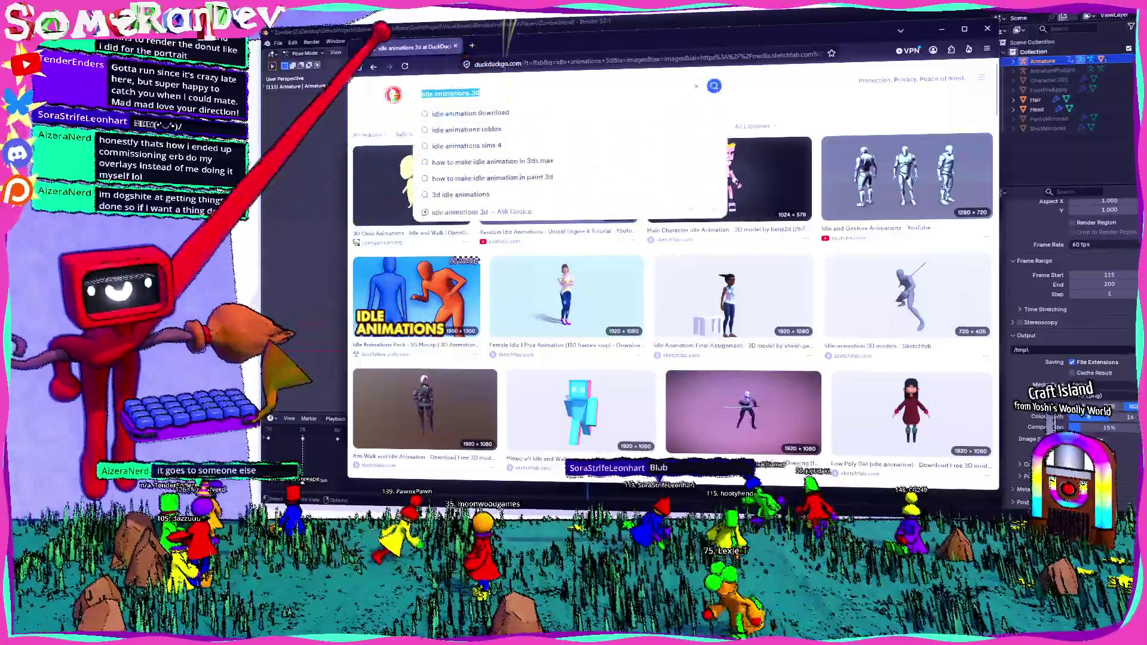
{"action": "type", "text": "hat in time idle"}
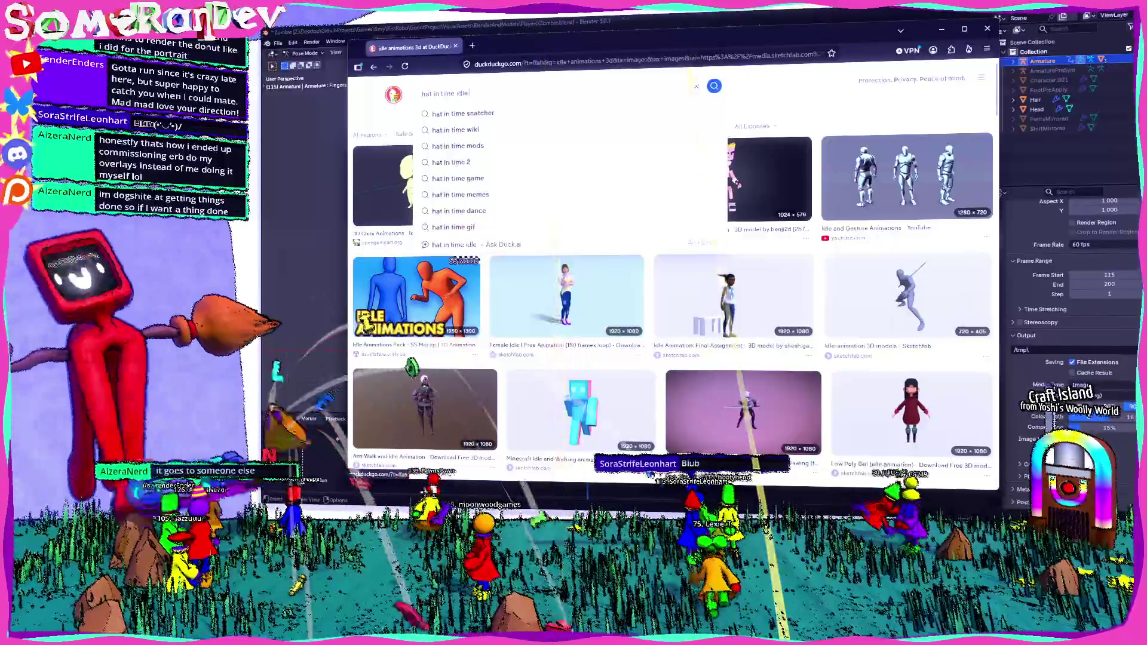
{"action": "type", "text": " animation"}
Search 'hat in time idle animation', preview the part 22 video result, and go back to the 3D results
{"action": "key", "text": "Return"}
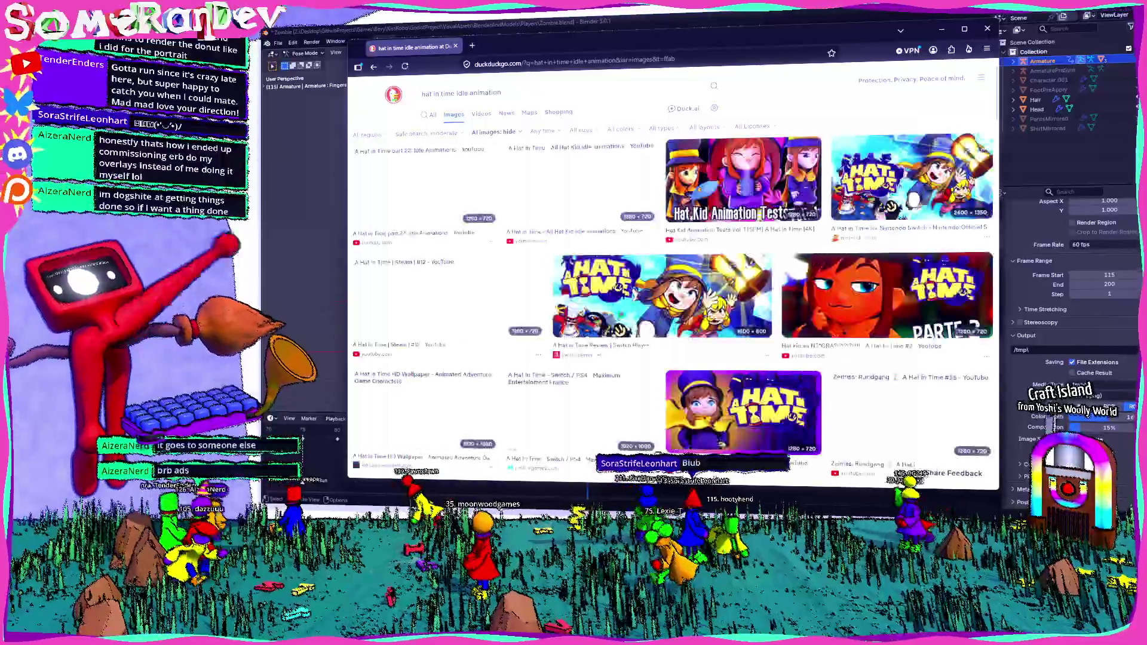
{"action": "left_click", "coordinate": [425, 183]}
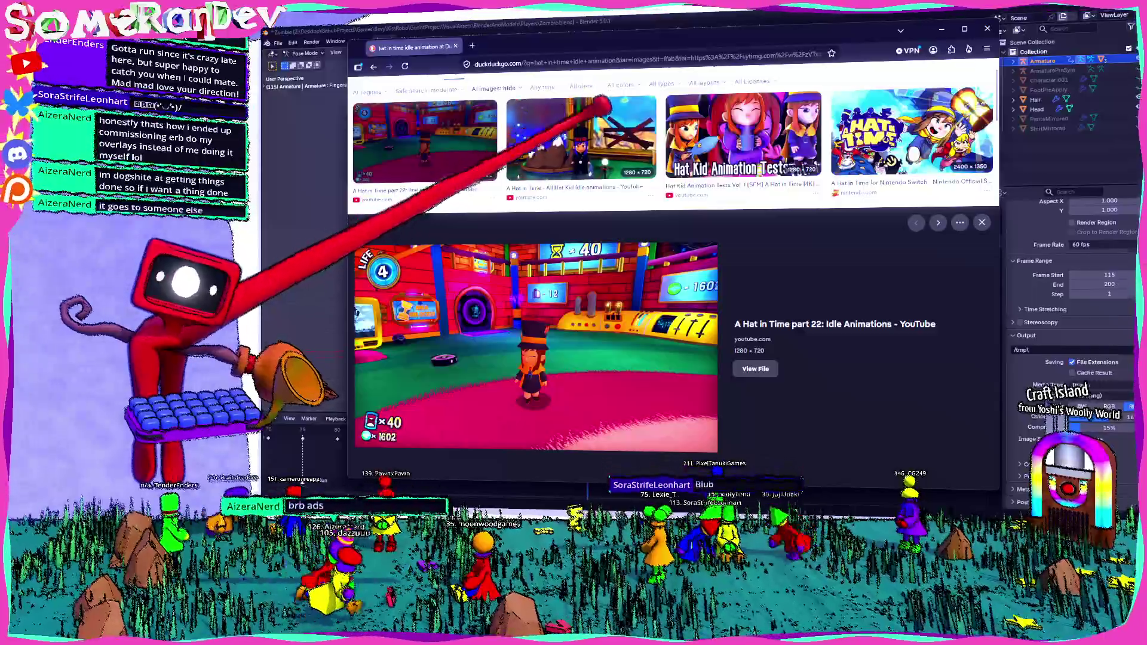
{"action": "scroll", "coordinate": [574, 314], "scroll_direction": "down", "scroll_amount": 3}
{"action": "scroll", "coordinate": [574, 314], "scroll_direction": "down", "scroll_amount": 2}
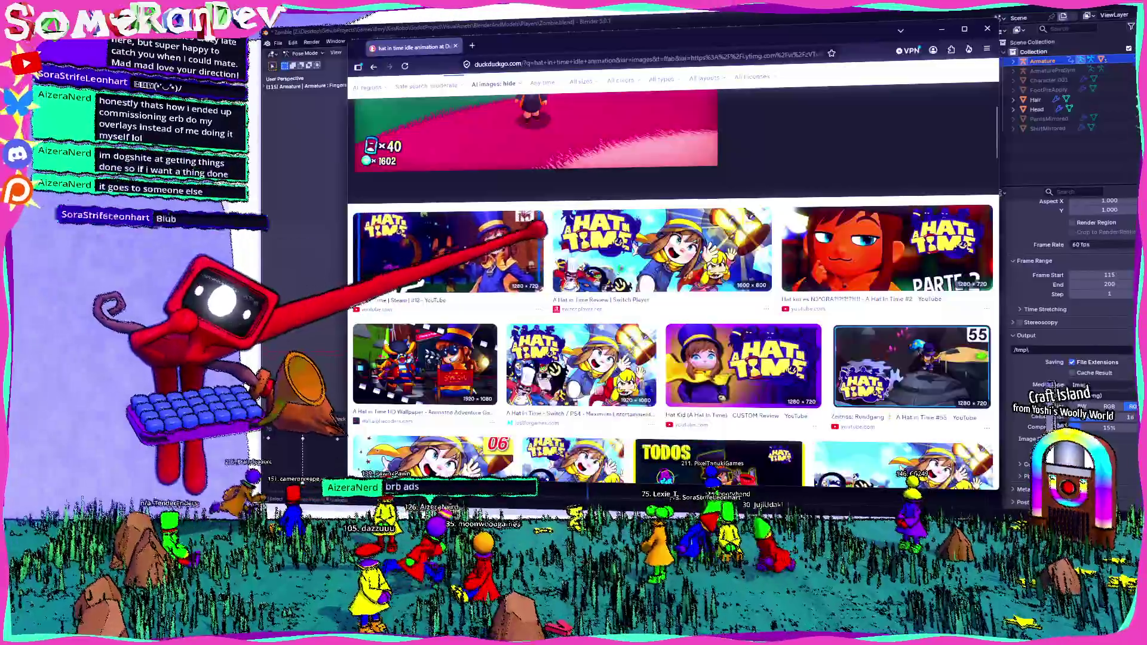
{"action": "key", "text": "Escape"}
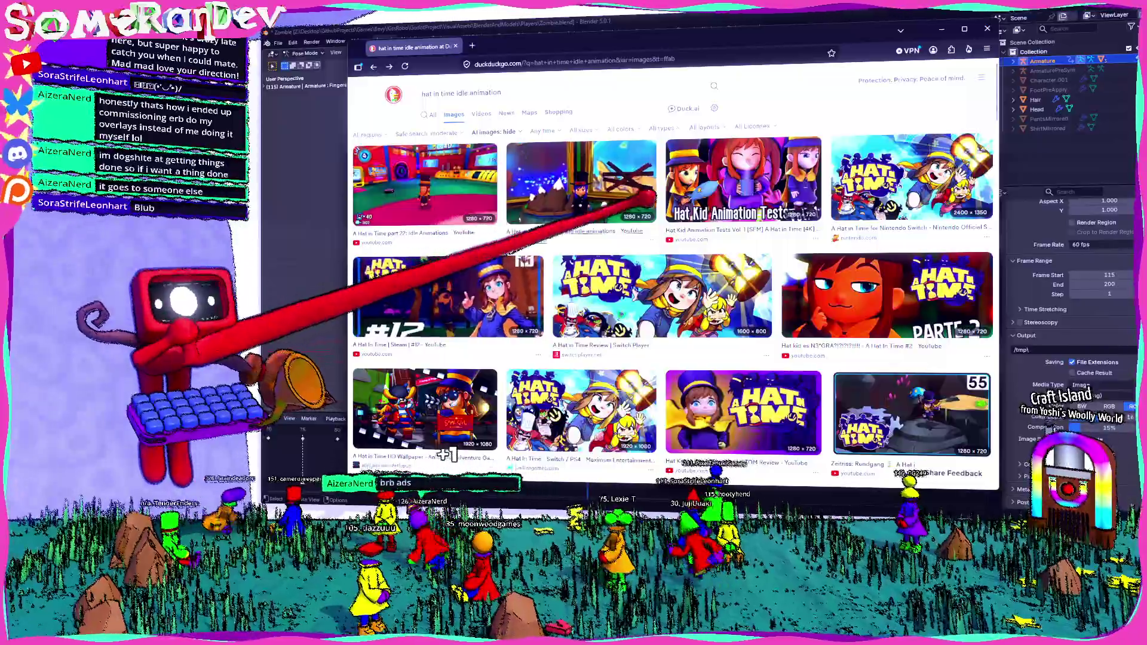
{"action": "key", "text": "alt+Left"}
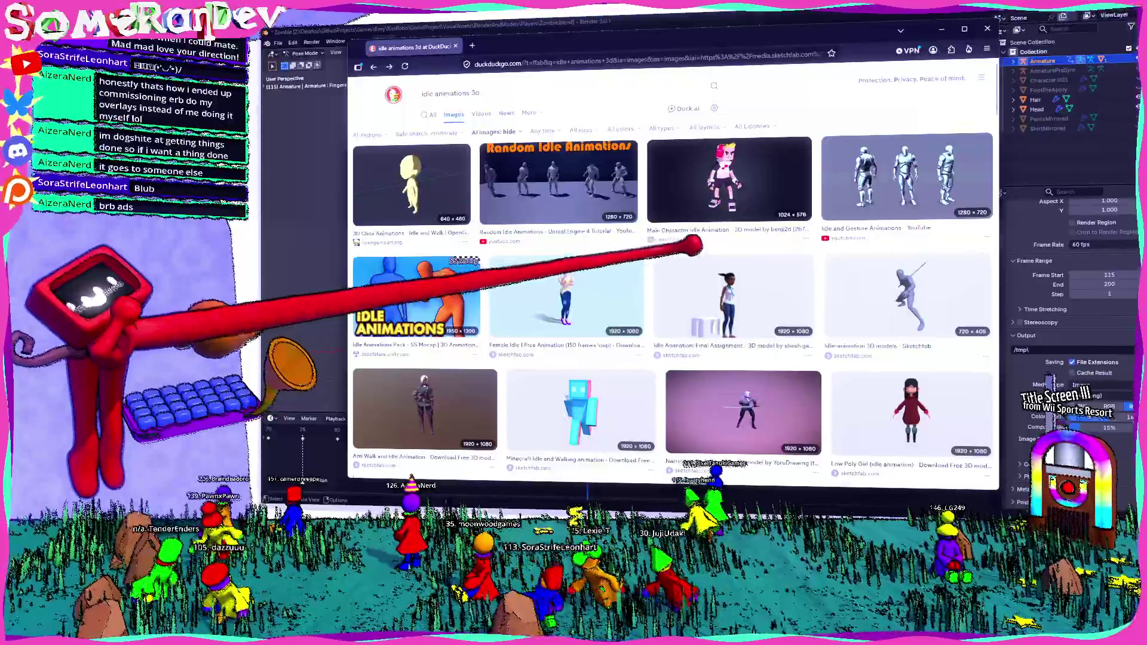
{"action": "scroll", "coordinate": [708, 278], "scroll_direction": "down", "scroll_amount": 2}
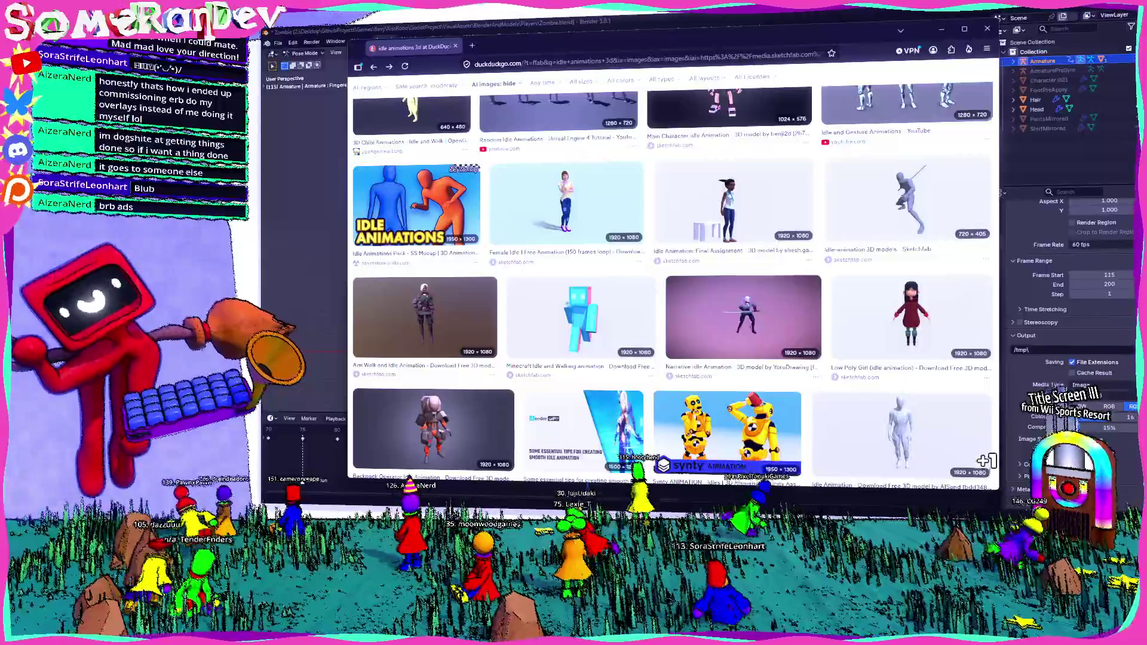
Preview the ArtStation, Sketchfab and Strawberry Shortcake idle references, then return to Blender
{"action": "left_click", "coordinate": [742, 314]}
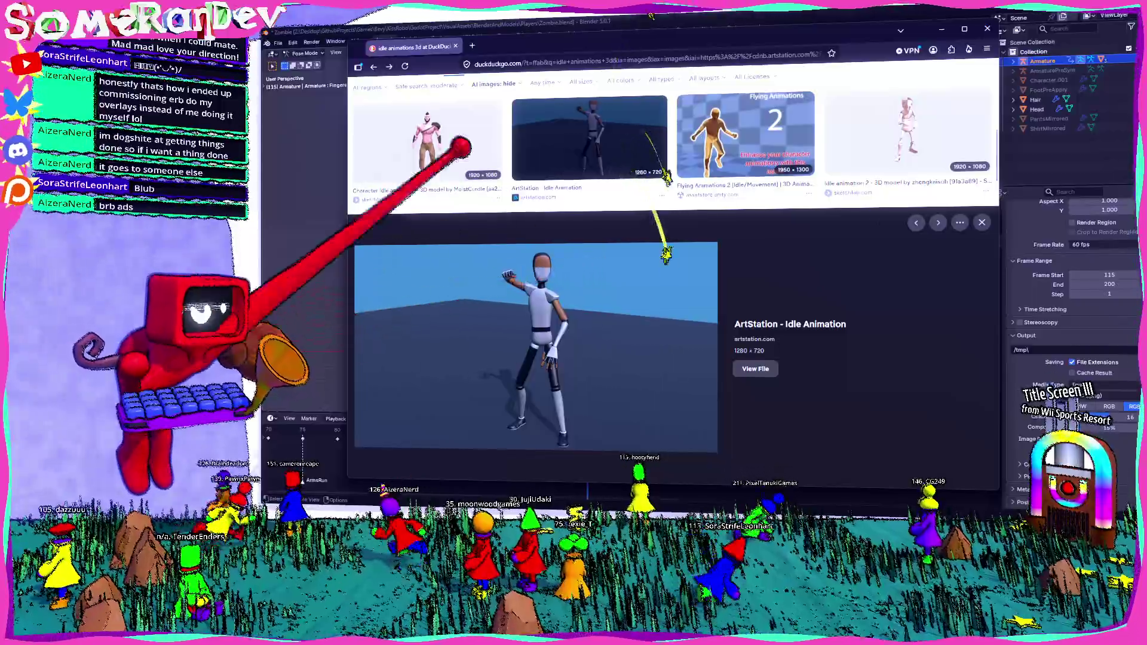
{"action": "scroll", "coordinate": [681, 315], "scroll_direction": "down", "scroll_amount": 5}
{"action": "scroll", "coordinate": [672, 314], "scroll_direction": "down", "scroll_amount": 3}
{"action": "scroll", "coordinate": [672, 314], "scroll_direction": "up", "scroll_amount": 2}
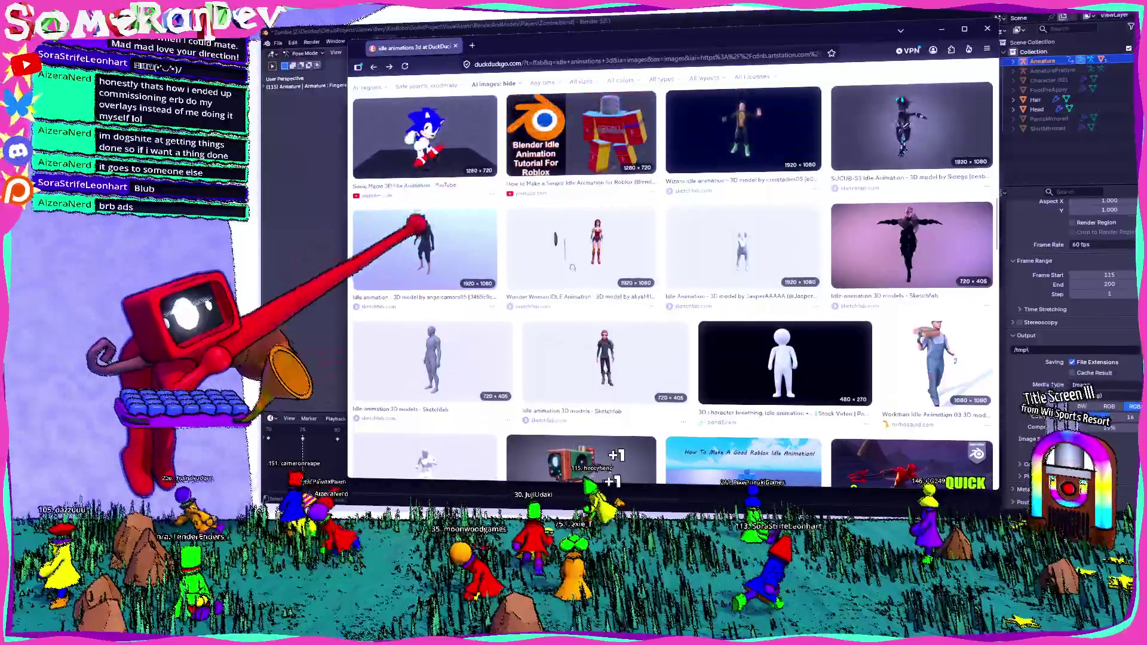
{"action": "left_click", "coordinate": [423, 206]}
{"action": "scroll", "coordinate": [583, 404], "scroll_direction": "up", "scroll_amount": 2}
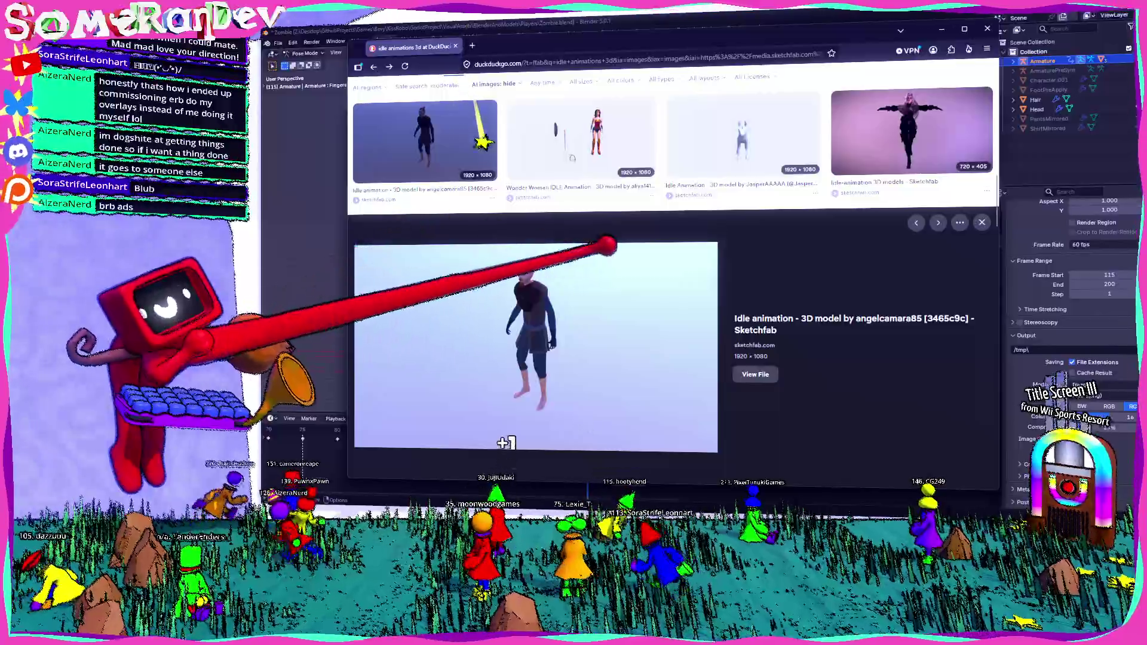
{"action": "scroll", "coordinate": [583, 403], "scroll_direction": "down", "scroll_amount": 4}
{"action": "scroll", "coordinate": [539, 404], "scroll_direction": "down", "scroll_amount": 4}
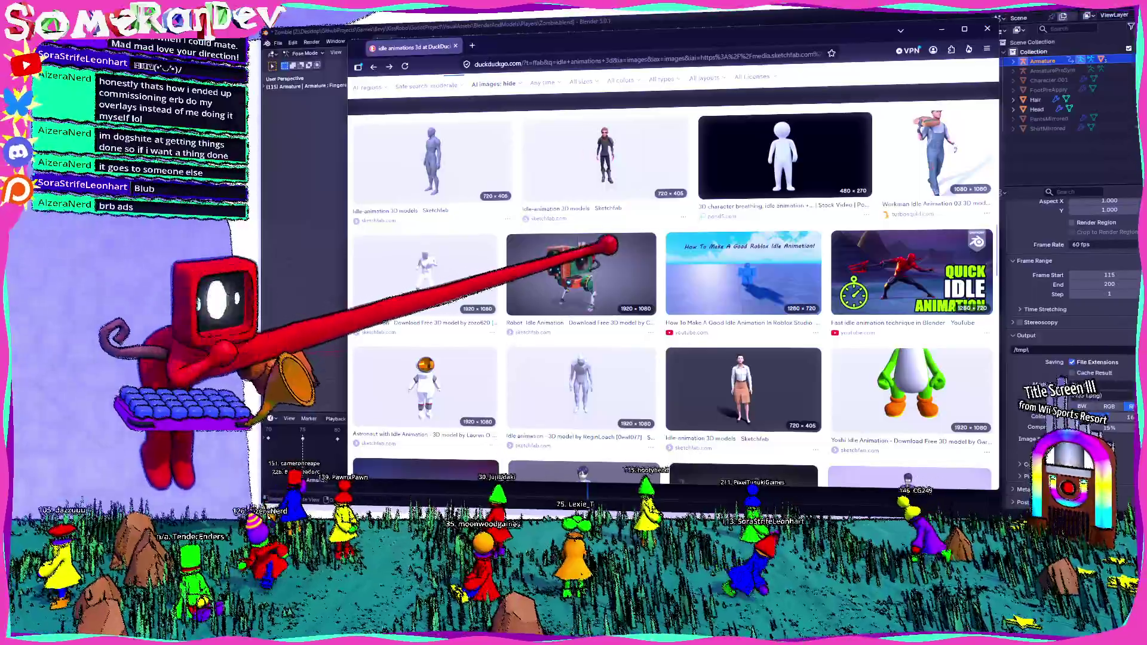
{"action": "scroll", "coordinate": [610, 246], "scroll_direction": "down", "scroll_amount": 3}
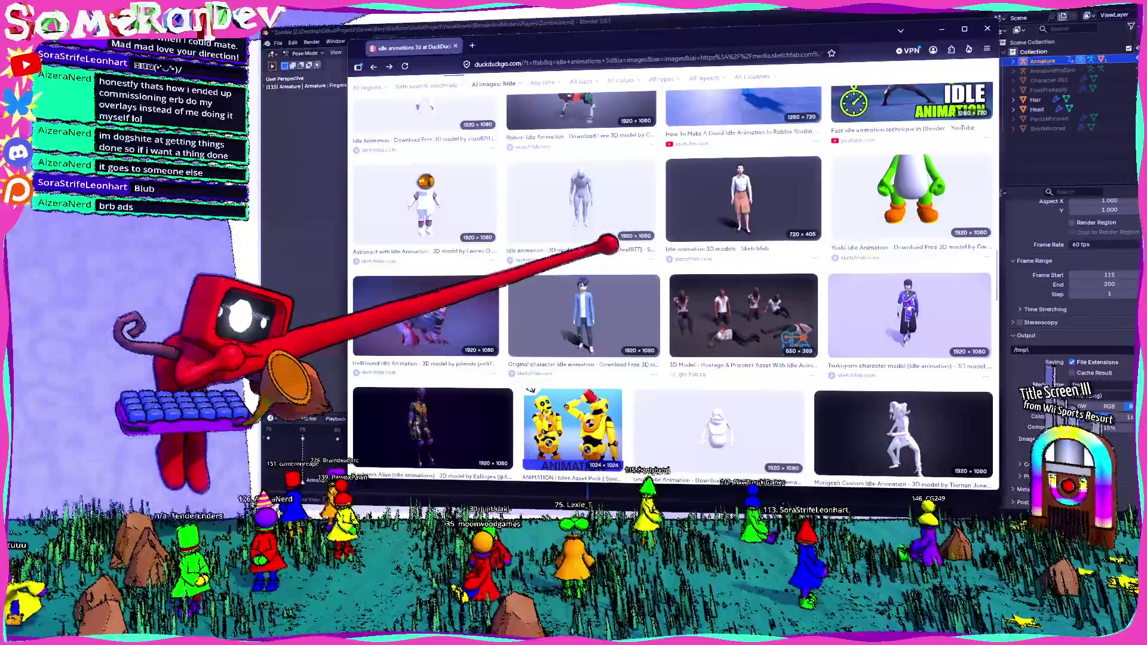
{"action": "scroll", "coordinate": [610, 247], "scroll_direction": "down", "scroll_amount": 3}
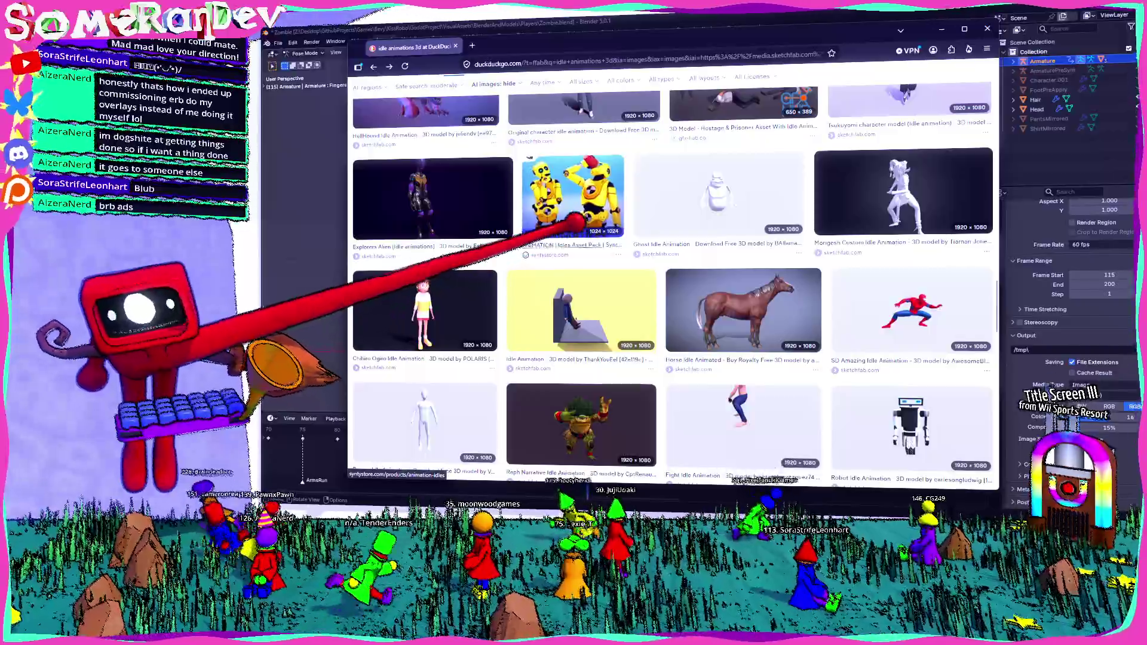
{"action": "scroll", "coordinate": [583, 236], "scroll_direction": "down", "scroll_amount": 3}
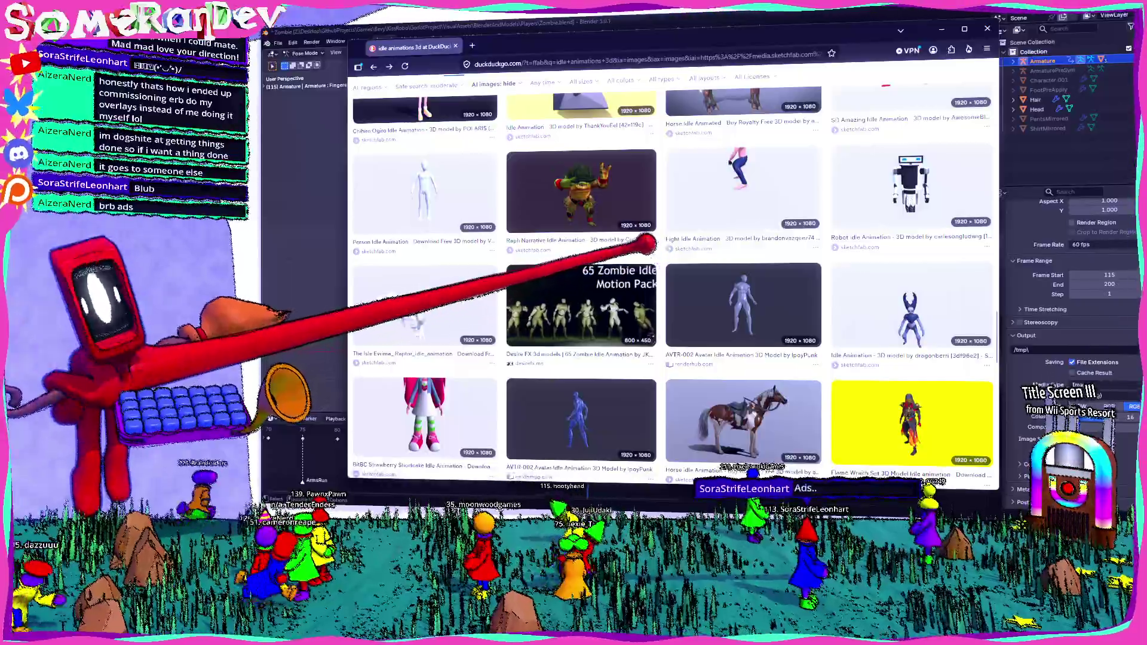
{"action": "scroll", "coordinate": [582, 236], "scroll_direction": "down", "scroll_amount": 3}
{"action": "left_click", "coordinate": [421, 269]}
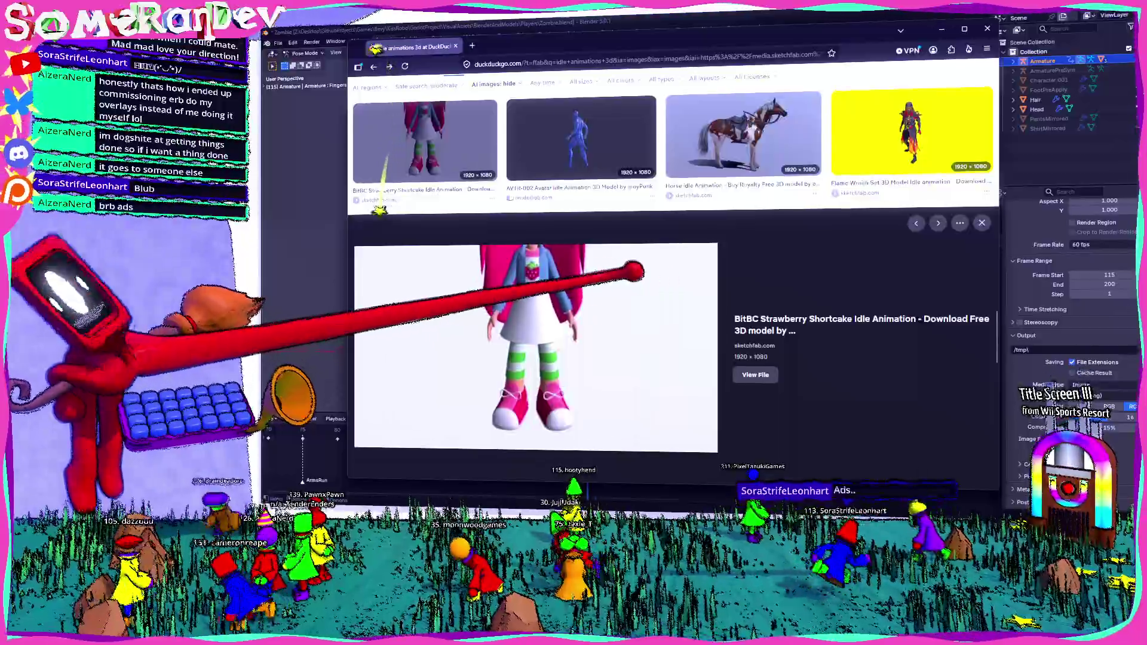
{"action": "scroll", "coordinate": [619, 251], "scroll_direction": "down", "scroll_amount": 5}
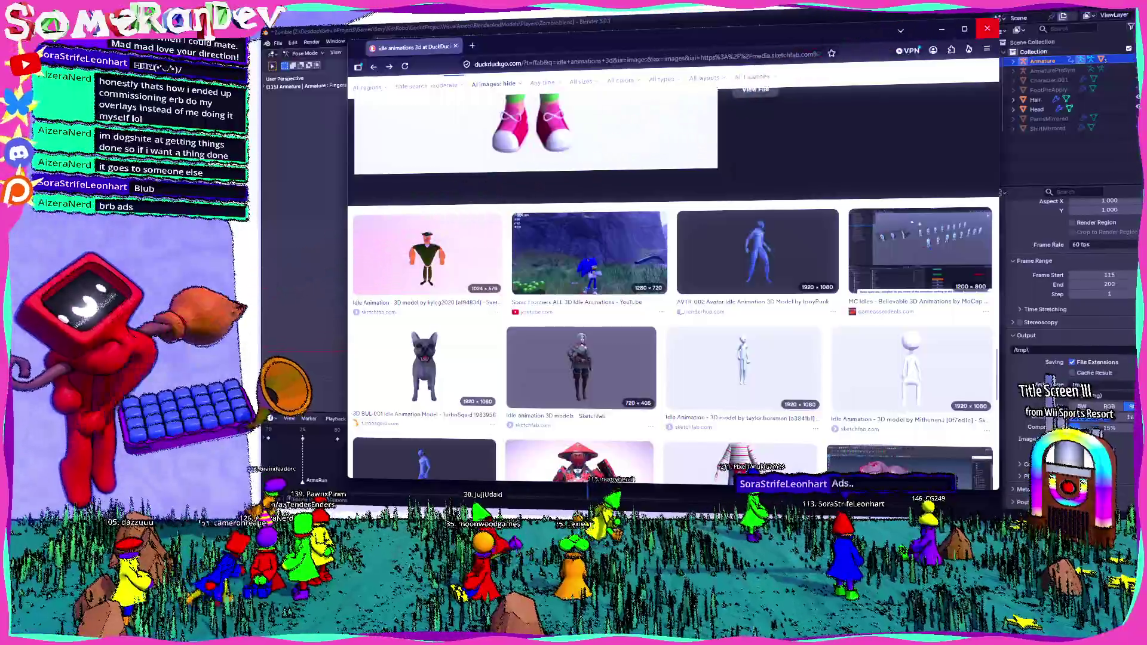
{"action": "key", "text": "alt+Tab"}
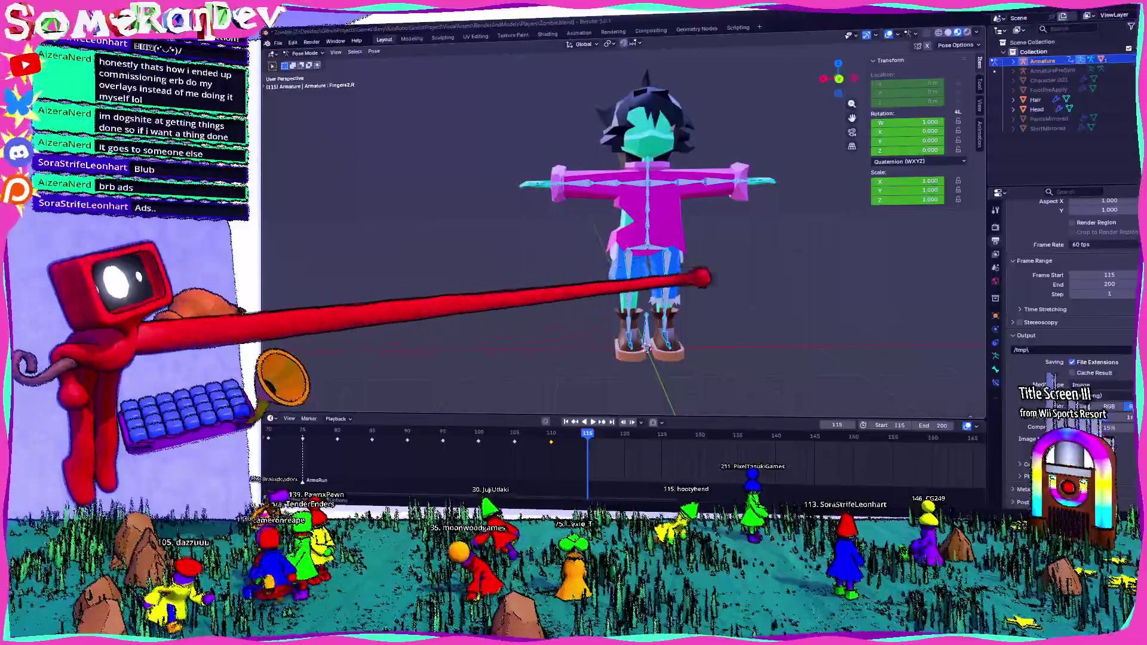
Orbit the viewport from the side and zoom in close on the zombie's legs and boots
{"action": "mouse_move", "coordinate": [600, 269]}
{"action": "middle_mouse_down"}
{"action": "mouse_move", "coordinate": [668, 256]}
{"action": "mouse_move", "coordinate": [610, 287]}
{"action": "mouse_move", "coordinate": [627, 269]}
{"action": "mouse_move", "coordinate": [628, 224]}
{"action": "mouse_move", "coordinate": [506, 220]}
{"action": "mouse_move", "coordinate": [574, 206]}
{"action": "mouse_move", "coordinate": [546, 252]}
{"action": "mouse_move", "coordinate": [628, 225]}
{"action": "mouse_move", "coordinate": [717, 162]}
{"action": "mouse_move", "coordinate": [650, 184]}
{"action": "middle_mouse_up"}
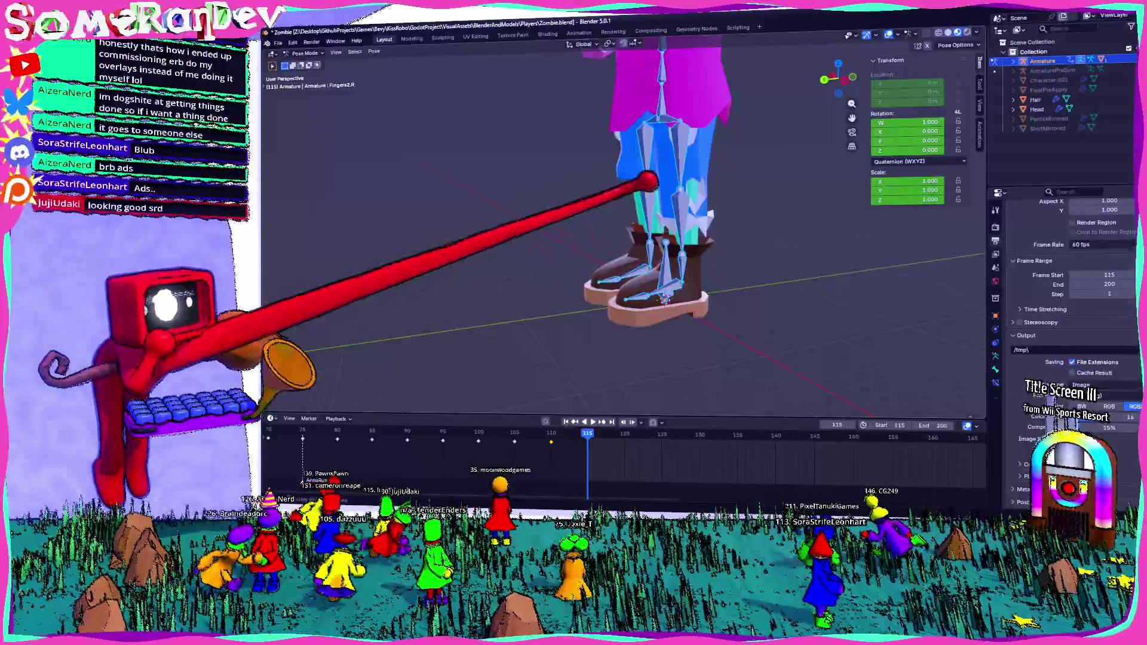
{"action": "middle_click_drag", "start_coordinate": [627, 225], "coordinate": [582, 269]}
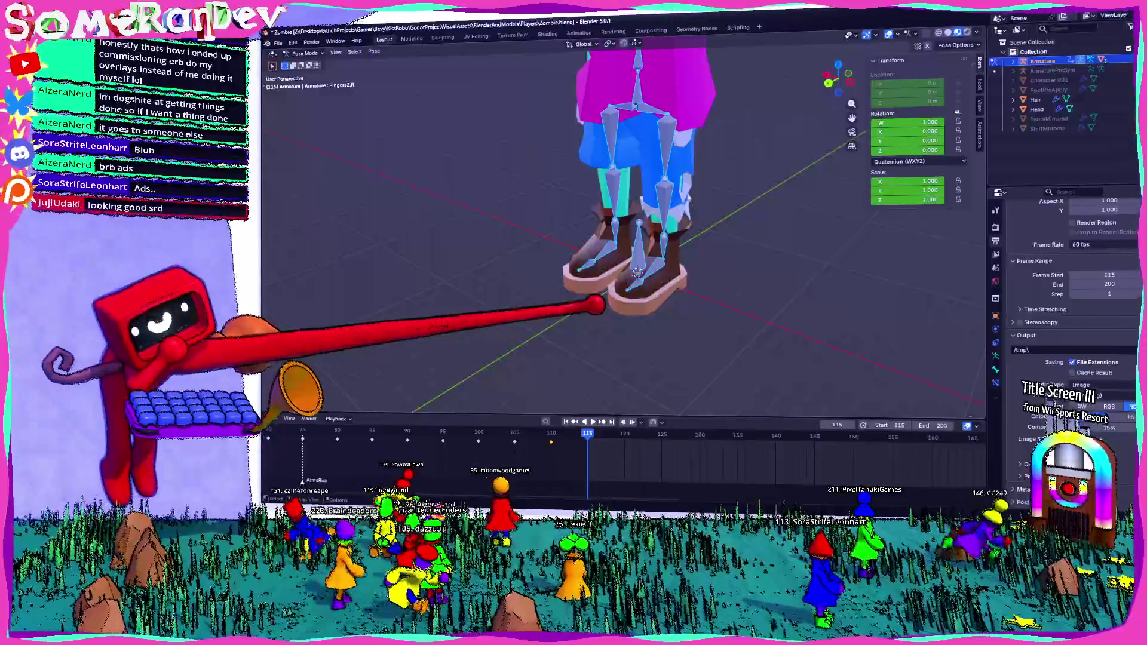
{"action": "middle_click_drag", "start_coordinate": [627, 225], "coordinate": [681, 269]}
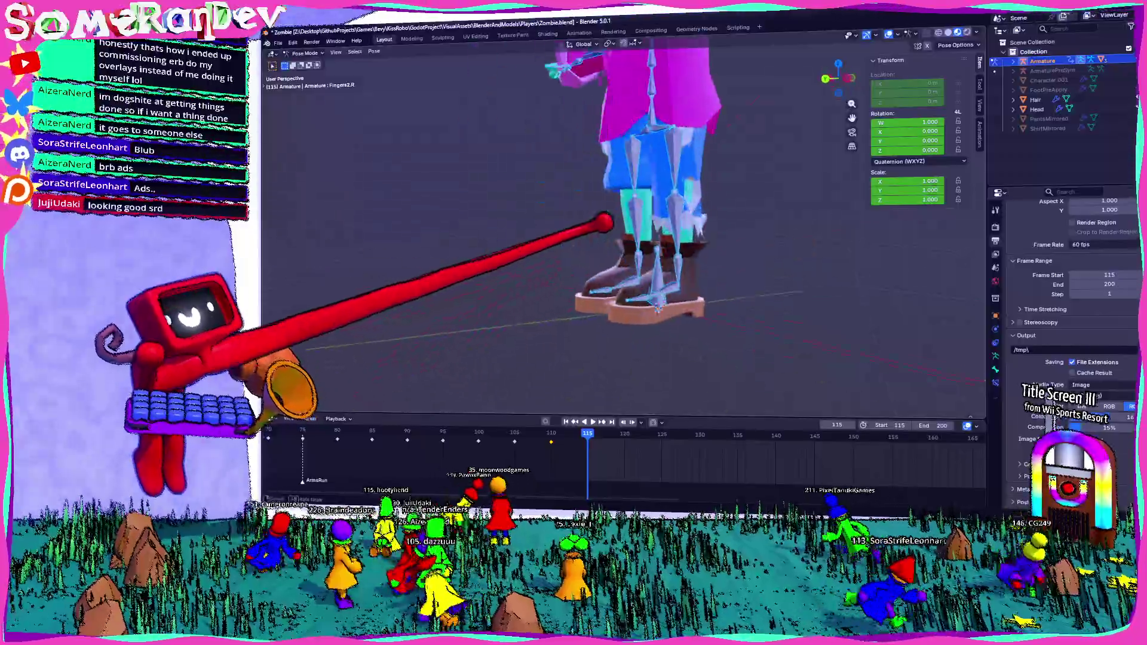
{"action": "middle_click_drag", "start_coordinate": [628, 224], "coordinate": [682, 180]}
{"action": "scroll", "coordinate": [628, 225], "scroll_direction": "up", "scroll_amount": 3}
{"action": "middle_click_drag", "start_coordinate": [628, 225], "coordinate": [582, 252]}
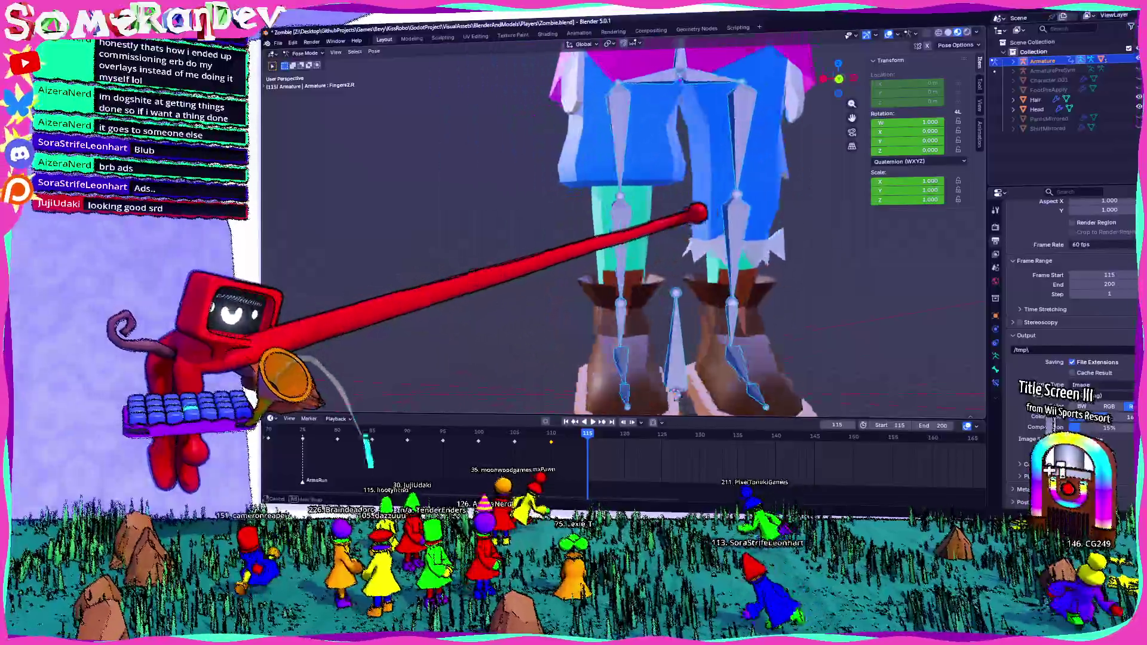
{"action": "scroll", "coordinate": [627, 225], "scroll_direction": "down", "scroll_amount": 3}
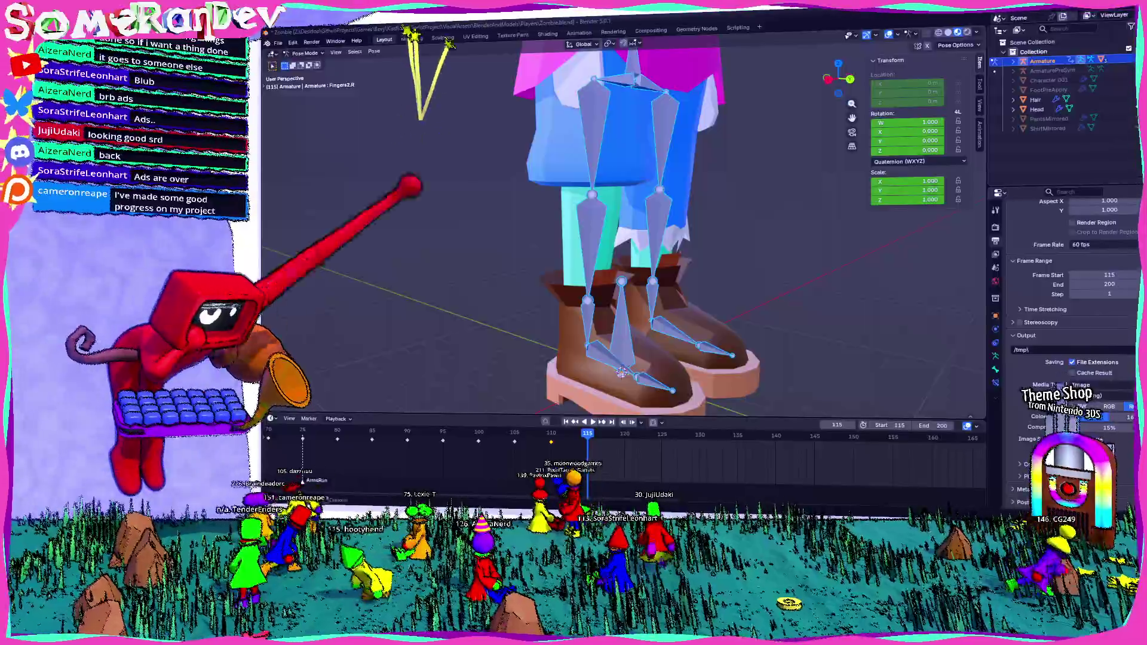
{"action": "key", "text": "alt+Tab"}
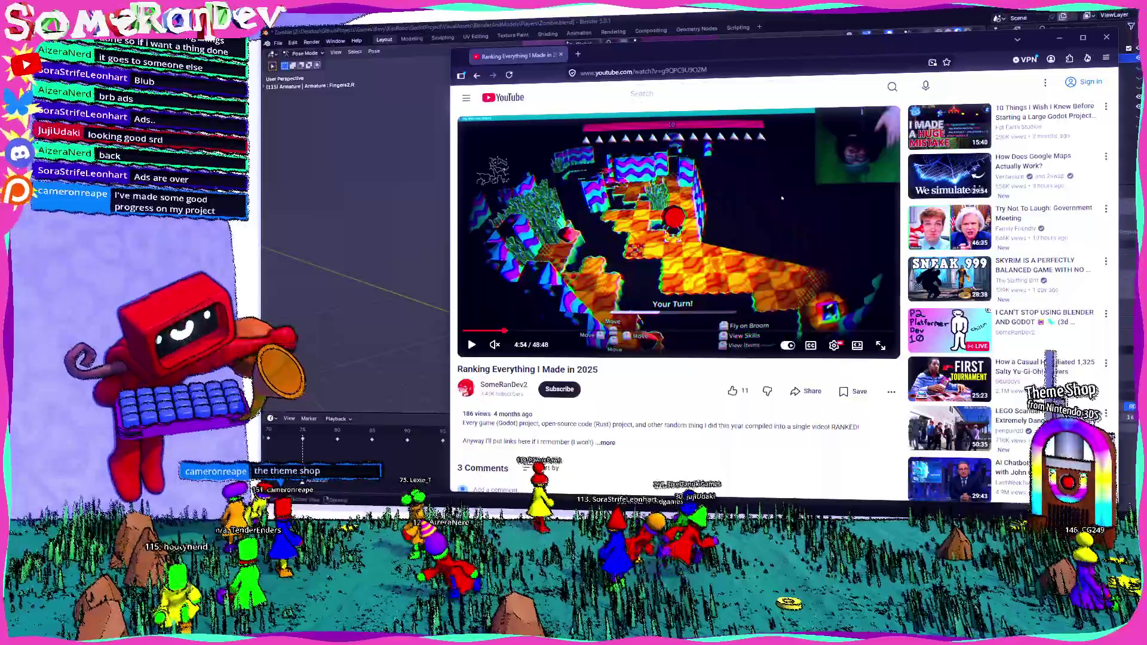
{"action": "left_click", "coordinate": [881, 346]}
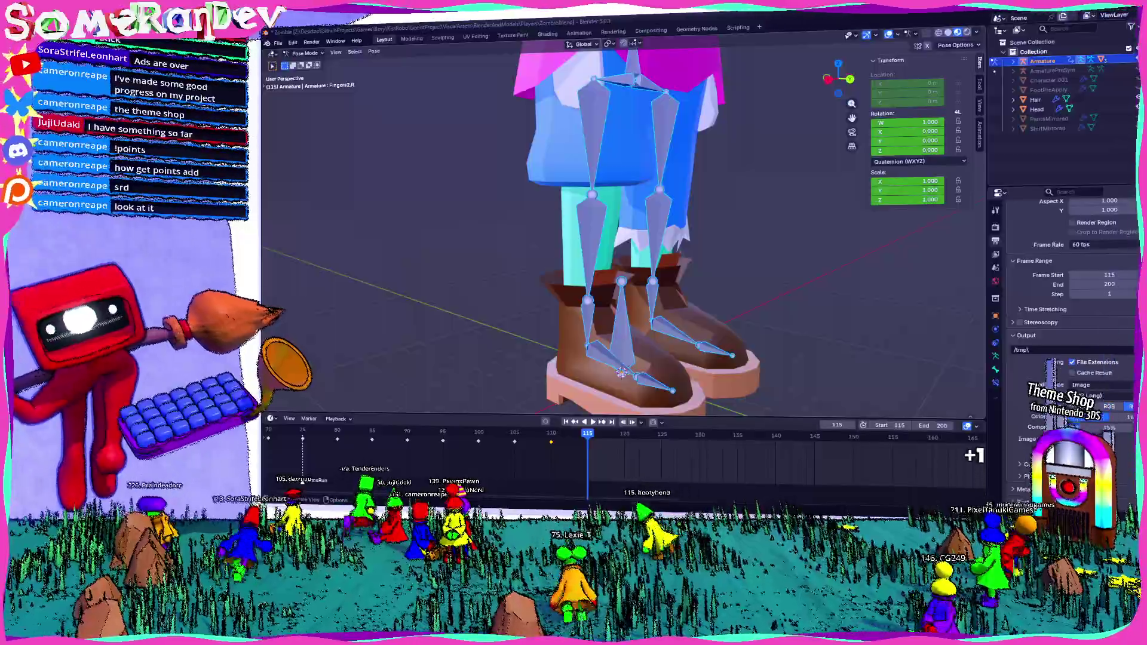
{"action": "scroll", "coordinate": [538, 224], "scroll_direction": "down", "scroll_amount": 5}
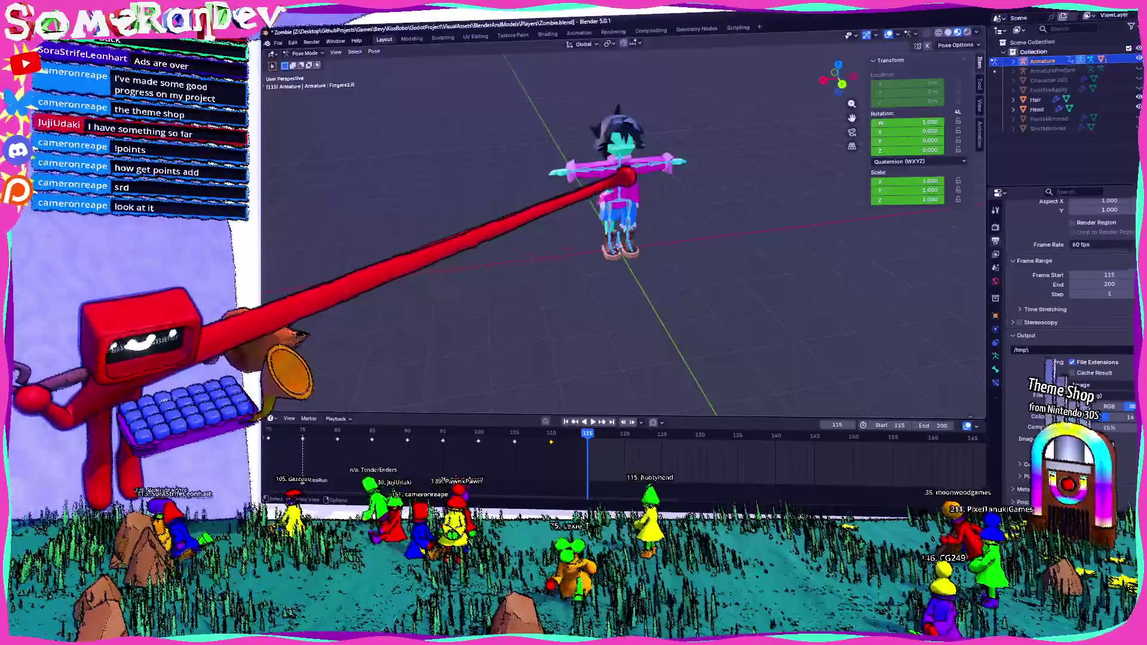
{"action": "scroll", "coordinate": [618, 179], "scroll_direction": "up", "scroll_amount": 5}
{"action": "middle_click_drag", "start_coordinate": [574, 224], "coordinate": [539, 270]}
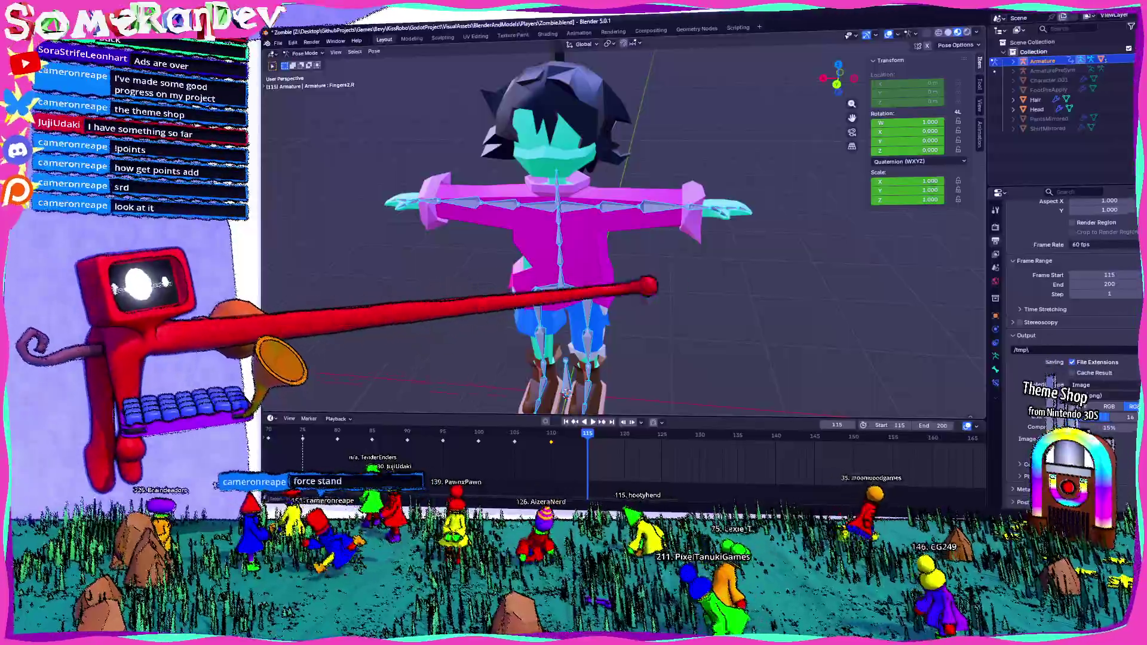
{"action": "middle_click_drag", "start_coordinate": [771, 269], "coordinate": [555, 341]}
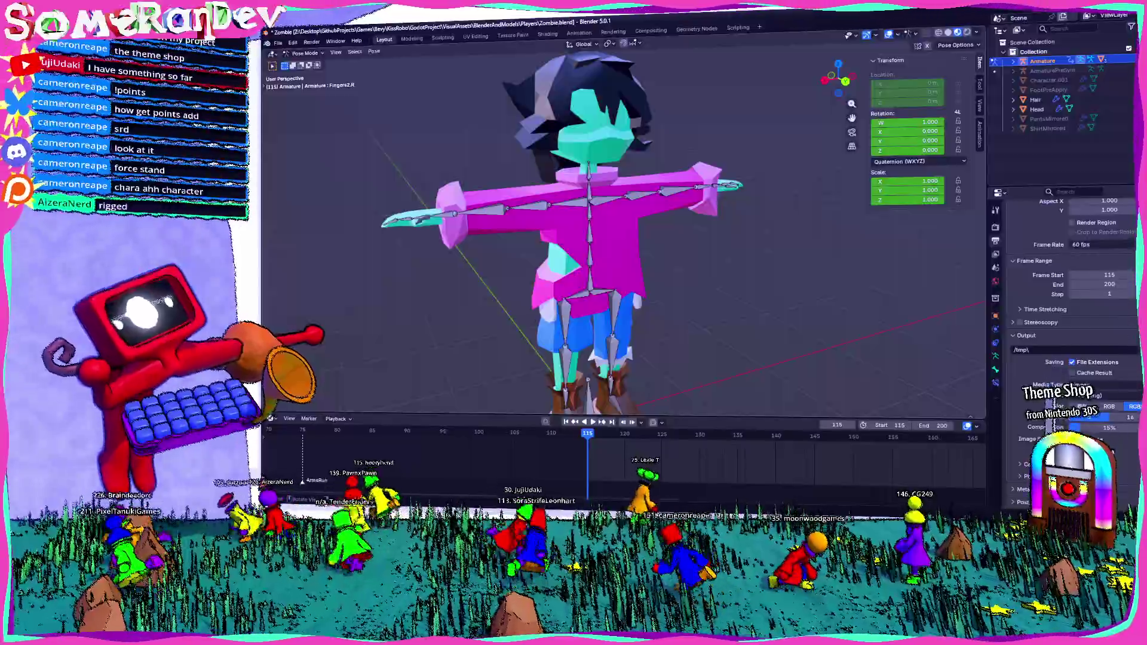
{"action": "middle_click_drag", "start_coordinate": [628, 269], "coordinate": [574, 269]}
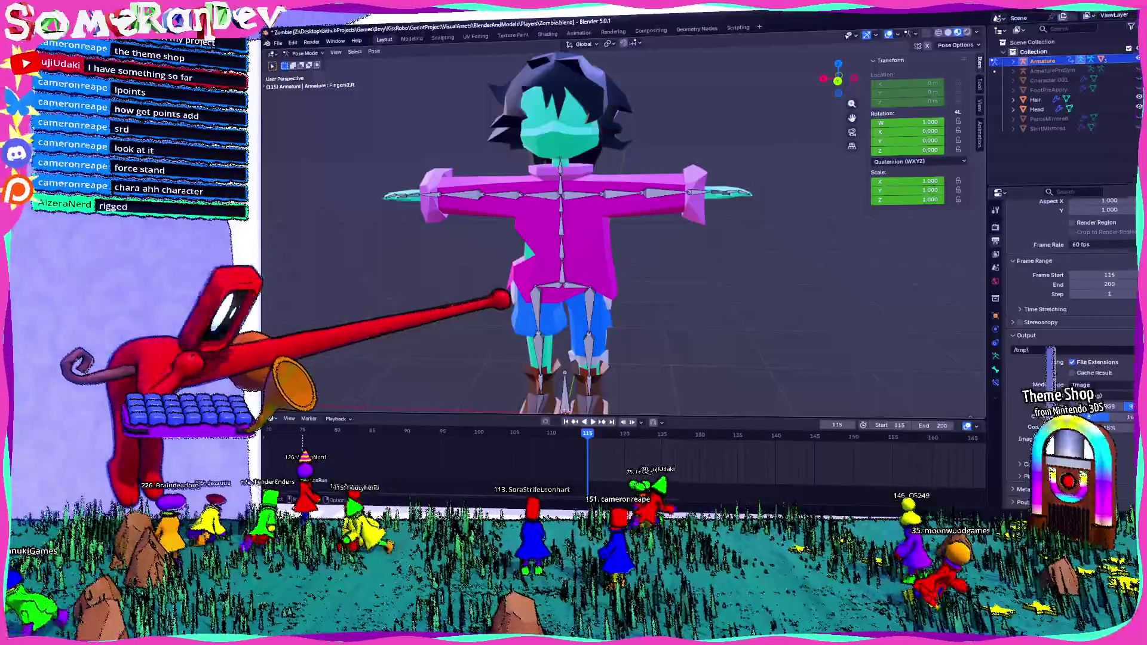
{"action": "middle_click_drag", "start_coordinate": [510, 296], "coordinate": [914, 265]}
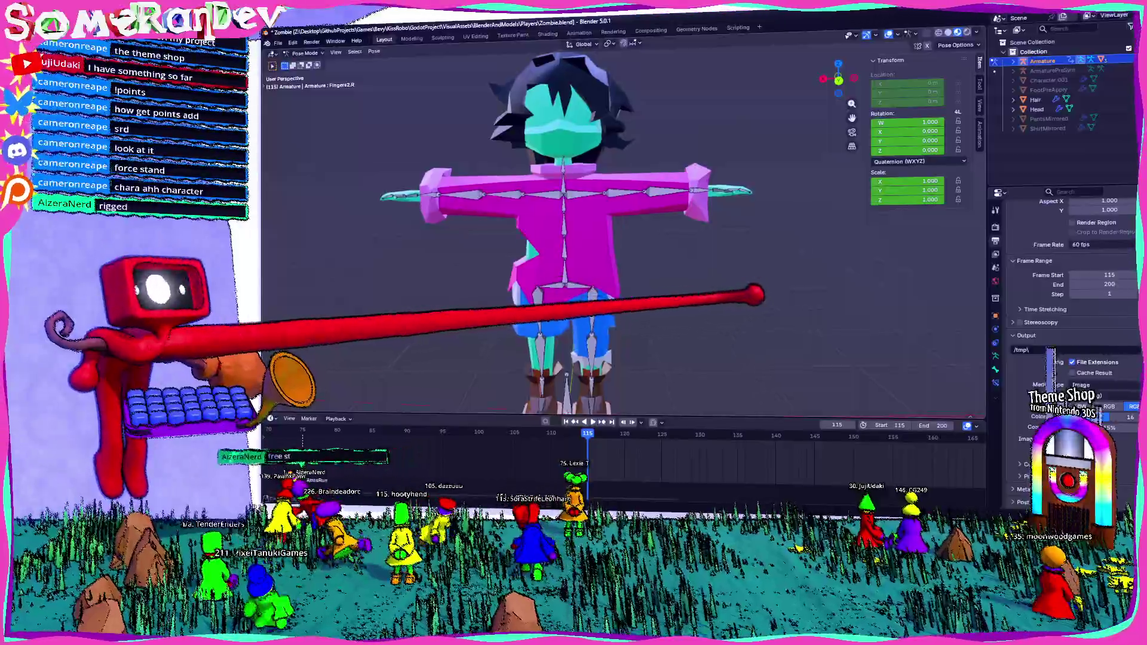
{"action": "middle_click_drag", "start_coordinate": [582, 332], "coordinate": [735, 292]}
{"action": "scroll", "coordinate": [736, 291], "scroll_direction": "down", "scroll_amount": 3}
{"action": "scroll", "coordinate": [681, 278], "scroll_direction": "down", "scroll_amount": 3}
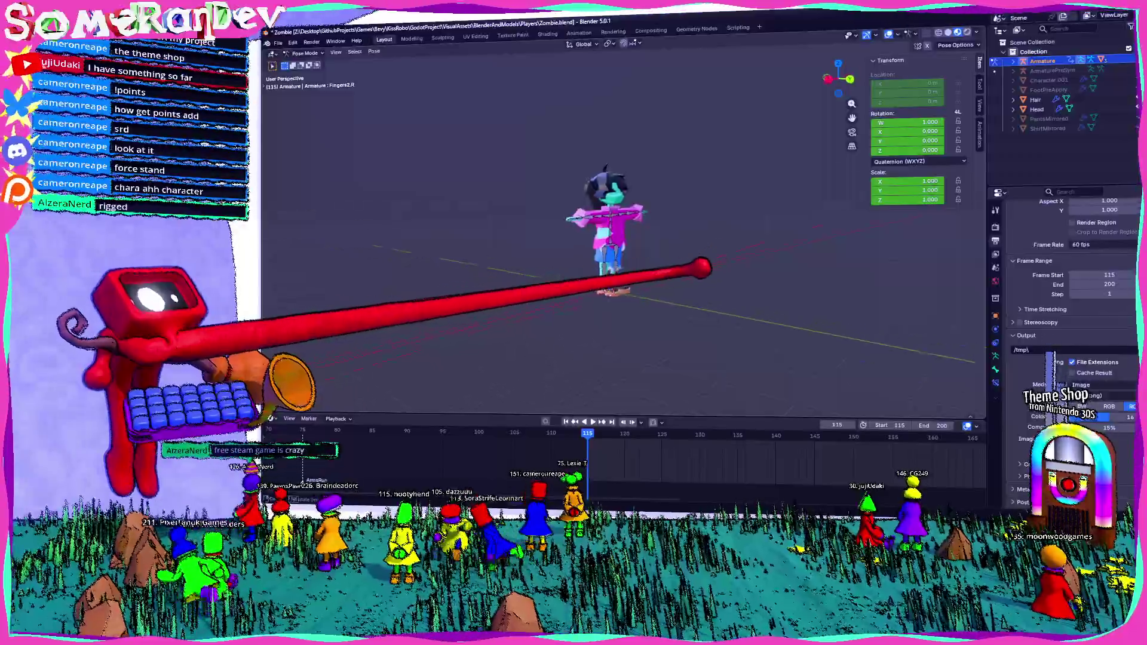
{"action": "scroll", "coordinate": [628, 224], "scroll_direction": "up", "scroll_amount": 3}
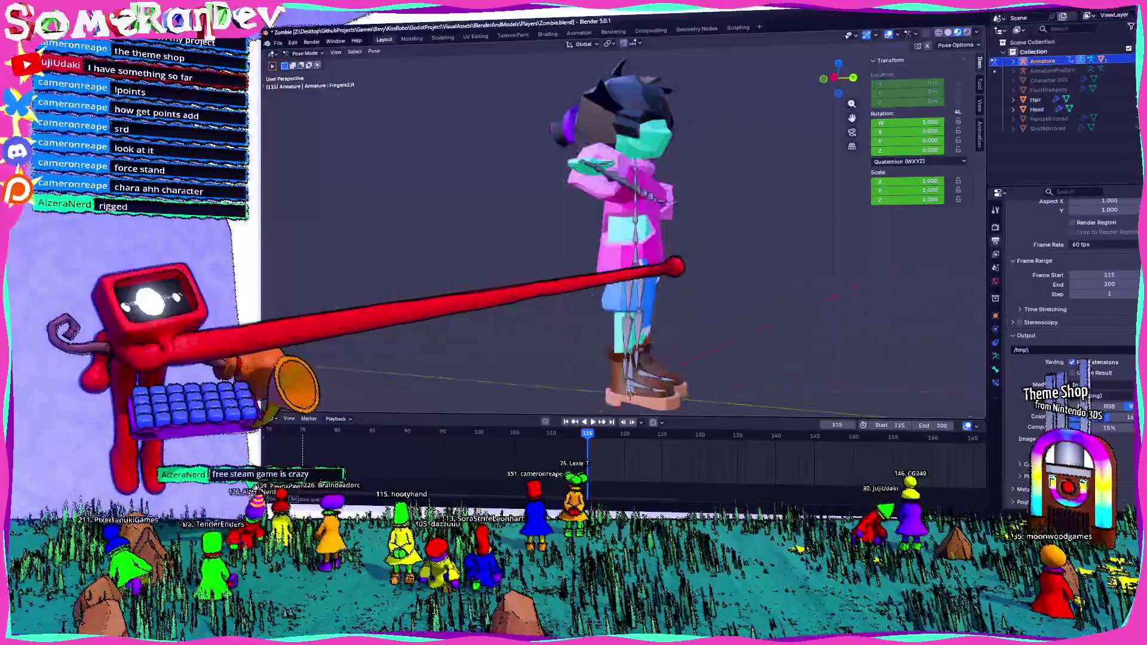
{"action": "mouse_move", "coordinate": [627, 224]}
{"action": "middle_mouse_down"}
{"action": "mouse_move", "coordinate": [556, 233]}
{"action": "mouse_move", "coordinate": [654, 268]}
{"action": "middle_mouse_up"}
{"action": "scroll", "coordinate": [547, 269], "scroll_direction": "up", "scroll_amount": 3}
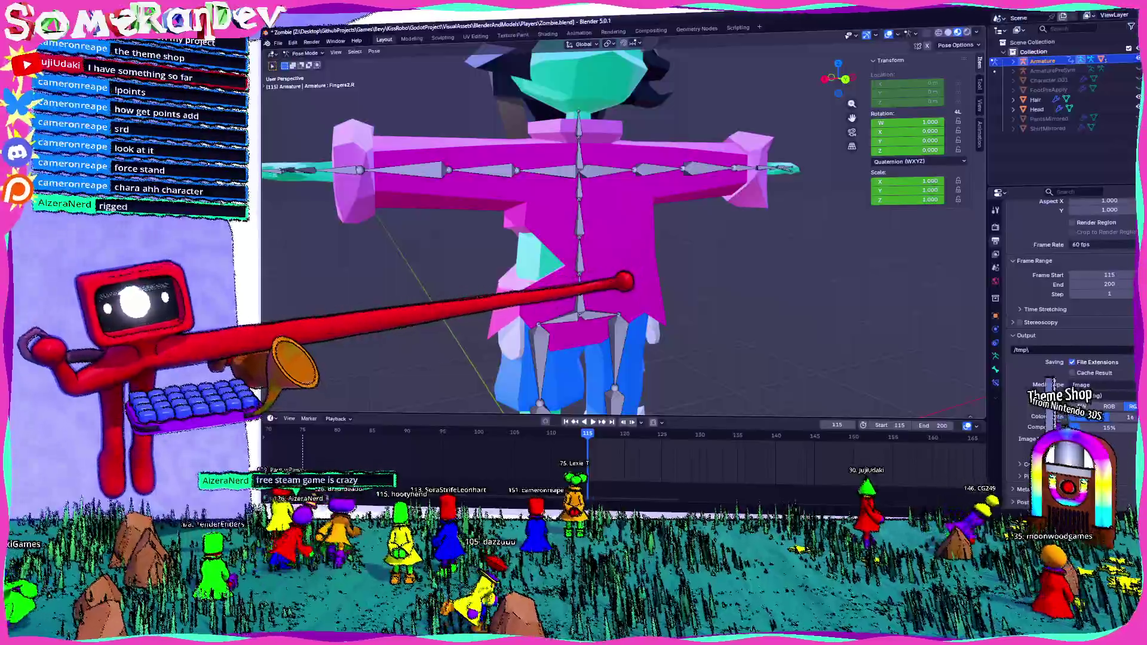
{"action": "scroll", "coordinate": [573, 224], "scroll_direction": "up", "scroll_amount": 2}
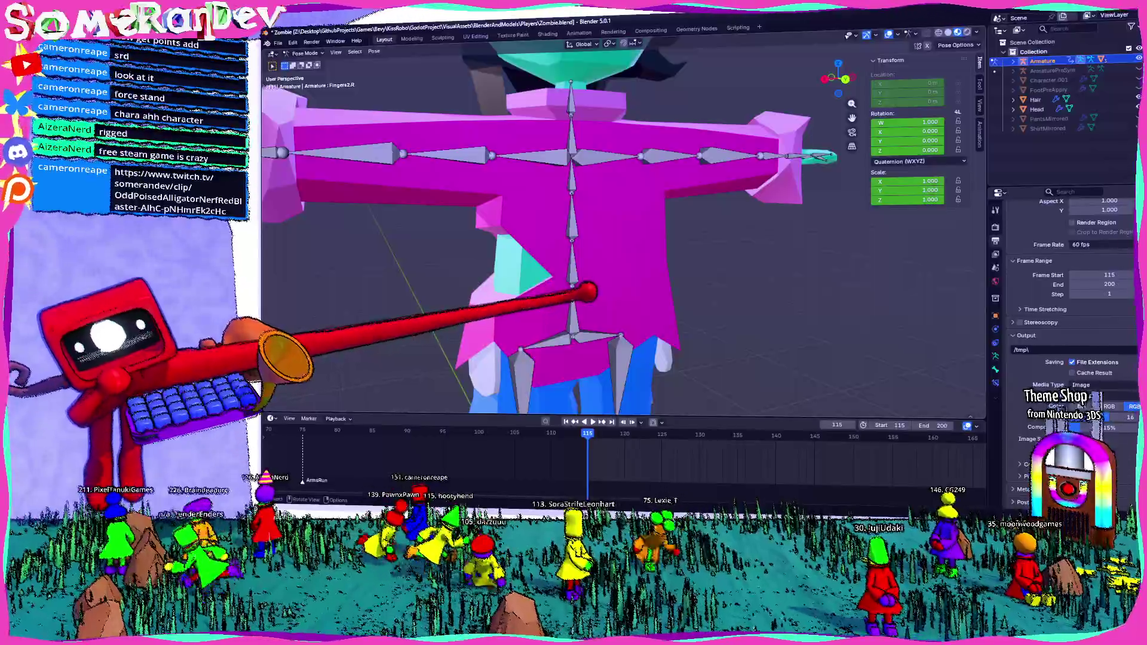
{"action": "middle_click_drag", "start_coordinate": [627, 225], "coordinate": [574, 251]}
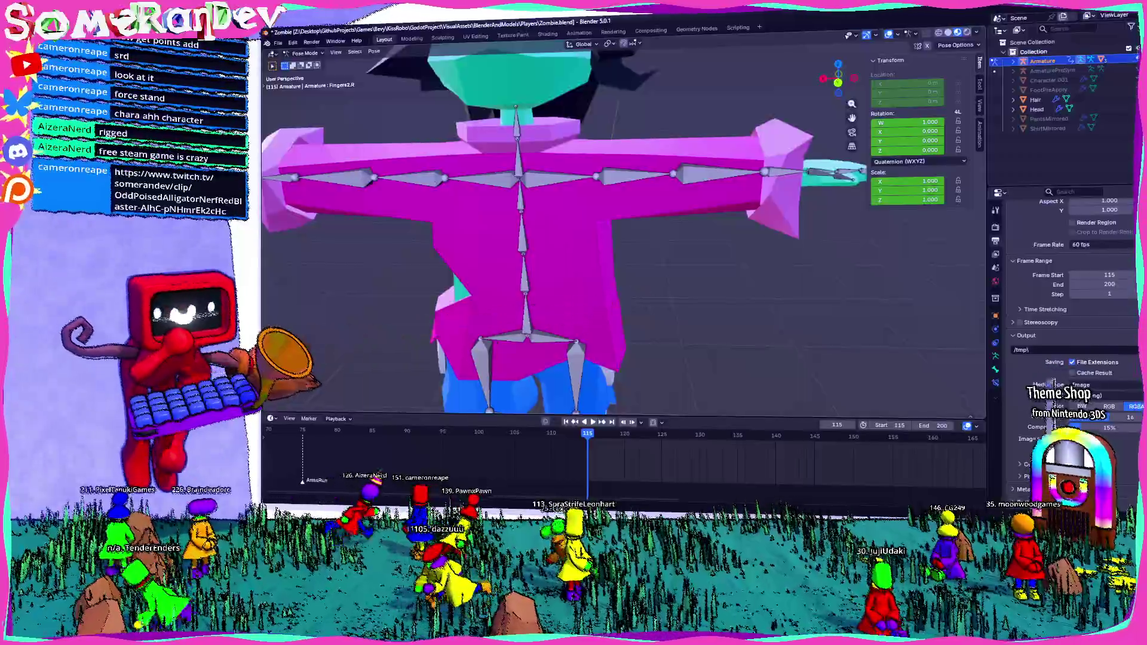
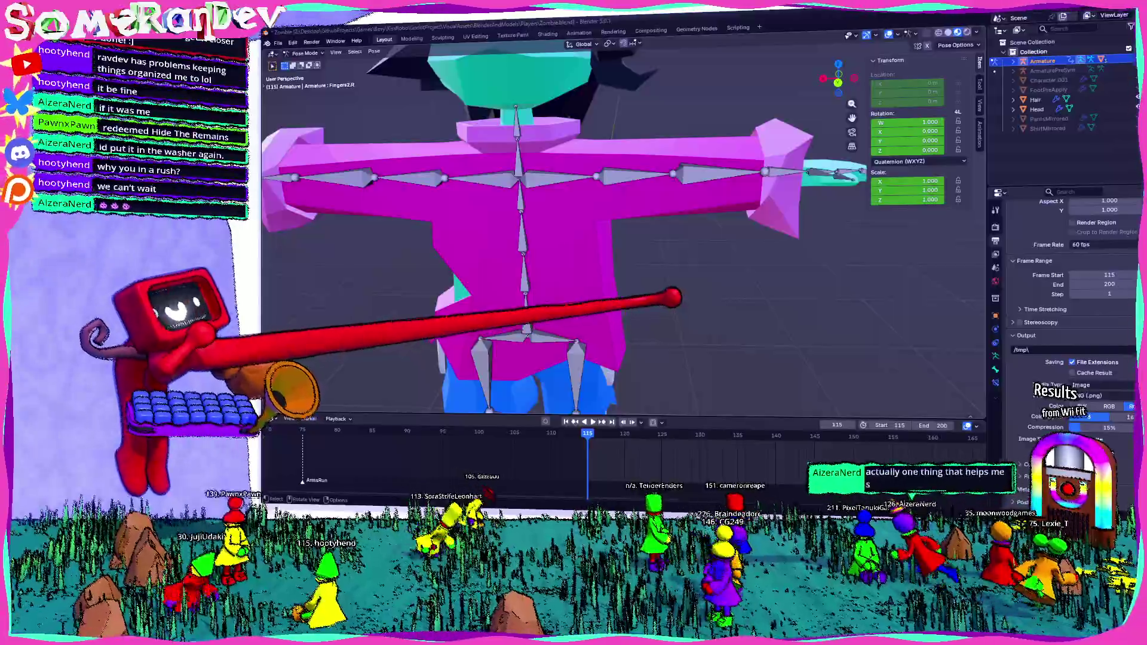
Orbit around the T-posed zombie rig to inspect the bones from front, side, top and back
{"action": "mouse_move", "coordinate": [573, 225]}
{"action": "middle_mouse_down"}
{"action": "mouse_move", "coordinate": [681, 198]}
{"action": "mouse_move", "coordinate": [628, 233]}
{"action": "mouse_move", "coordinate": [537, 224]}
{"action": "mouse_move", "coordinate": [627, 216]}
{"action": "mouse_move", "coordinate": [538, 224]}
{"action": "middle_mouse_up"}
{"action": "scroll", "coordinate": [573, 224], "scroll_direction": "down", "scroll_amount": 4}
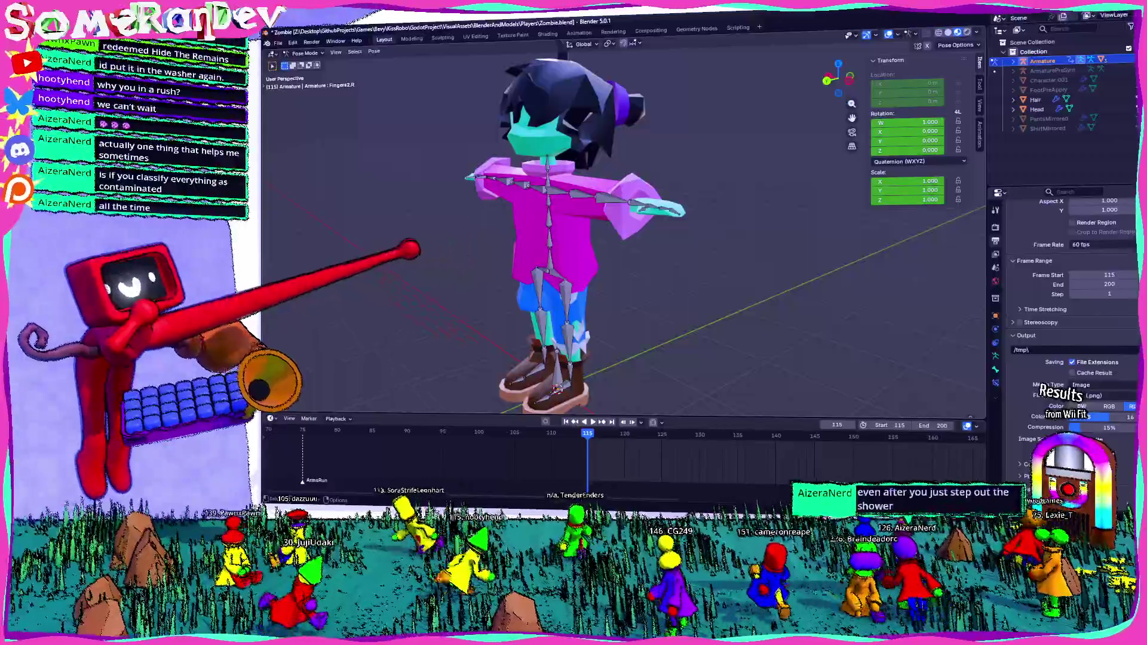
{"action": "key", "text": "KP_1"}
{"action": "mouse_move", "coordinate": [627, 224]}
{"action": "middle_mouse_down"}
{"action": "mouse_move", "coordinate": [539, 225]}
{"action": "mouse_move", "coordinate": [610, 234]}
{"action": "middle_mouse_up"}
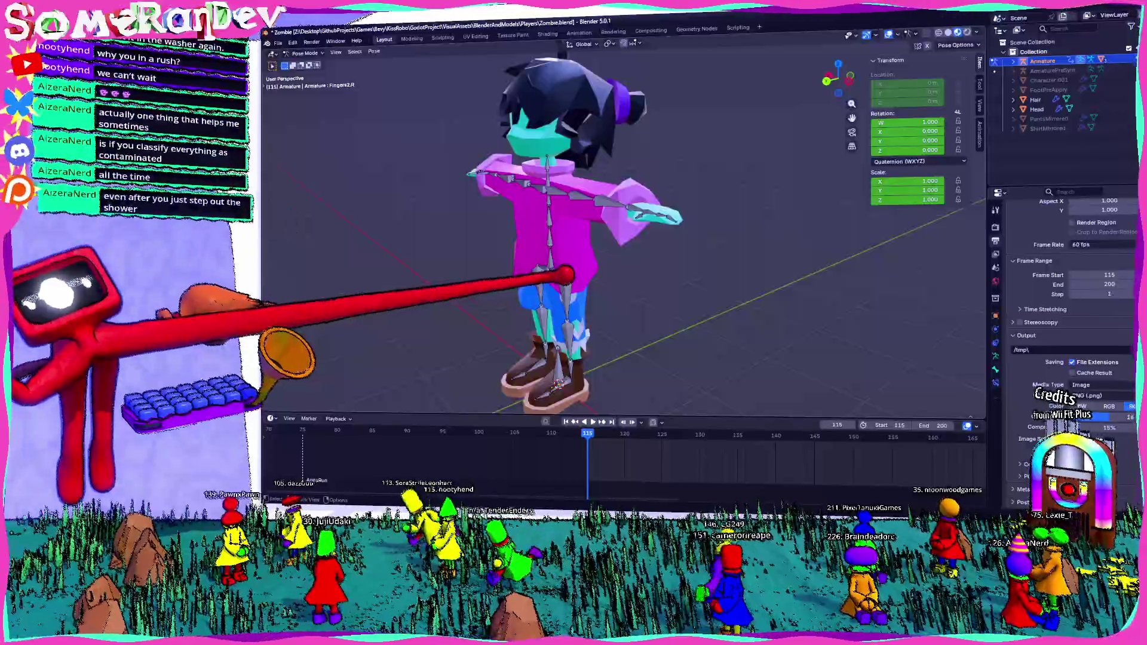
{"action": "middle_click_drag", "start_coordinate": [627, 224], "coordinate": [538, 224]}
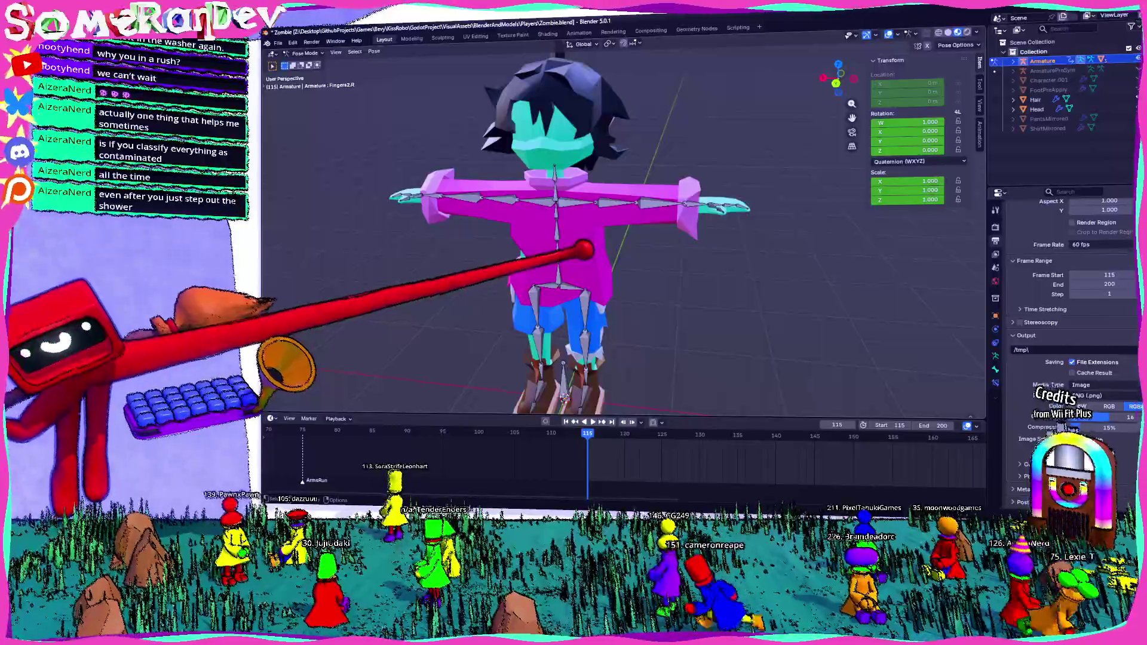
{"action": "middle_click_drag", "start_coordinate": [538, 225], "coordinate": [672, 224]}
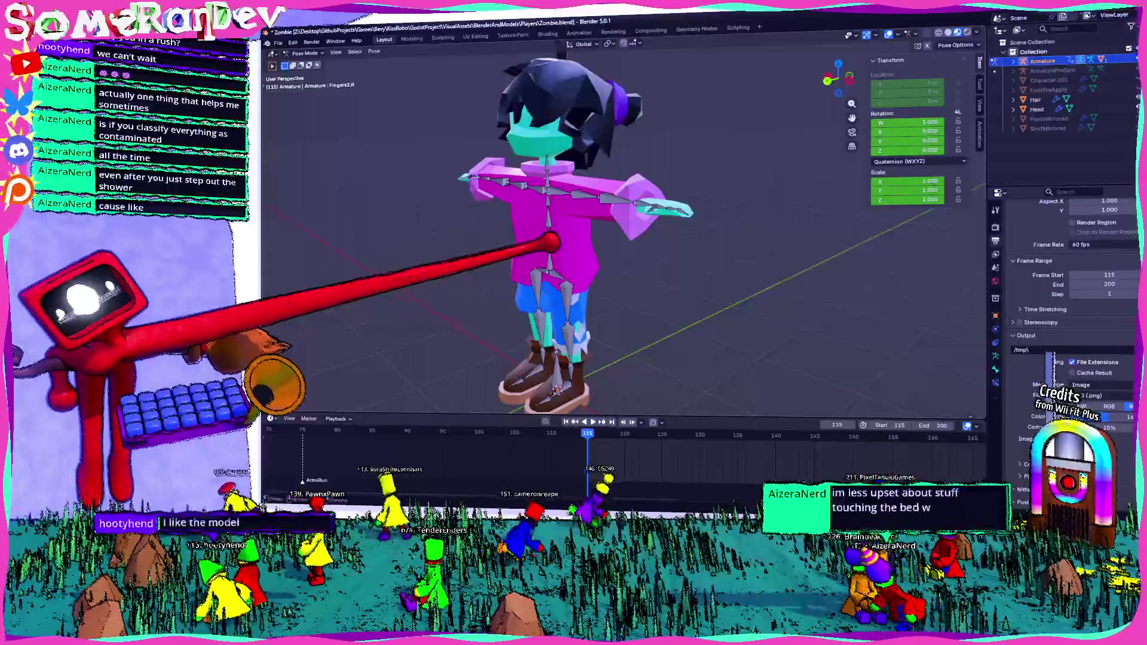
{"action": "mouse_move", "coordinate": [555, 242]}
{"action": "middle_mouse_down"}
{"action": "mouse_move", "coordinate": [700, 289]}
{"action": "mouse_move", "coordinate": [627, 250]}
{"action": "mouse_move", "coordinate": [574, 269]}
{"action": "mouse_move", "coordinate": [681, 269]}
{"action": "mouse_move", "coordinate": [634, 309]}
{"action": "middle_mouse_up"}
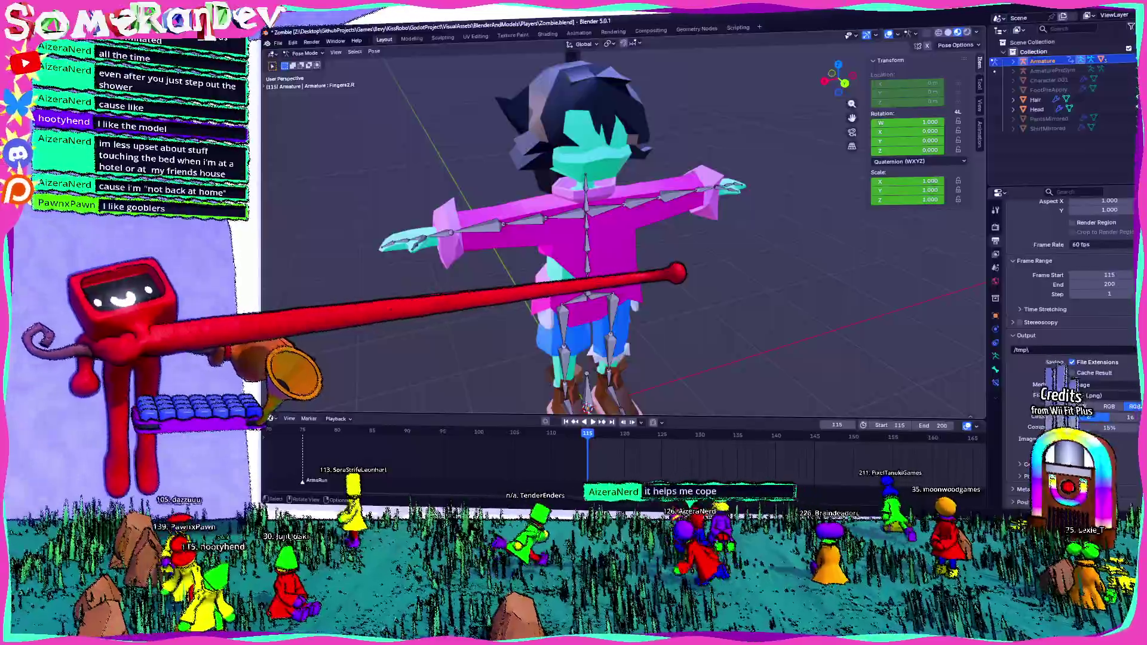
{"action": "middle_click_drag", "start_coordinate": [699, 268], "coordinate": [583, 179]}
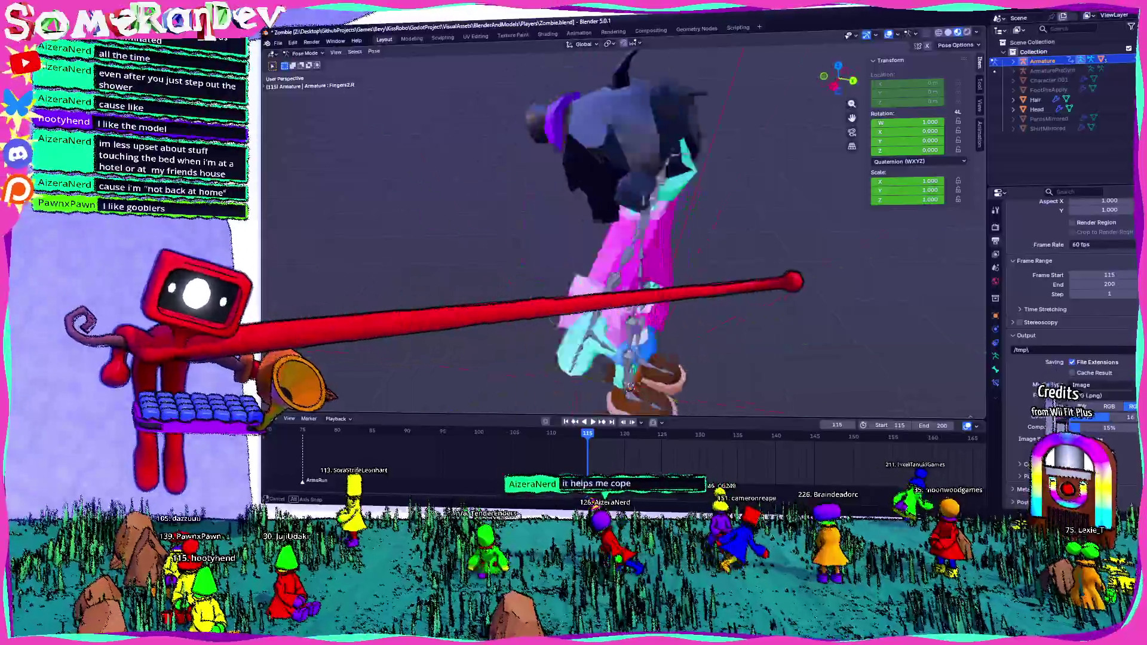
{"action": "middle_click_drag", "start_coordinate": [627, 224], "coordinate": [699, 295]}
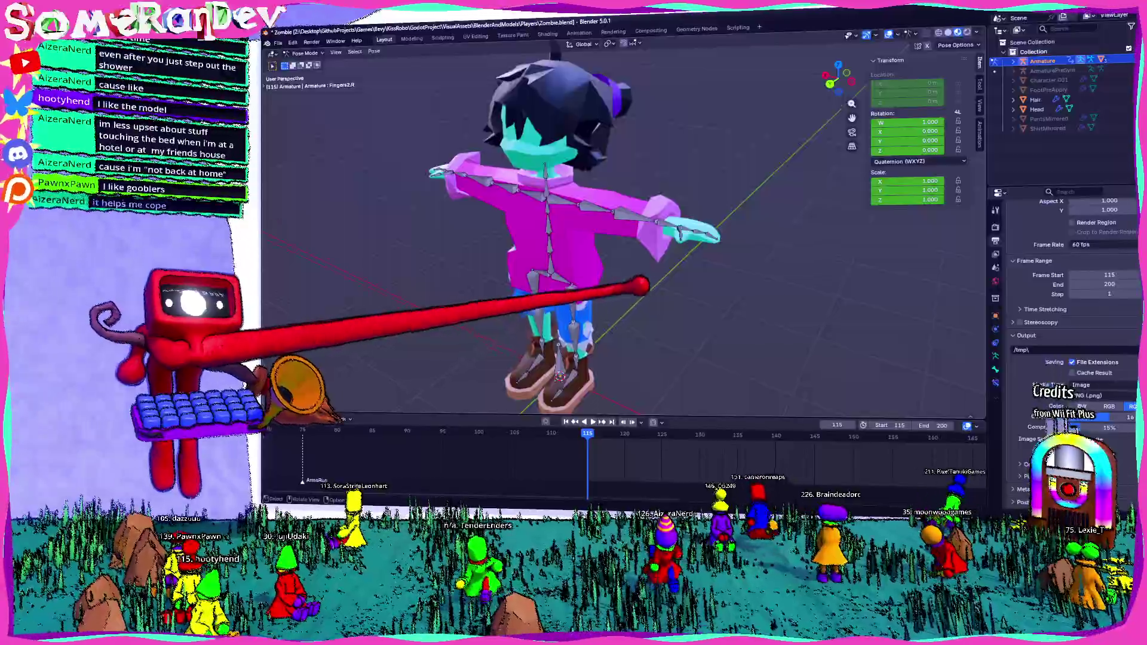
{"action": "mouse_move", "coordinate": [628, 224]}
{"action": "middle_mouse_down"}
{"action": "mouse_move", "coordinate": [538, 233]}
{"action": "mouse_move", "coordinate": [646, 225]}
{"action": "mouse_move", "coordinate": [556, 233]}
{"action": "mouse_move", "coordinate": [646, 269]}
{"action": "mouse_move", "coordinate": [735, 277]}
{"action": "mouse_move", "coordinate": [628, 279]}
{"action": "mouse_move", "coordinate": [538, 233]}
{"action": "mouse_move", "coordinate": [645, 233]}
{"action": "middle_mouse_up"}
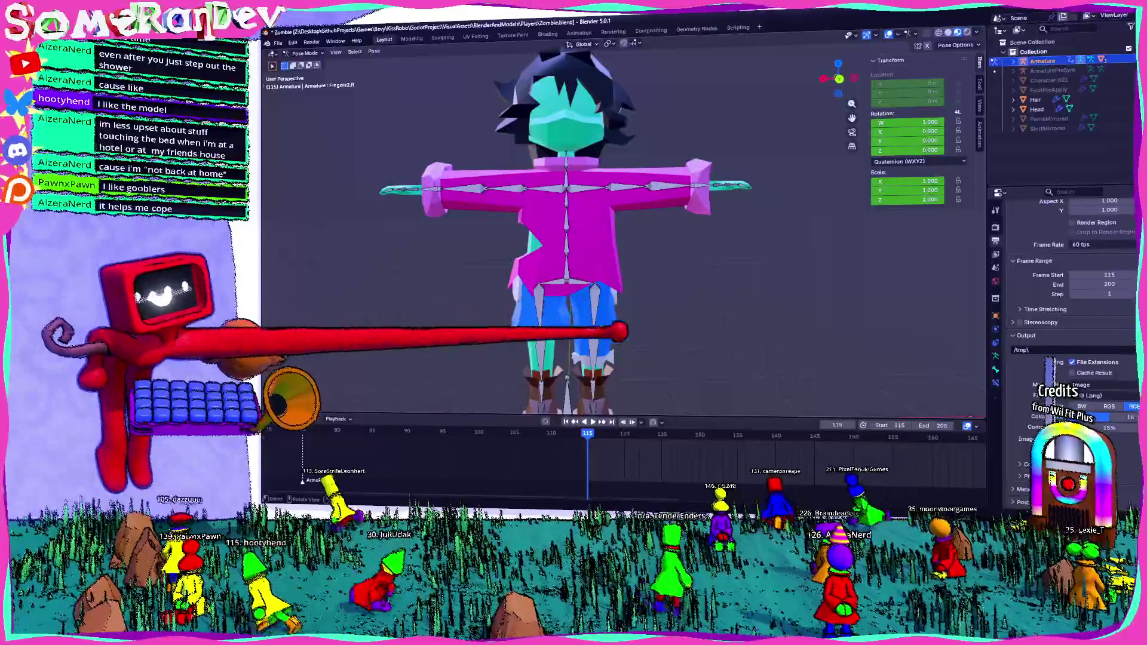
{"action": "middle_click_drag", "start_coordinate": [591, 290], "coordinate": [682, 289]}
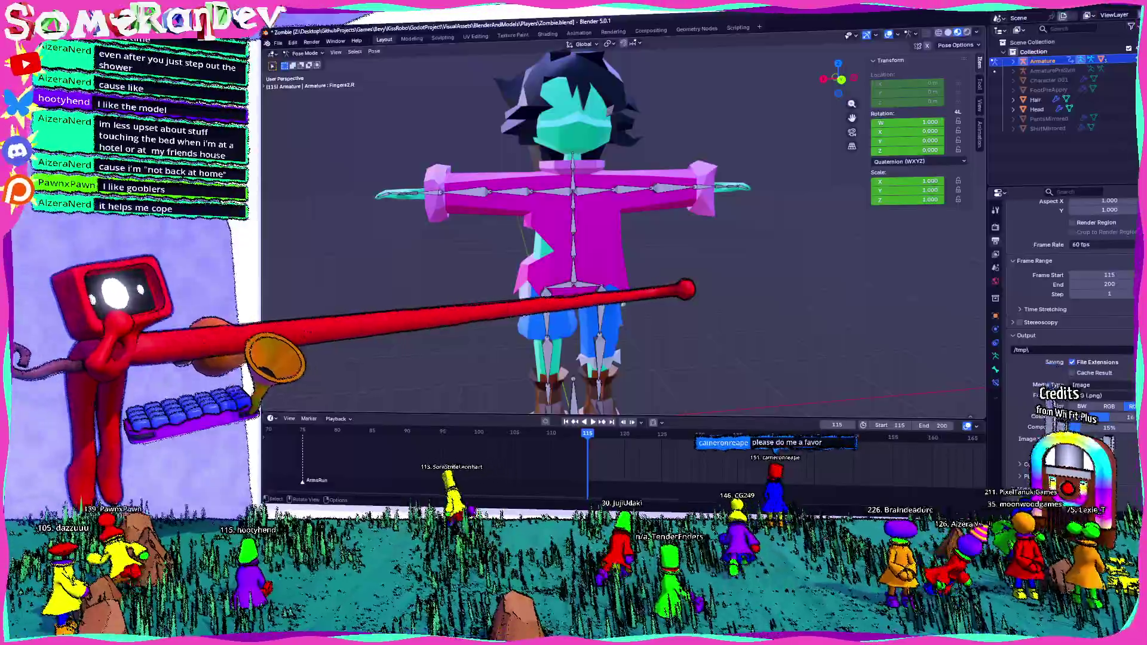
{"action": "mouse_move", "coordinate": [686, 288]}
{"action": "middle_mouse_down"}
{"action": "mouse_move", "coordinate": [751, 268]}
{"action": "mouse_move", "coordinate": [686, 235]}
{"action": "middle_mouse_up"}
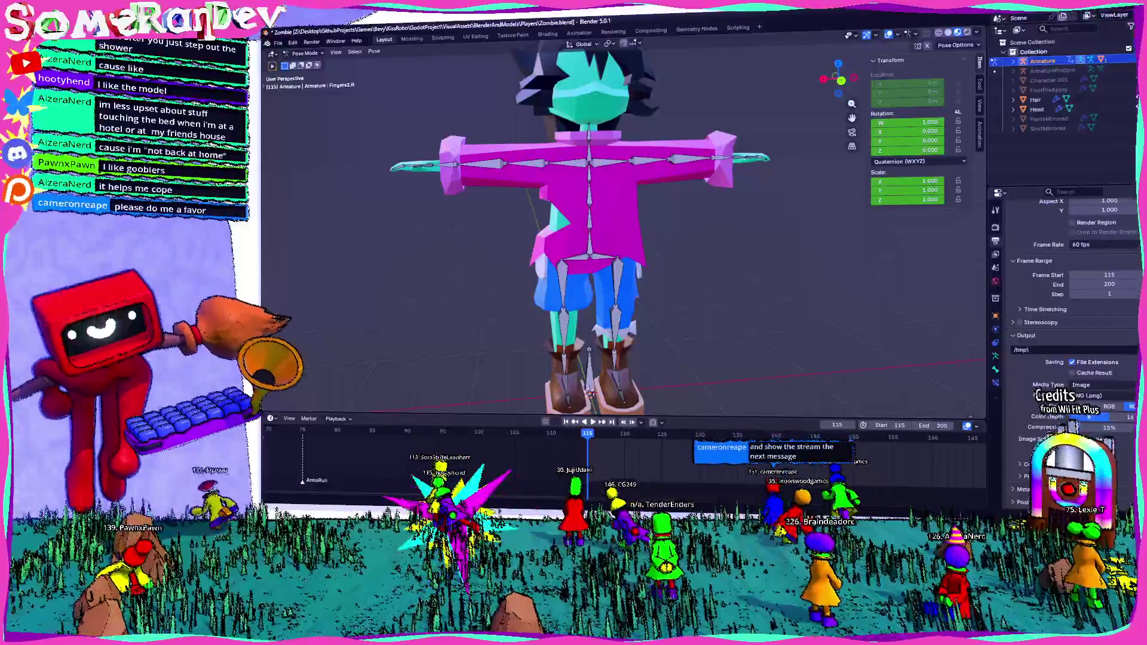
View the character from behind and select the Shoulder.L bone for posing
{"action": "middle_click_drag", "start_coordinate": [583, 251], "coordinate": [681, 260]}
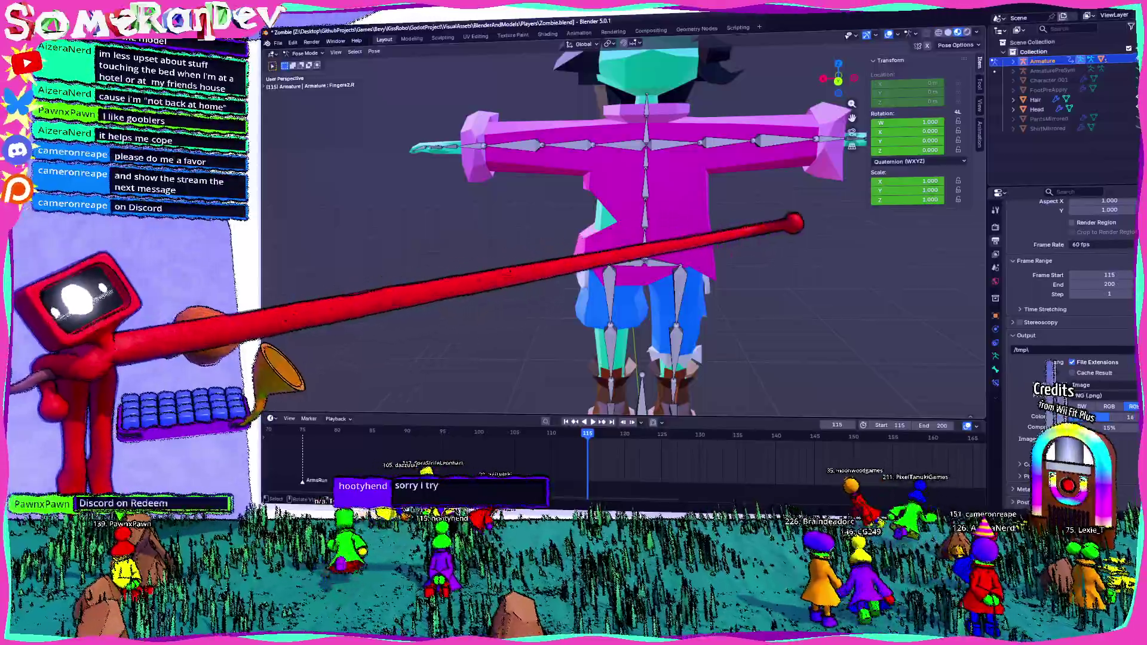
{"action": "middle_click_drag", "start_coordinate": [772, 222], "coordinate": [821, 206]}
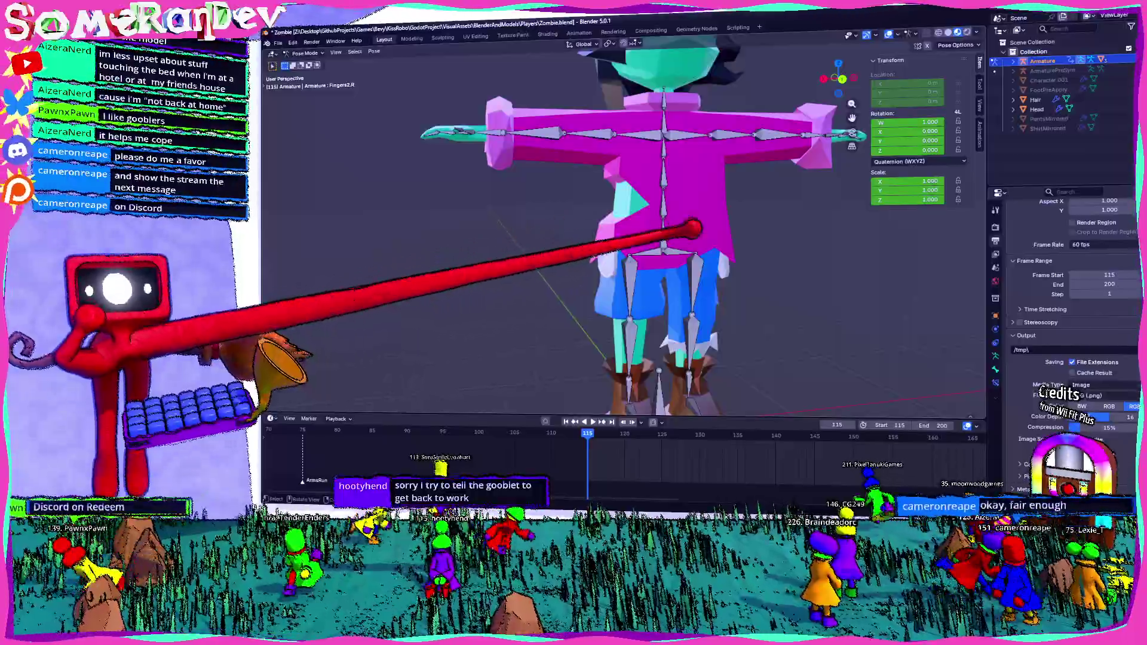
{"action": "mouse_move", "coordinate": [807, 210]}
{"action": "middle_mouse_down"}
{"action": "mouse_move", "coordinate": [767, 219]}
{"action": "mouse_move", "coordinate": [278, 201]}
{"action": "middle_mouse_up"}
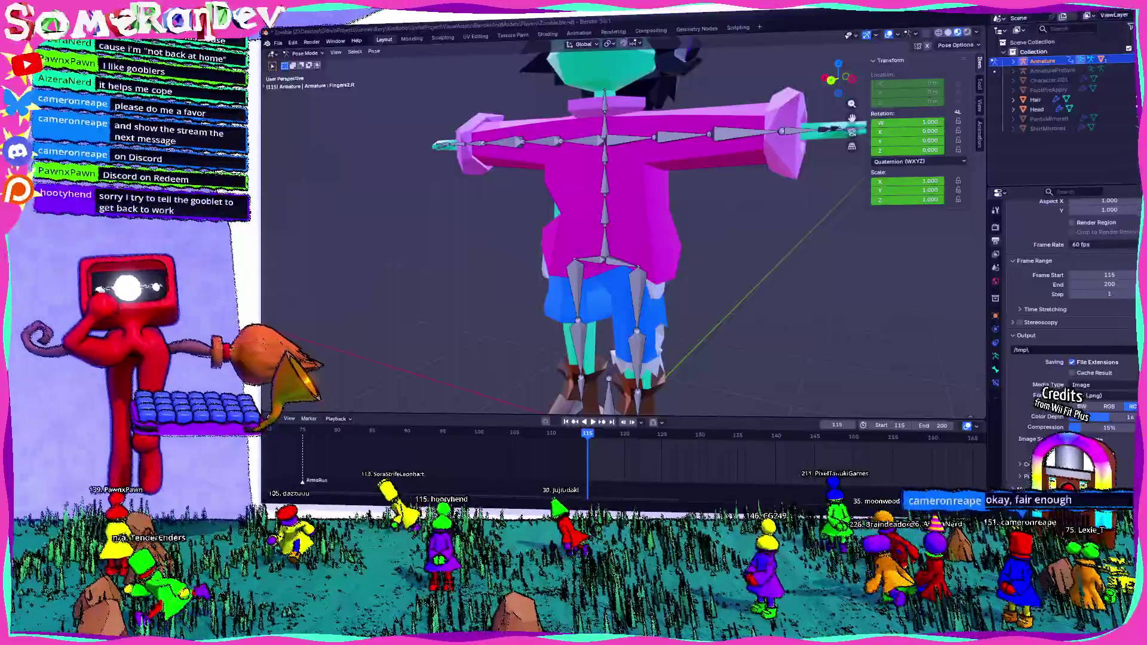
{"action": "middle_click_drag", "start_coordinate": [628, 224], "coordinate": [403, 224]}
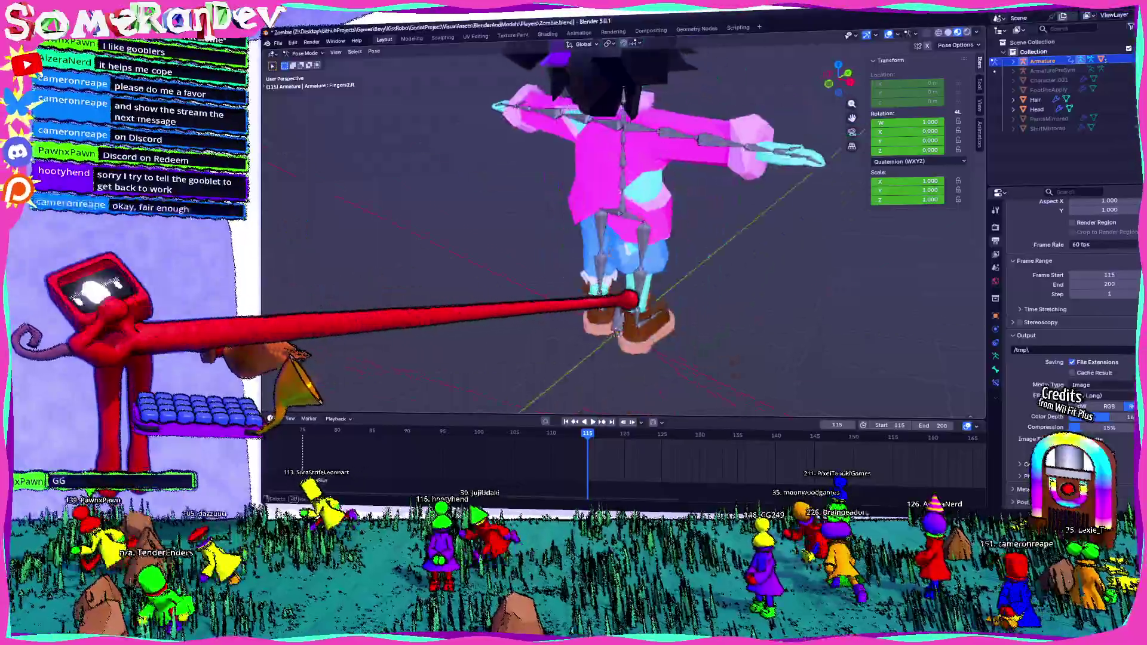
{"action": "middle_click_drag", "start_coordinate": [627, 224], "coordinate": [494, 224]}
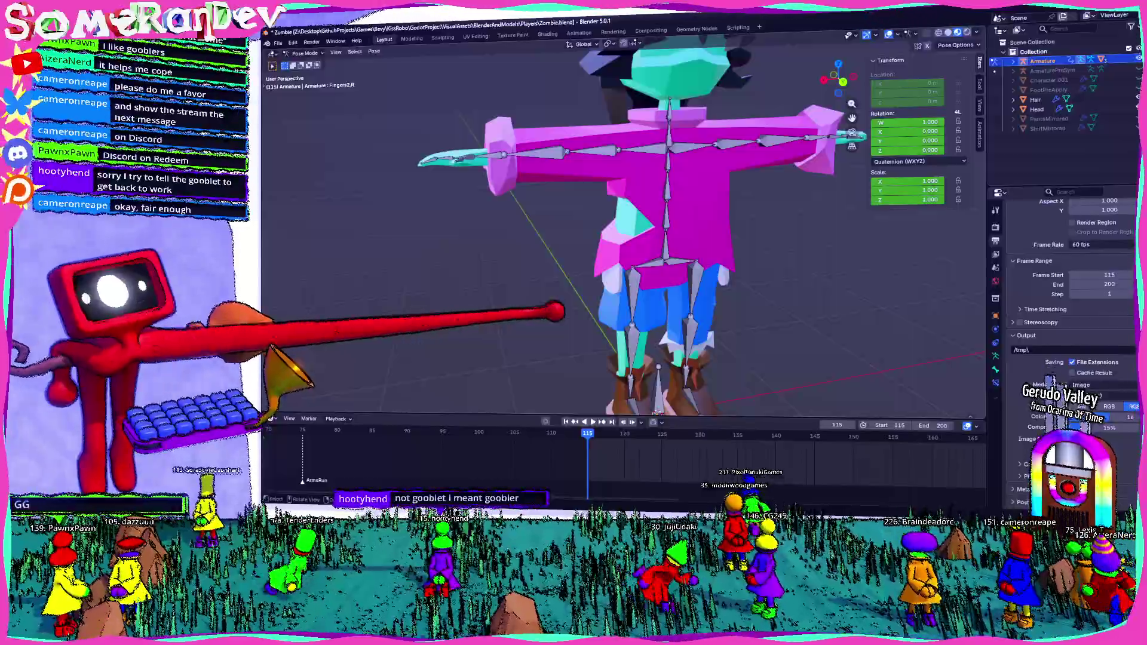
{"action": "mouse_move", "coordinate": [673, 225]}
{"action": "middle_mouse_down"}
{"action": "mouse_move", "coordinate": [584, 224]}
{"action": "mouse_move", "coordinate": [628, 225]}
{"action": "middle_mouse_up"}
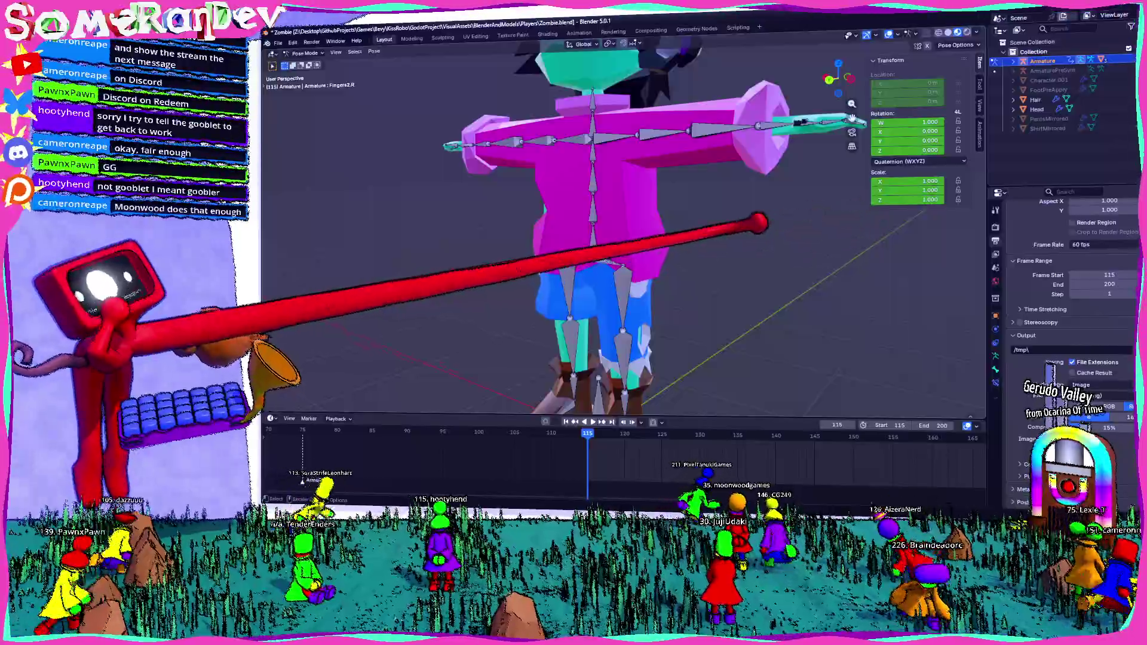
{"action": "mouse_move", "coordinate": [776, 210]}
{"action": "middle_mouse_down"}
{"action": "mouse_move", "coordinate": [609, 242]}
{"action": "mouse_move", "coordinate": [627, 233]}
{"action": "middle_mouse_up"}
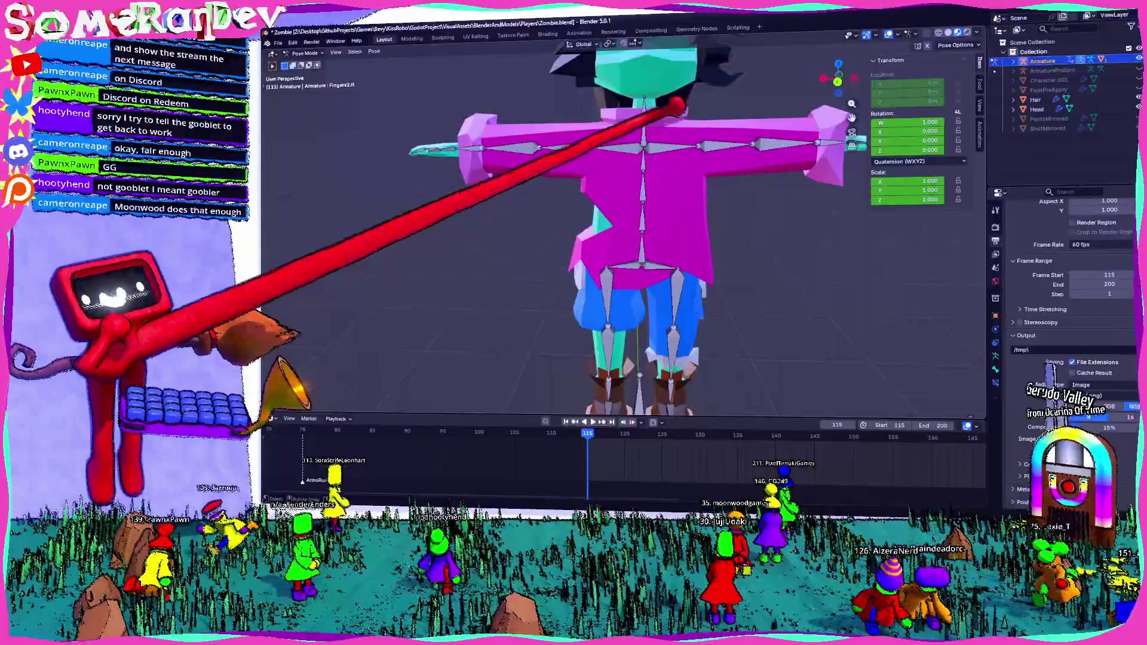
{"action": "left_click", "coordinate": [682, 126]}
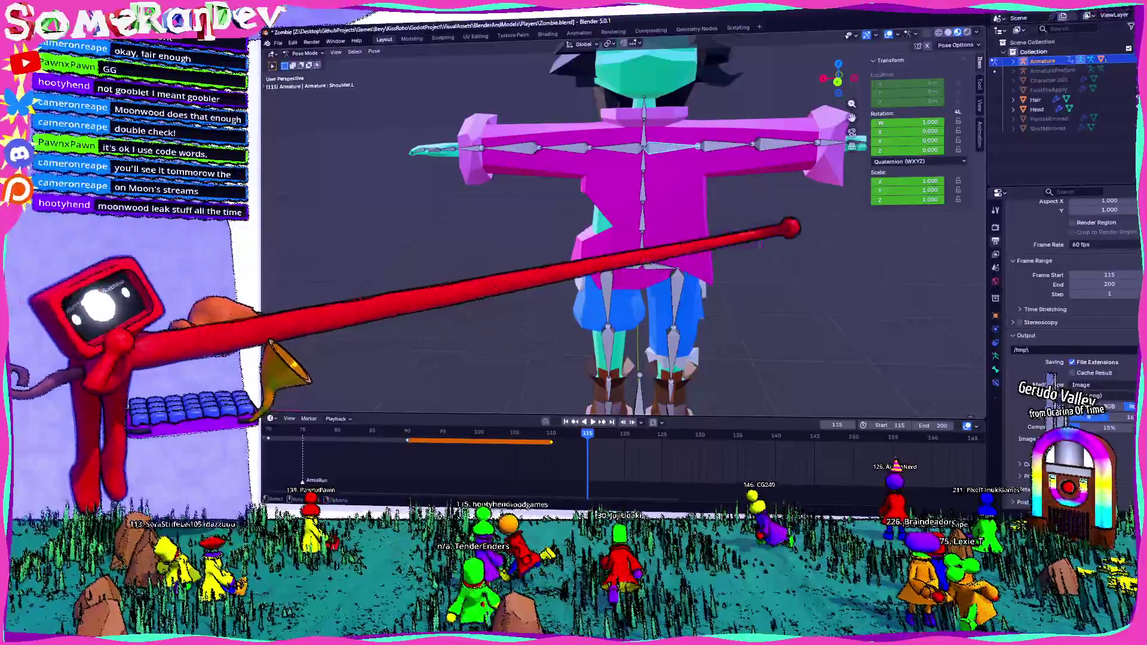
{"action": "mouse_move", "coordinate": [668, 287]}
{"action": "middle_mouse_down"}
{"action": "mouse_move", "coordinate": [628, 242]}
{"action": "mouse_move", "coordinate": [671, 201]}
{"action": "middle_mouse_up"}
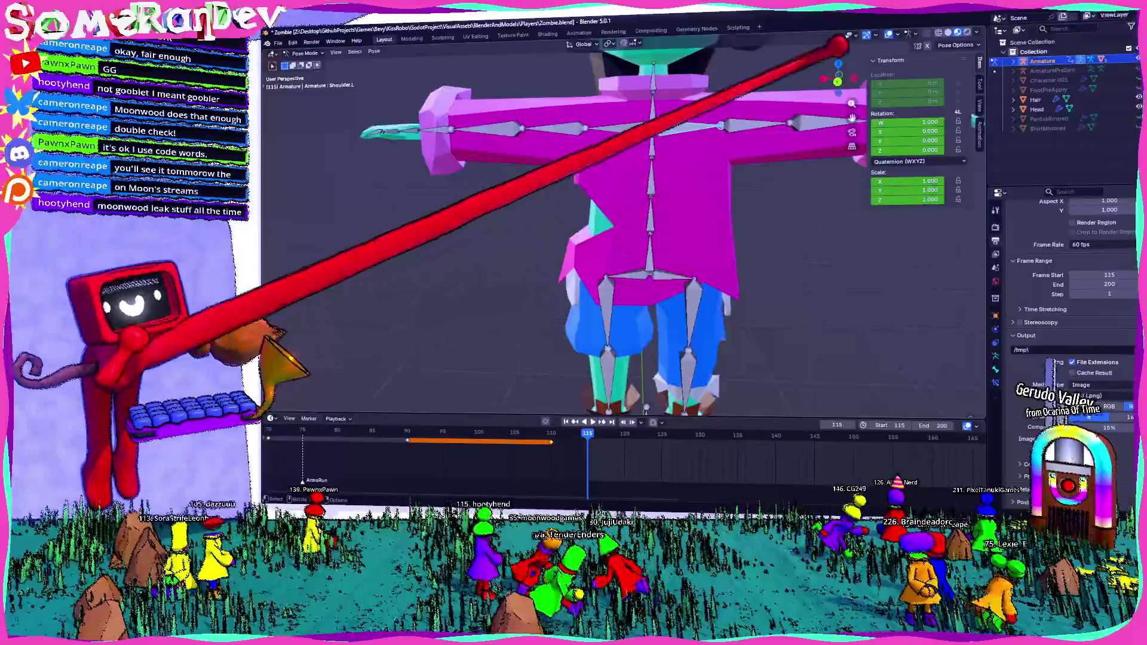
{"action": "left_click", "coordinate": [837, 79]}
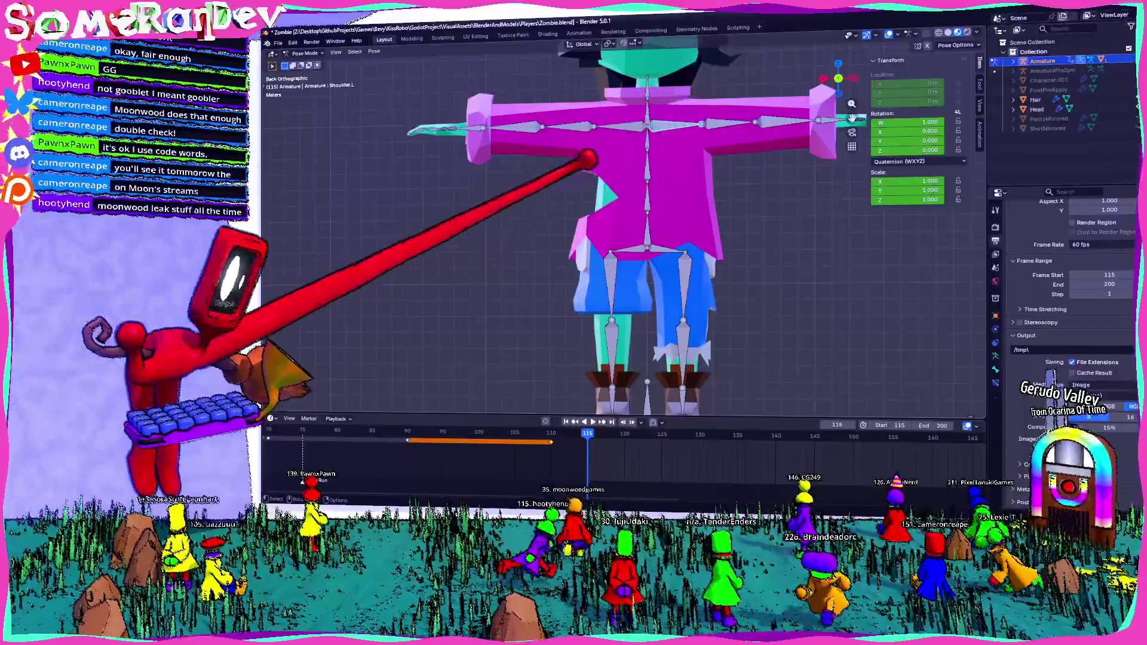
{"action": "scroll", "coordinate": [628, 180], "scroll_direction": "up", "scroll_amount": 4}
{"action": "scroll", "coordinate": [619, 189], "scroll_direction": "up", "scroll_amount": 3}
{"action": "scroll", "coordinate": [619, 189], "scroll_direction": "down", "scroll_amount": 3}
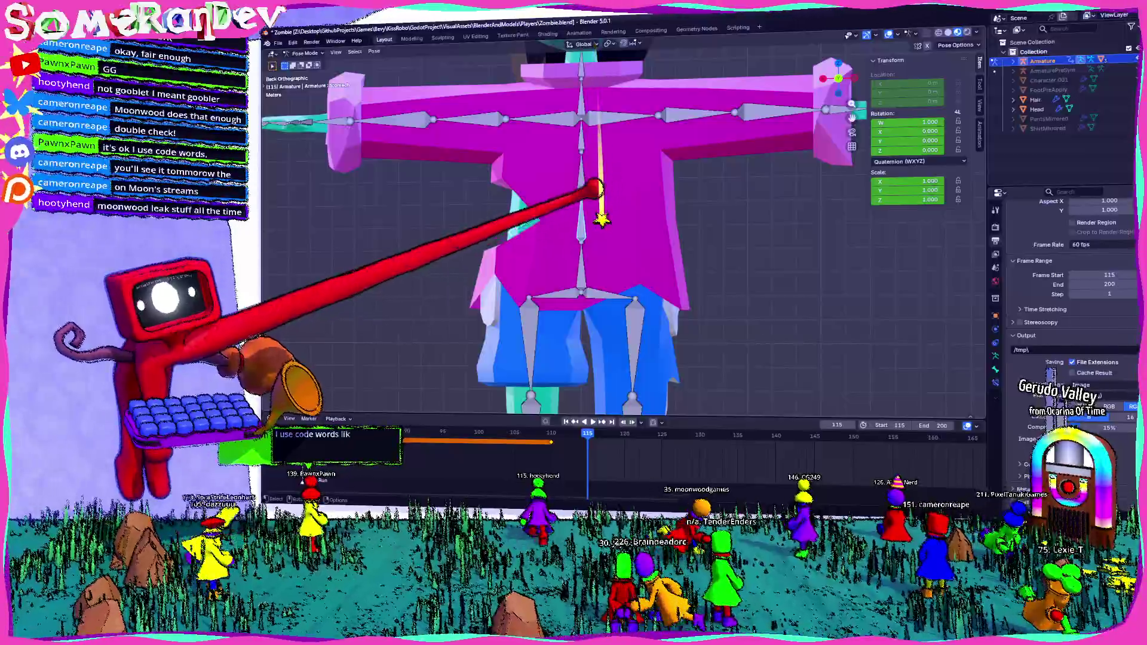
{"action": "scroll", "coordinate": [618, 189], "scroll_direction": "up", "scroll_amount": 3}
{"action": "middle_click_drag", "start_coordinate": [619, 189], "coordinate": [641, 225], "text": "shift"}
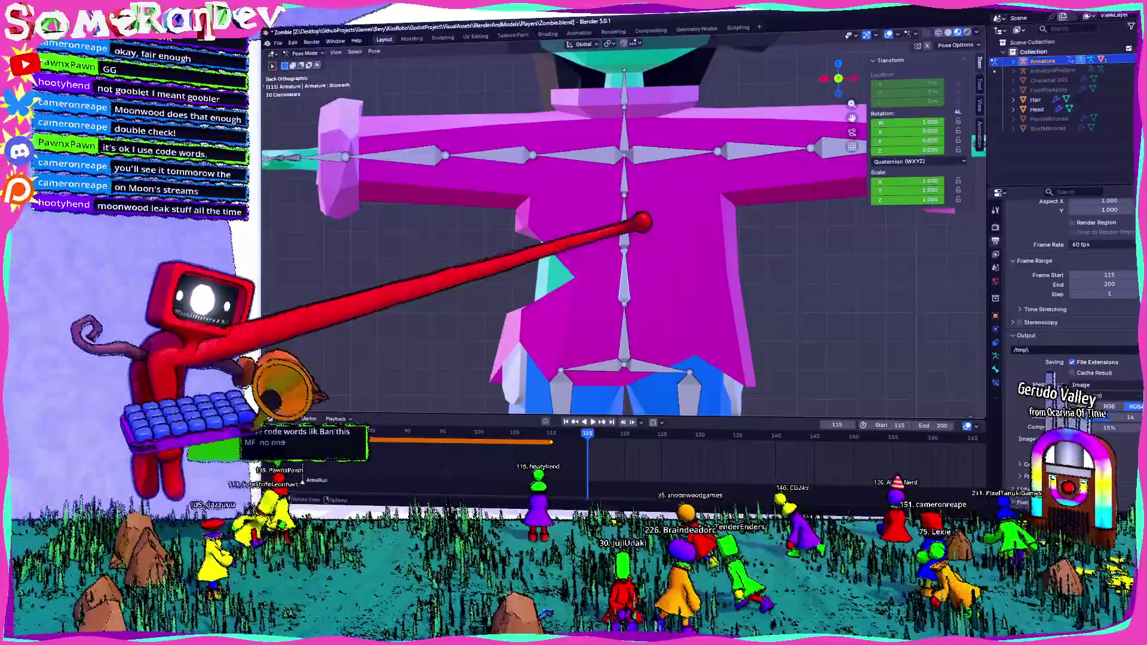
{"action": "scroll", "coordinate": [618, 189], "scroll_direction": "down", "scroll_amount": 3}
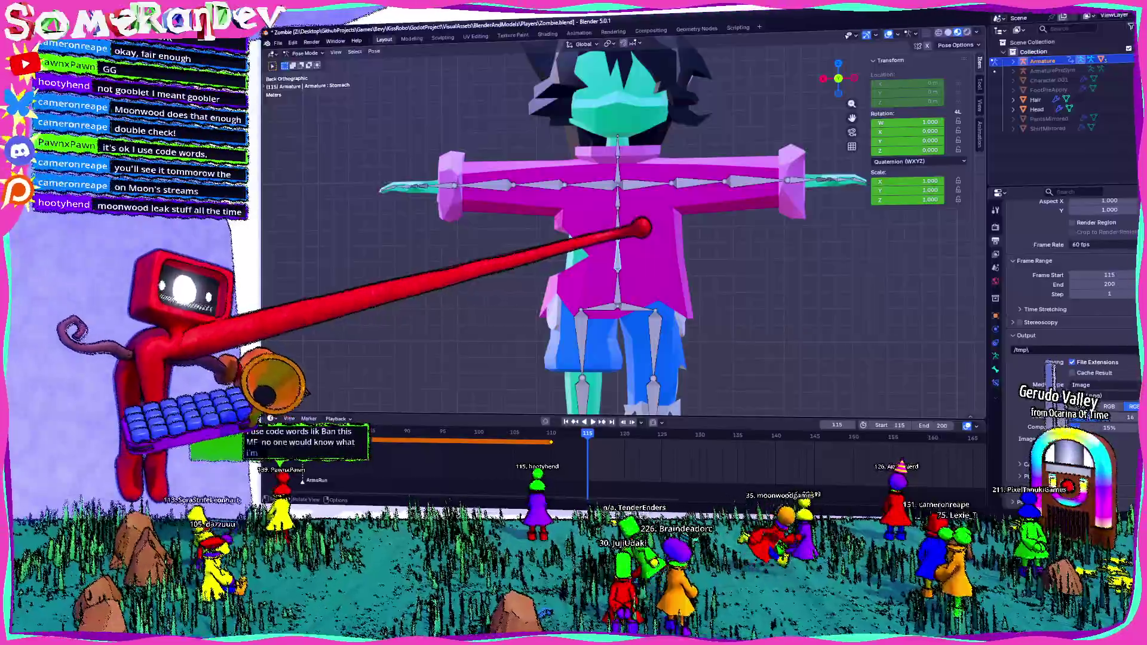
{"action": "scroll", "coordinate": [618, 188], "scroll_direction": "up", "scroll_amount": 3}
{"action": "scroll", "coordinate": [618, 188], "scroll_direction": "up", "scroll_amount": 1}
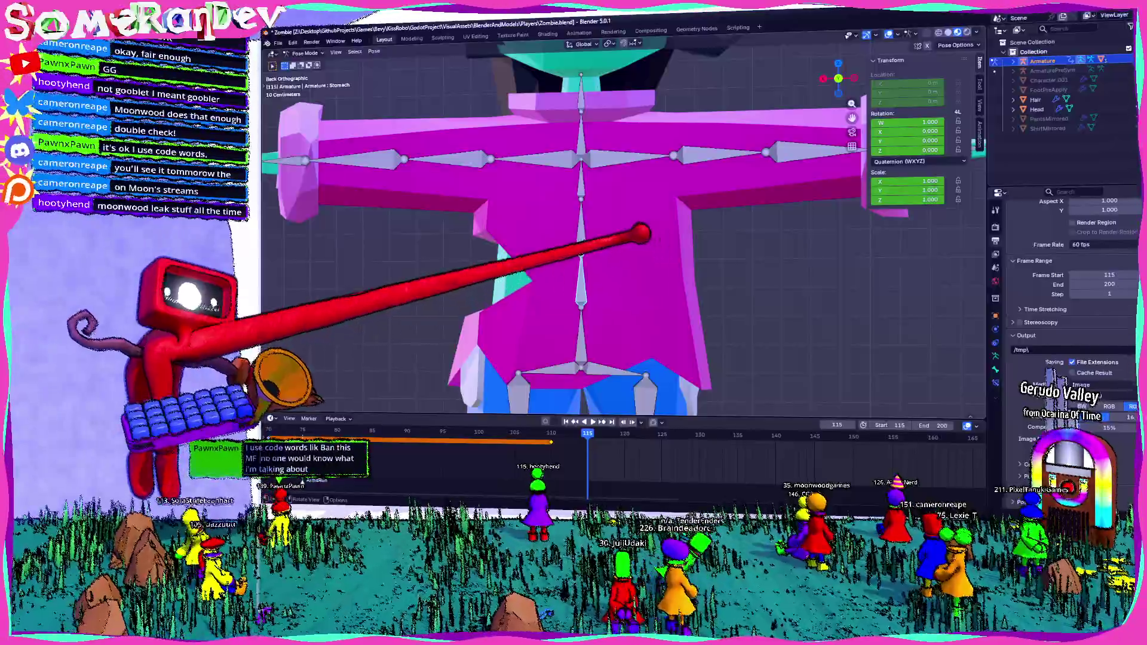
{"action": "scroll", "coordinate": [641, 235], "scroll_direction": "down", "scroll_amount": 3}
{"action": "mouse_move", "coordinate": [641, 236]}
{"action": "middle_mouse_down"}
{"action": "mouse_move", "coordinate": [677, 235]}
{"action": "mouse_move", "coordinate": [556, 224]}
{"action": "middle_mouse_up"}
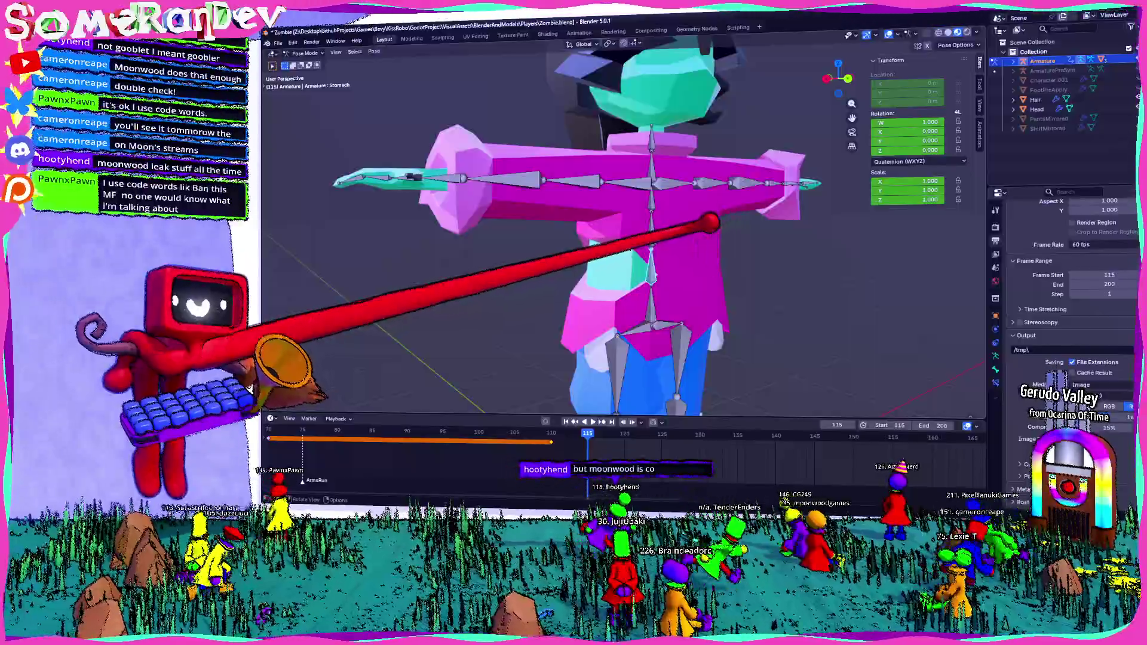
{"action": "middle_click_drag", "start_coordinate": [628, 224], "coordinate": [556, 287]}
{"action": "middle_click_drag", "start_coordinate": [628, 224], "coordinate": [556, 225]}
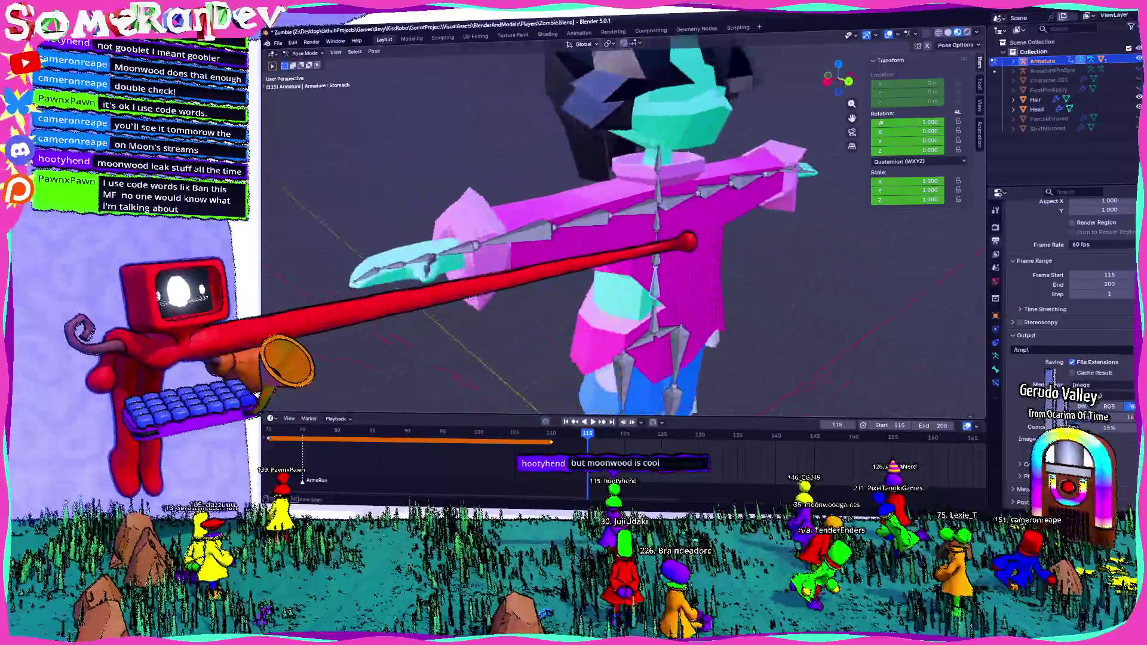
{"action": "middle_click_drag", "start_coordinate": [627, 224], "coordinate": [574, 269]}
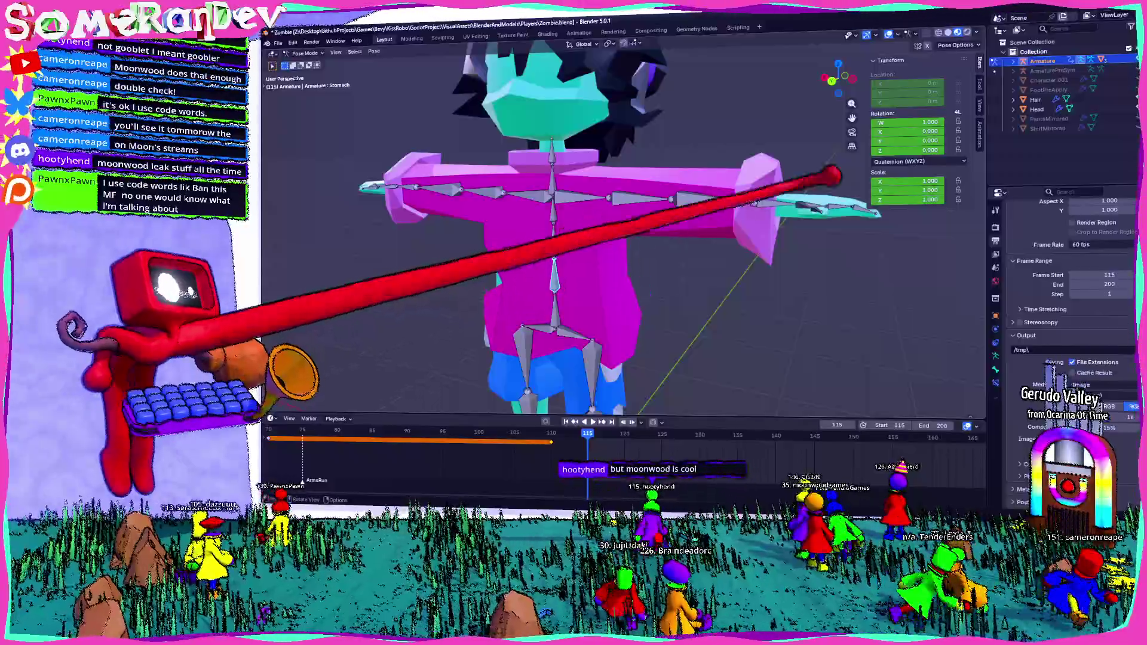
{"action": "key", "text": "KP_1"}
{"action": "scroll", "coordinate": [574, 224], "scroll_direction": "up", "scroll_amount": 3}
{"action": "scroll", "coordinate": [574, 224], "scroll_direction": "down", "scroll_amount": 2}
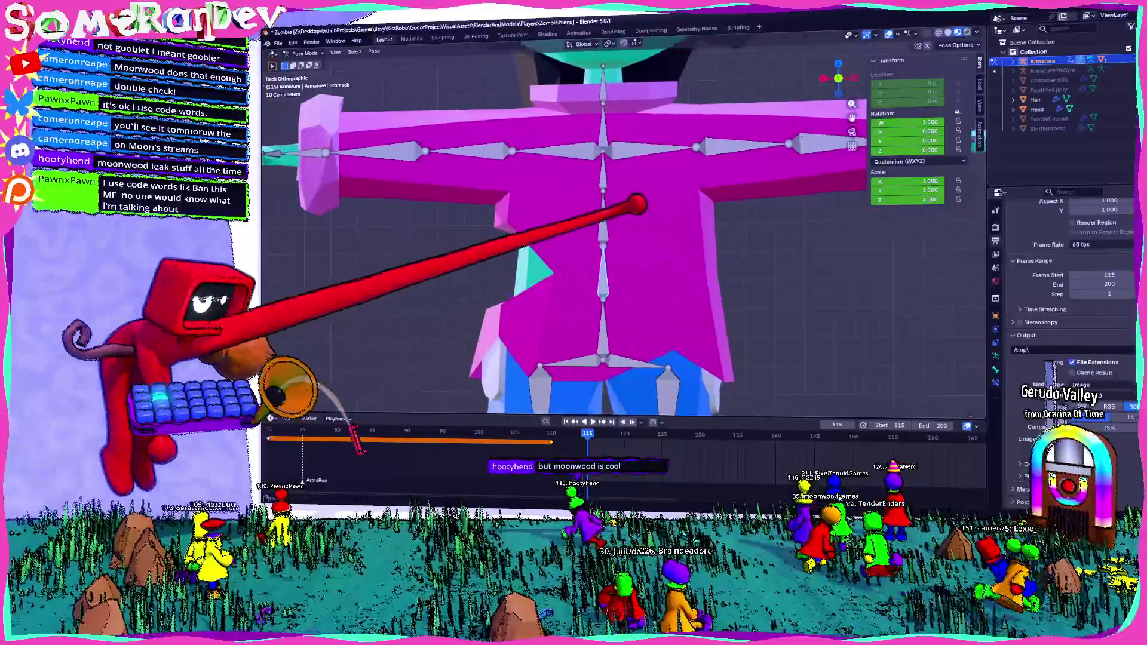
{"action": "scroll", "coordinate": [573, 224], "scroll_direction": "down", "scroll_amount": 3}
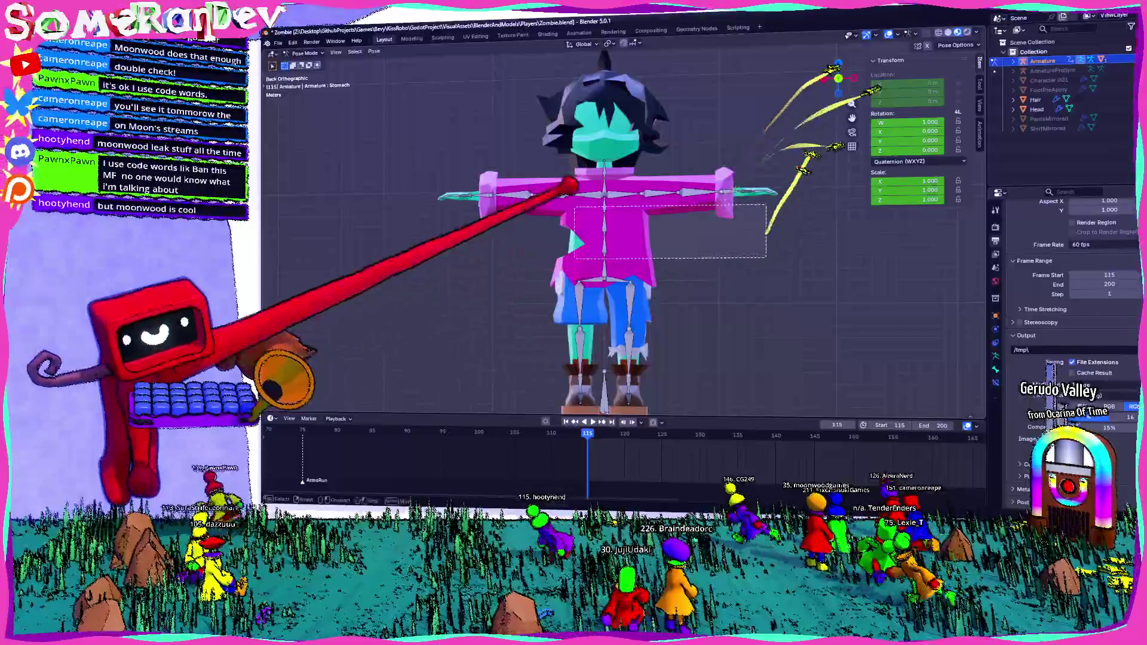
Box-select the left arm bones and rotate the upper and lower arm forward out of the T-pose
{"action": "left_click_drag", "start_coordinate": [822, 144], "coordinate": [414, 253]}
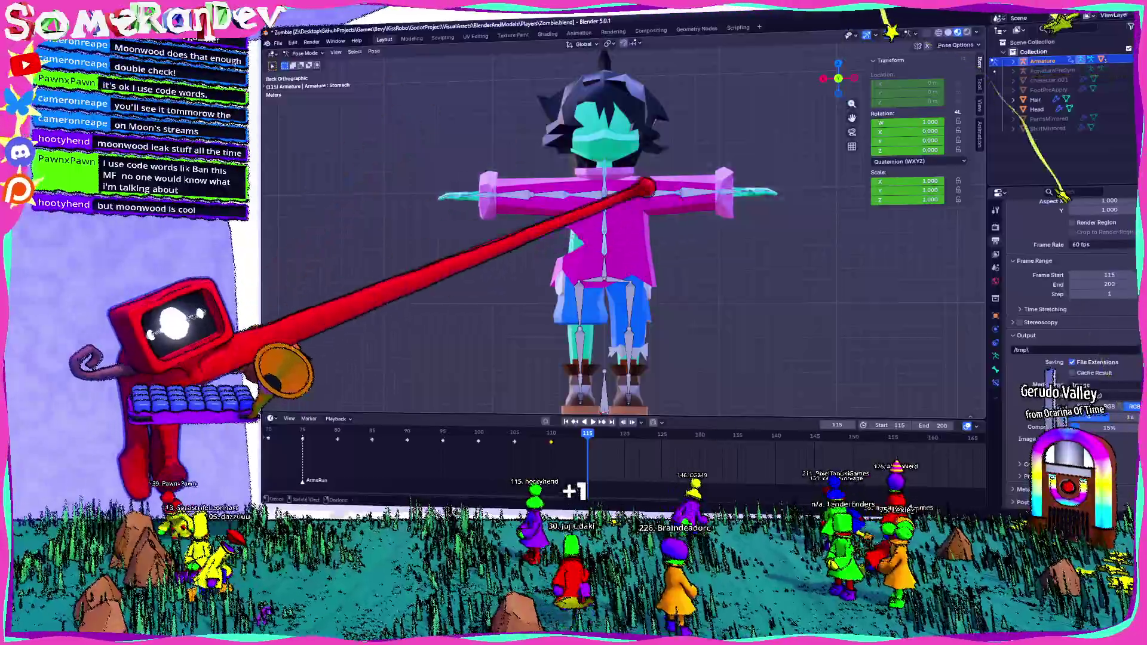
{"action": "scroll", "coordinate": [574, 224], "scroll_direction": "up", "scroll_amount": 2}
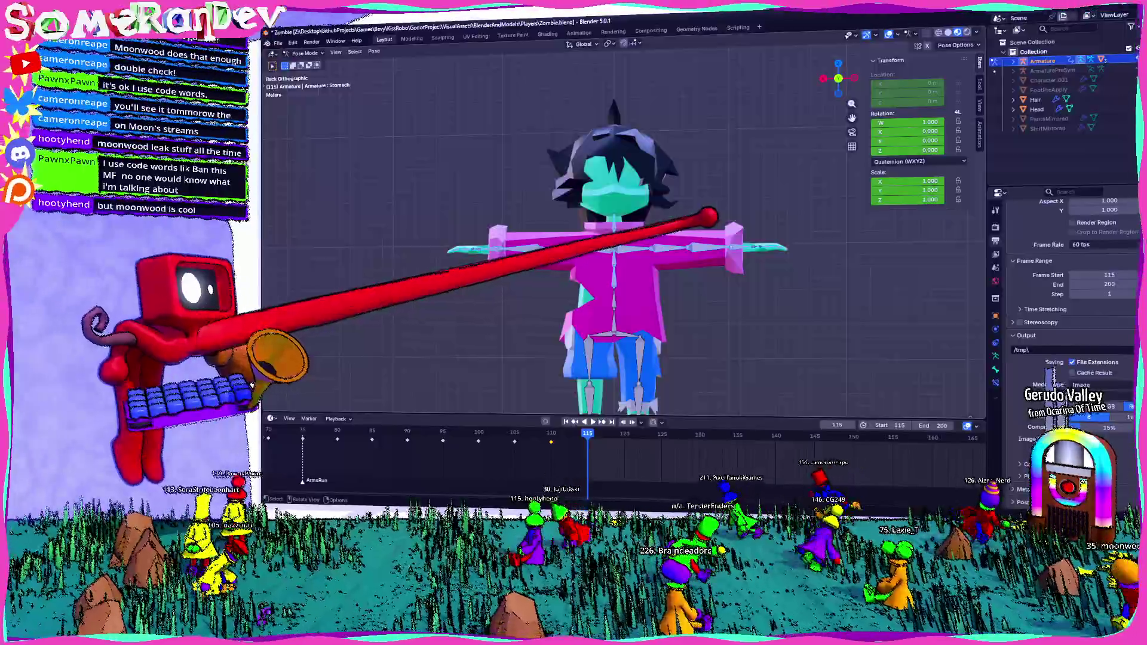
{"action": "scroll", "coordinate": [627, 251], "scroll_direction": "up", "scroll_amount": 3}
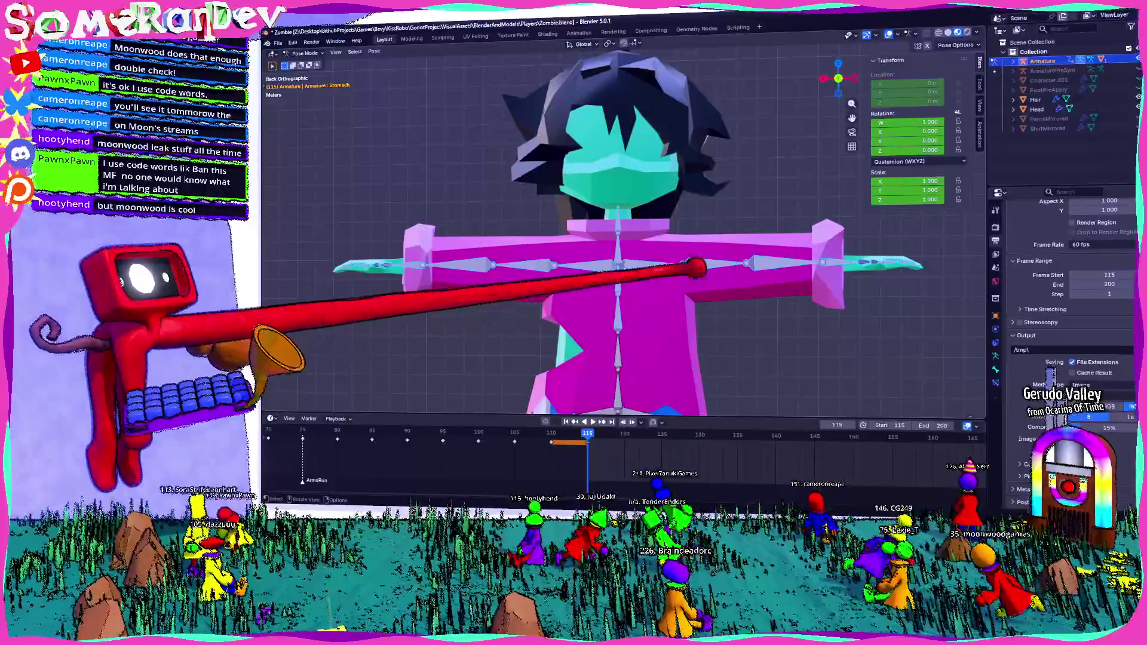
{"action": "scroll", "coordinate": [628, 251], "scroll_direction": "down", "scroll_amount": 3}
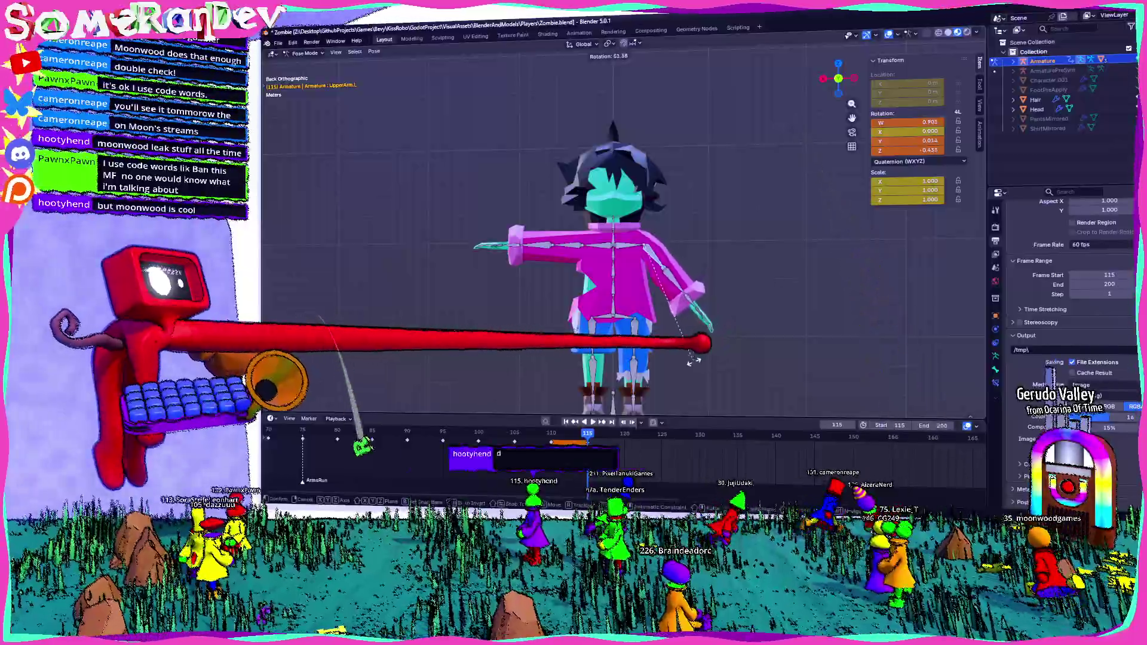
{"action": "middle_click_drag", "start_coordinate": [771, 285], "coordinate": [820, 196]}
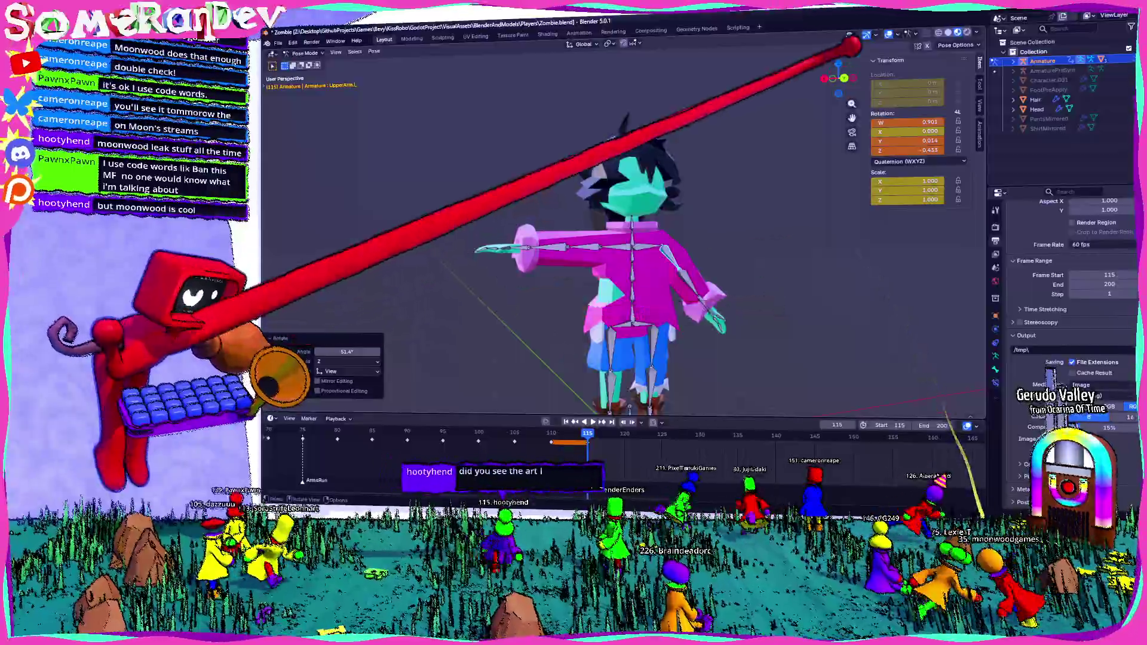
{"action": "key", "text": "r"}
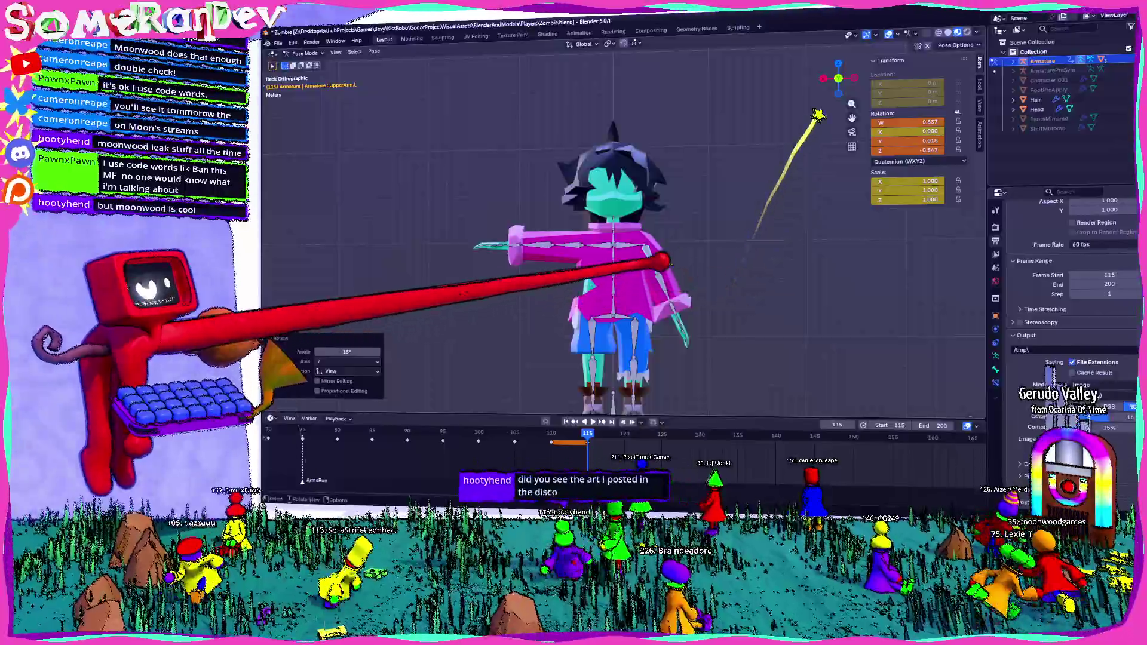
{"action": "left_click", "coordinate": [717, 350]}
{"action": "middle_click_drag", "start_coordinate": [627, 269], "coordinate": [762, 225]}
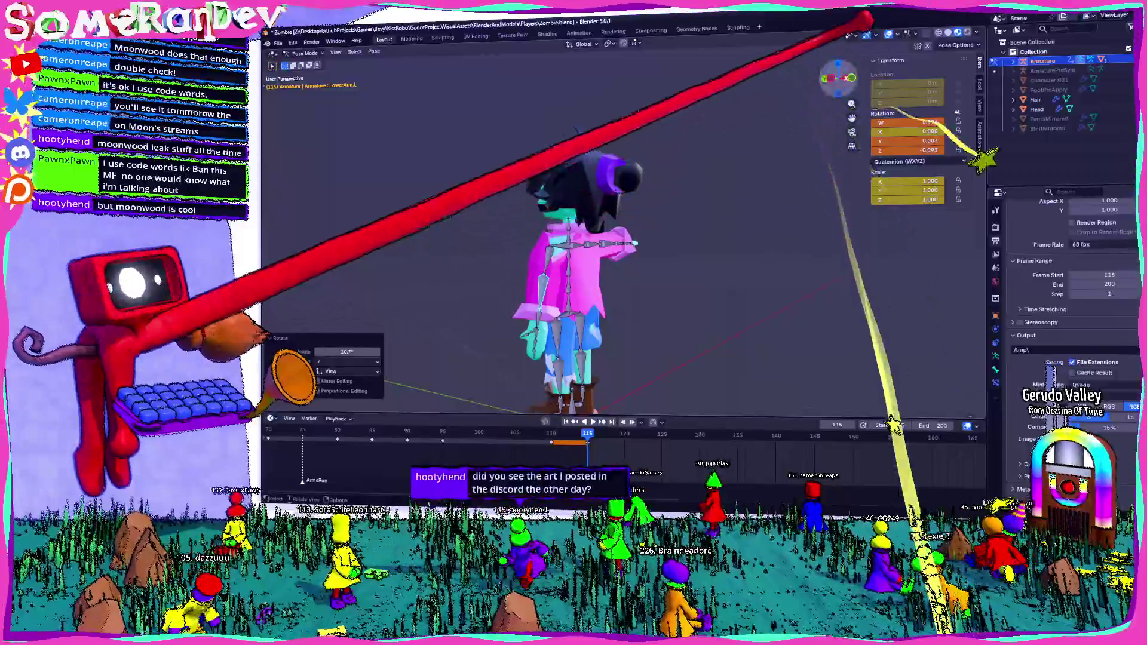
{"action": "key", "text": "r"}
{"action": "left_click", "coordinate": [682, 305]}
{"action": "middle_click_drag", "start_coordinate": [682, 306], "coordinate": [734, 287]}
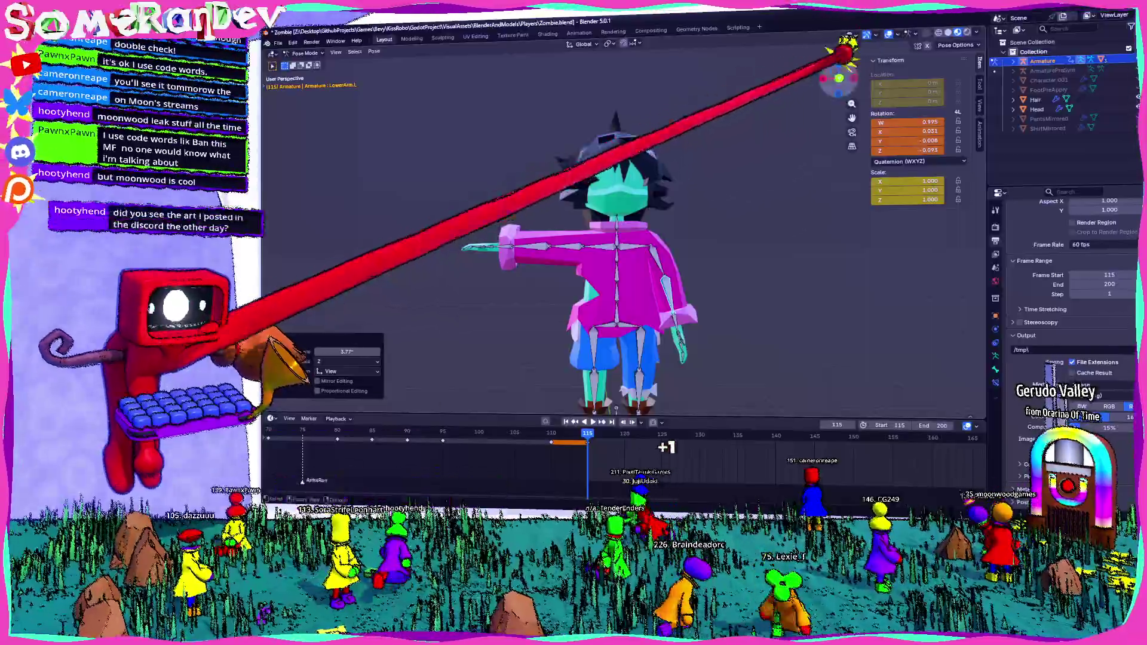
Keyframe the left-arm pose at frame 115 and bring up the timeline keyframe options
{"action": "key", "text": "Right"}
{"action": "left_click_drag", "start_coordinate": [726, 310], "coordinate": [763, 112]}
{"action": "left_click_drag", "start_coordinate": [843, 233], "coordinate": [892, 381]}
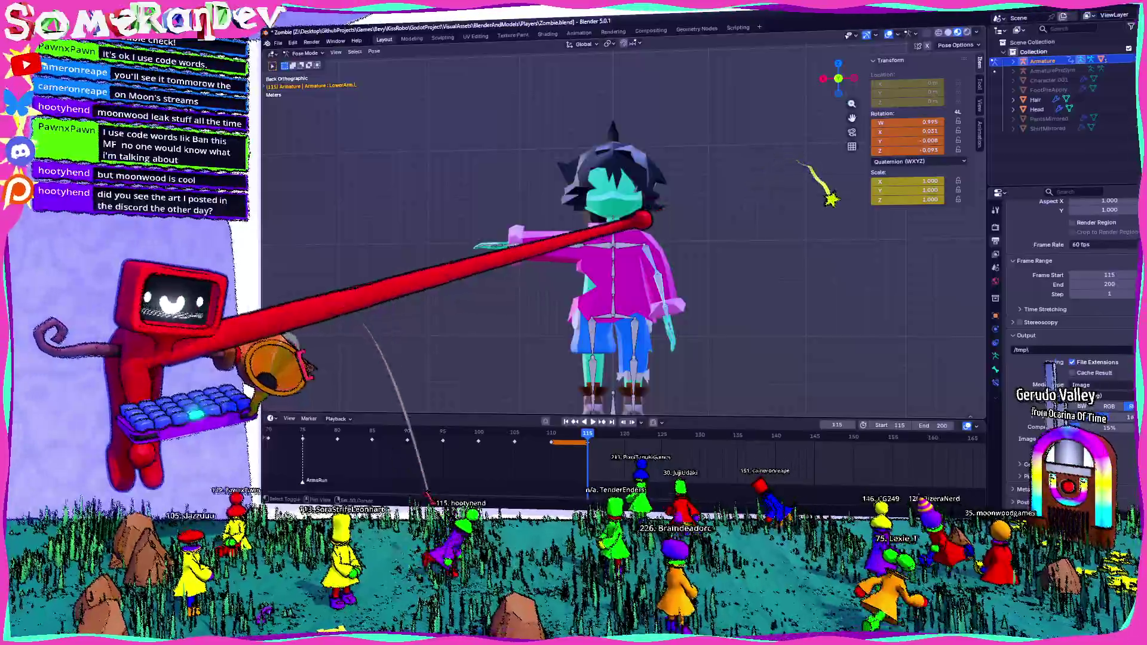
{"action": "middle_click_drag", "start_coordinate": [627, 269], "coordinate": [682, 270]}
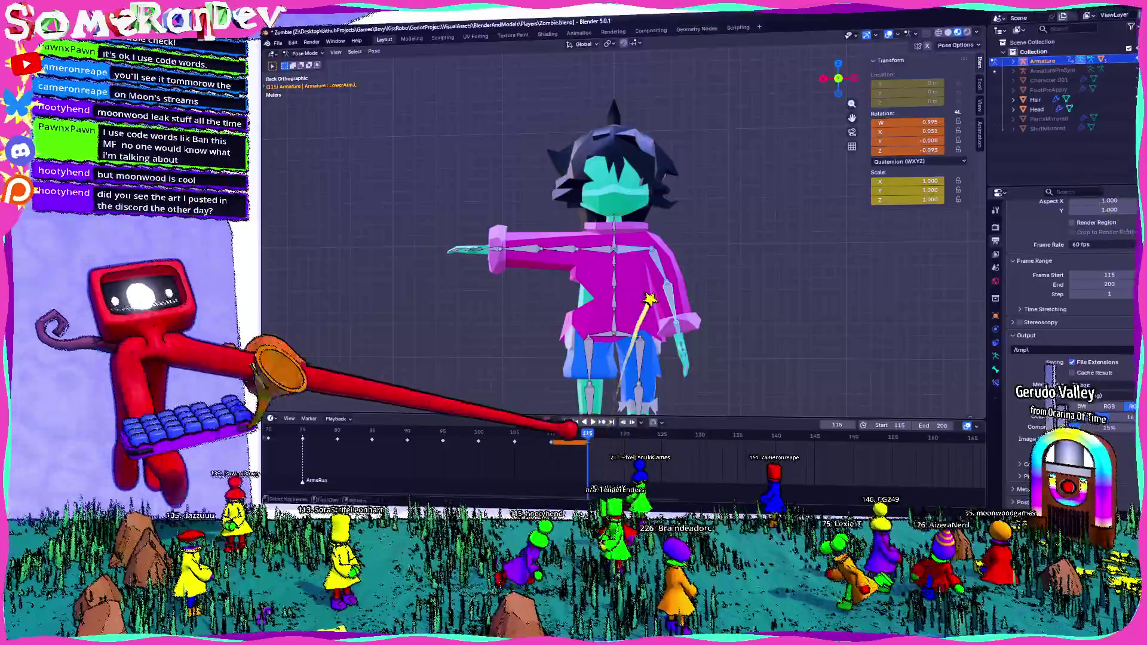
{"action": "left_click", "coordinate": [588, 435]}
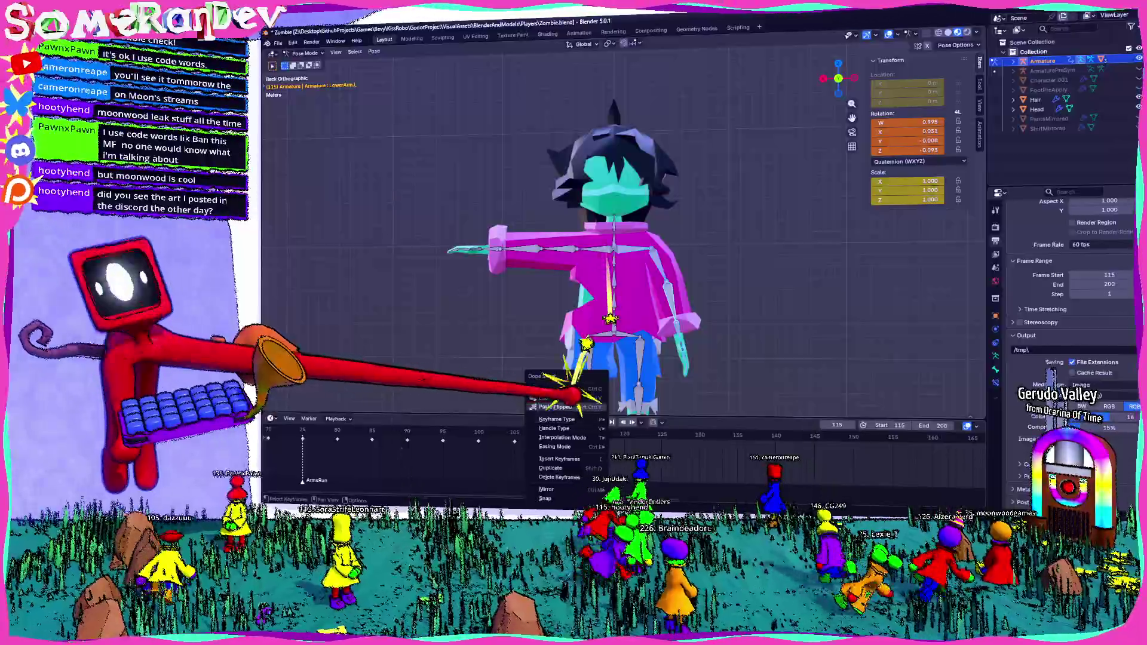
{"action": "scroll", "coordinate": [628, 313], "scroll_direction": "down", "scroll_amount": 3}
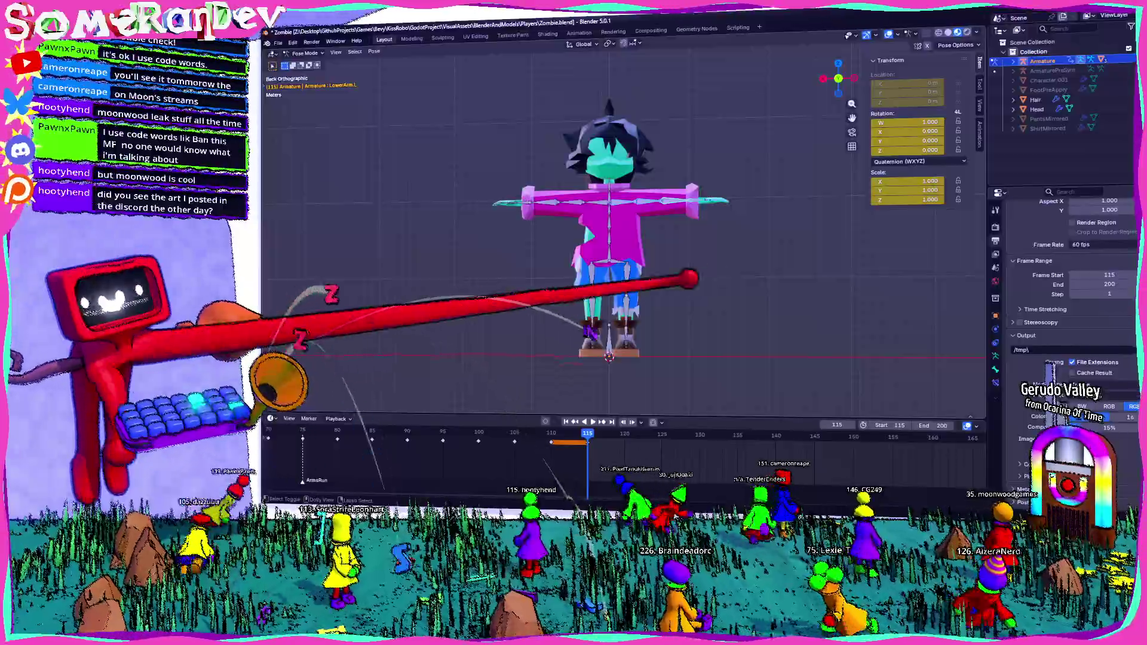
{"action": "scroll", "coordinate": [610, 225], "scroll_direction": "up", "scroll_amount": 4}
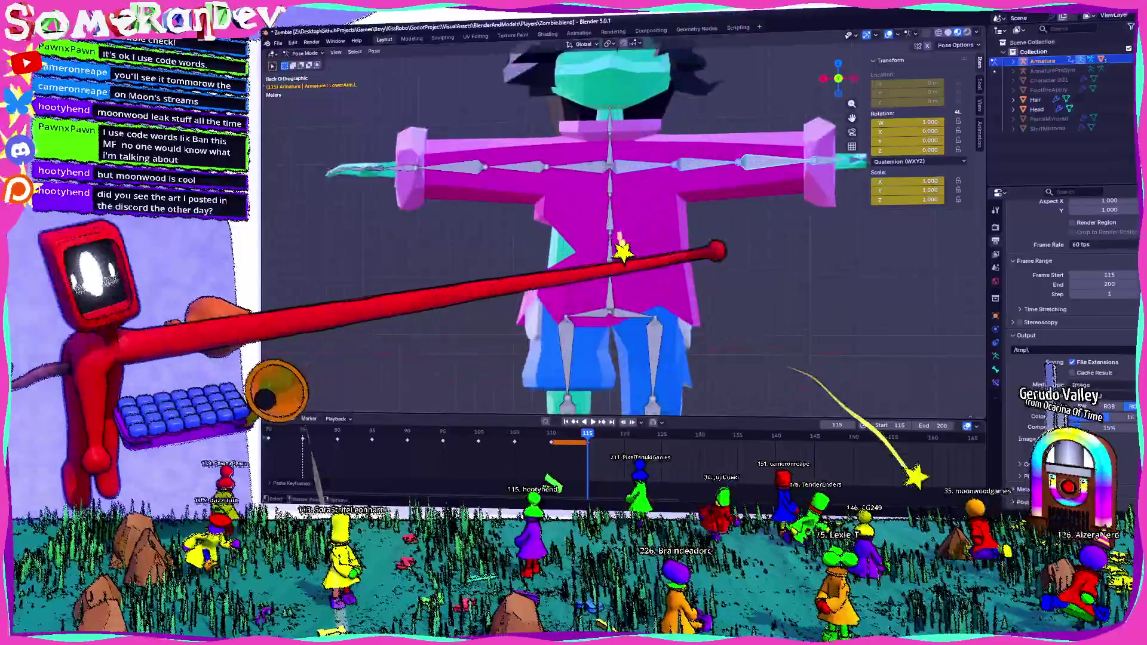
{"action": "scroll", "coordinate": [610, 224], "scroll_direction": "down", "scroll_amount": 3}
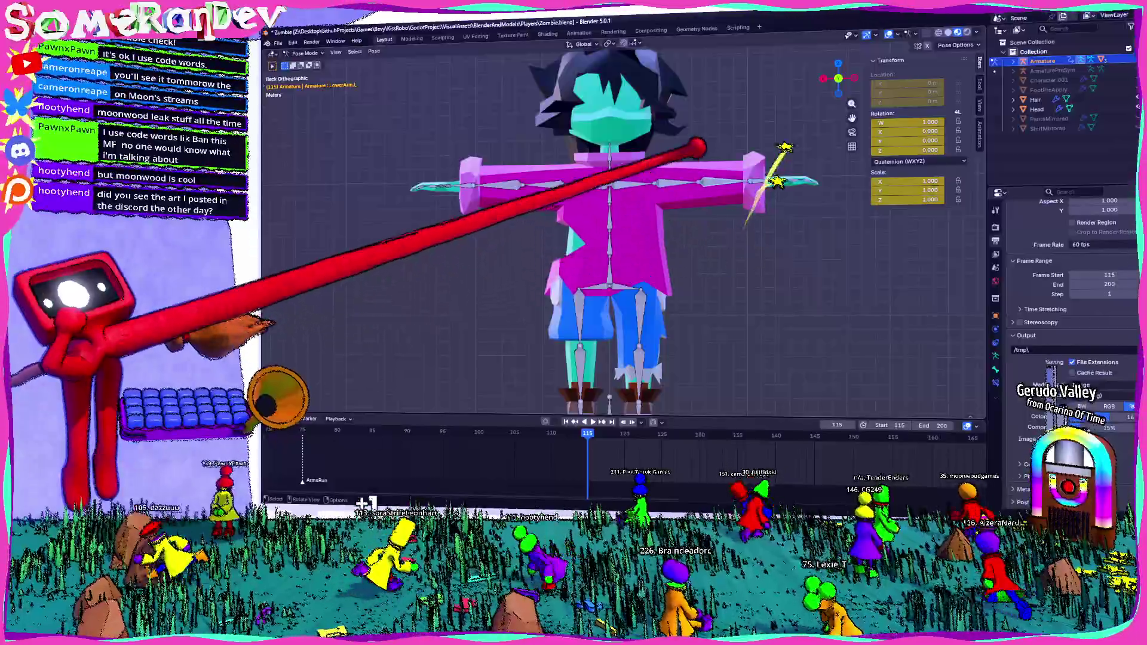
Start rotating the left forearm bone and switch to side view mid-rotation
{"action": "key", "text": "r"}
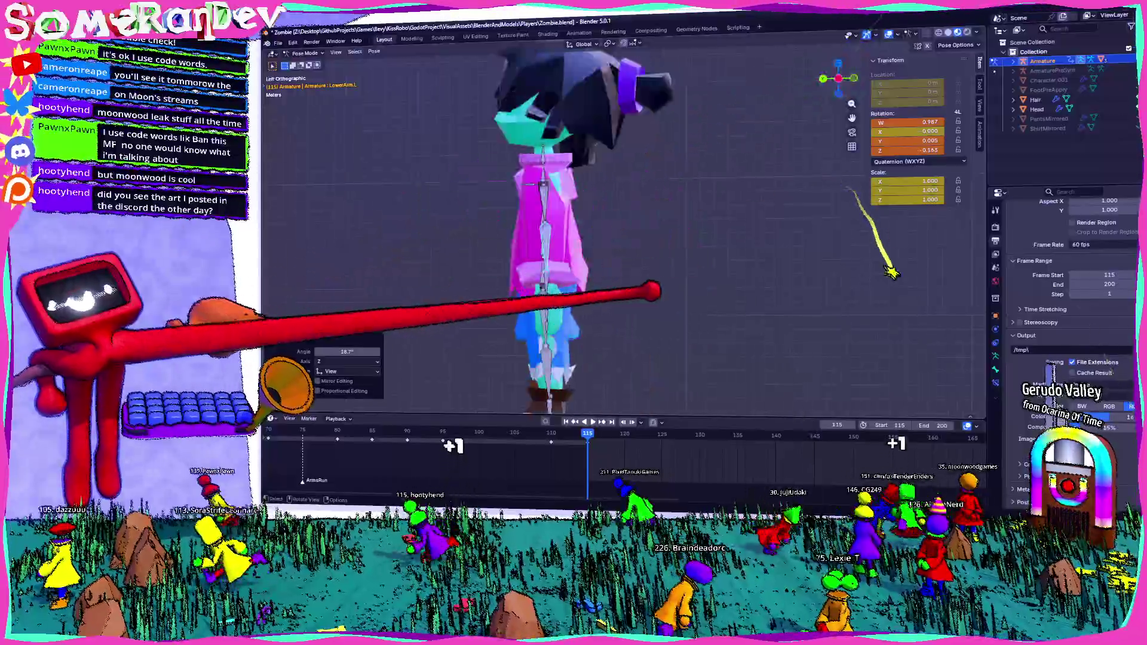
{"action": "key", "text": "KP_3"}
Confirm the forearm rotation so both arms hang at the sides, checking from several angles
{"action": "left_click", "coordinate": [619, 327]}
{"action": "mouse_move", "coordinate": [627, 269]}
{"action": "middle_mouse_down"}
{"action": "mouse_move", "coordinate": [556, 269]}
{"action": "mouse_move", "coordinate": [627, 251]}
{"action": "mouse_move", "coordinate": [555, 252]}
{"action": "middle_mouse_up"}
{"action": "scroll", "coordinate": [582, 251], "scroll_direction": "down", "scroll_amount": 3}
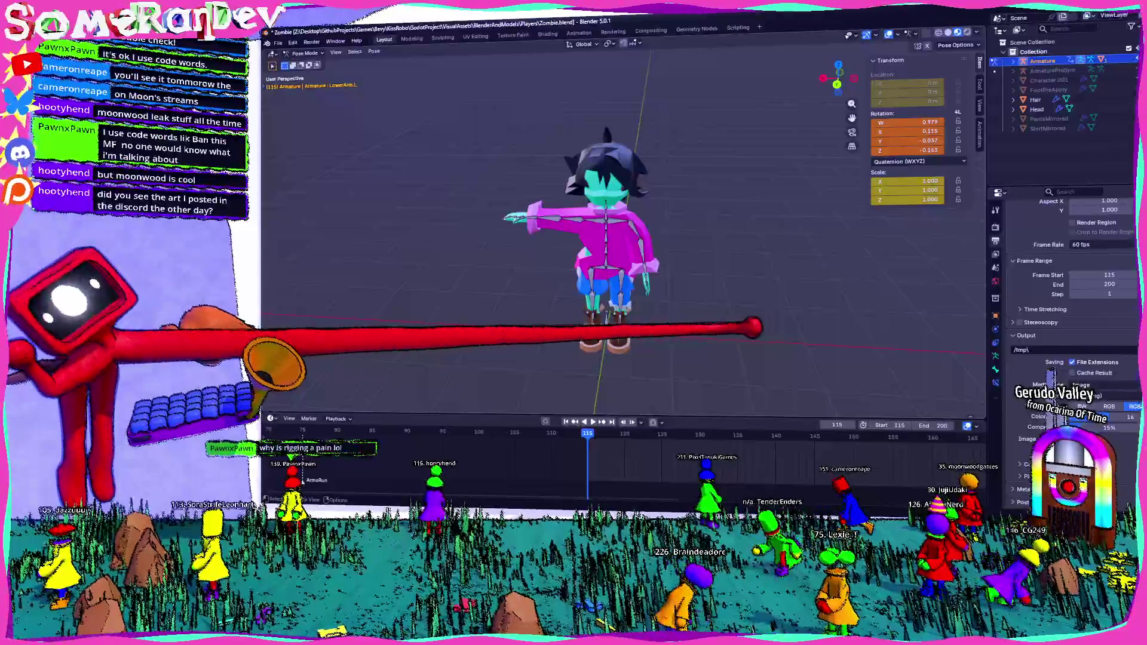
{"action": "scroll", "coordinate": [583, 224], "scroll_direction": "up", "scroll_amount": 4}
{"action": "mouse_move", "coordinate": [583, 268]}
{"action": "middle_mouse_down"}
{"action": "mouse_move", "coordinate": [628, 260]}
{"action": "mouse_move", "coordinate": [555, 251]}
{"action": "middle_mouse_up"}
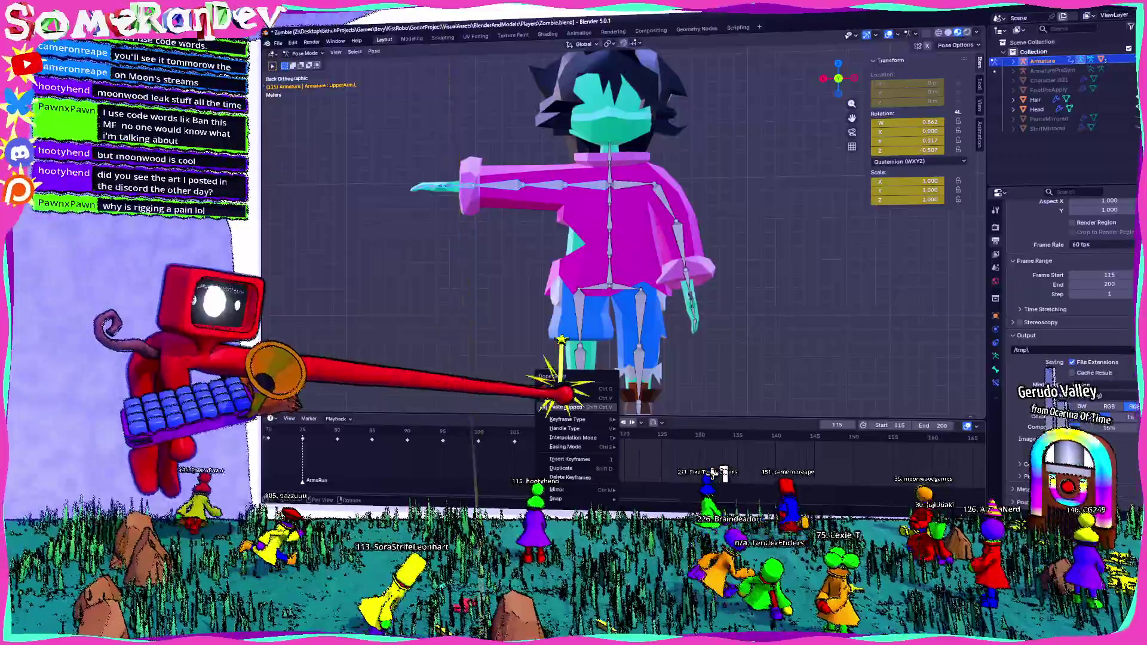
{"action": "mouse_move", "coordinate": [641, 294]}
{"action": "middle_mouse_down"}
{"action": "mouse_move", "coordinate": [832, 190]}
{"action": "mouse_move", "coordinate": [704, 243]}
{"action": "mouse_move", "coordinate": [704, 260]}
{"action": "mouse_move", "coordinate": [832, 352]}
{"action": "middle_mouse_up"}
{"action": "scroll", "coordinate": [831, 190], "scroll_direction": "down", "scroll_amount": 4}
{"action": "scroll", "coordinate": [704, 242], "scroll_direction": "up", "scroll_amount": 5}
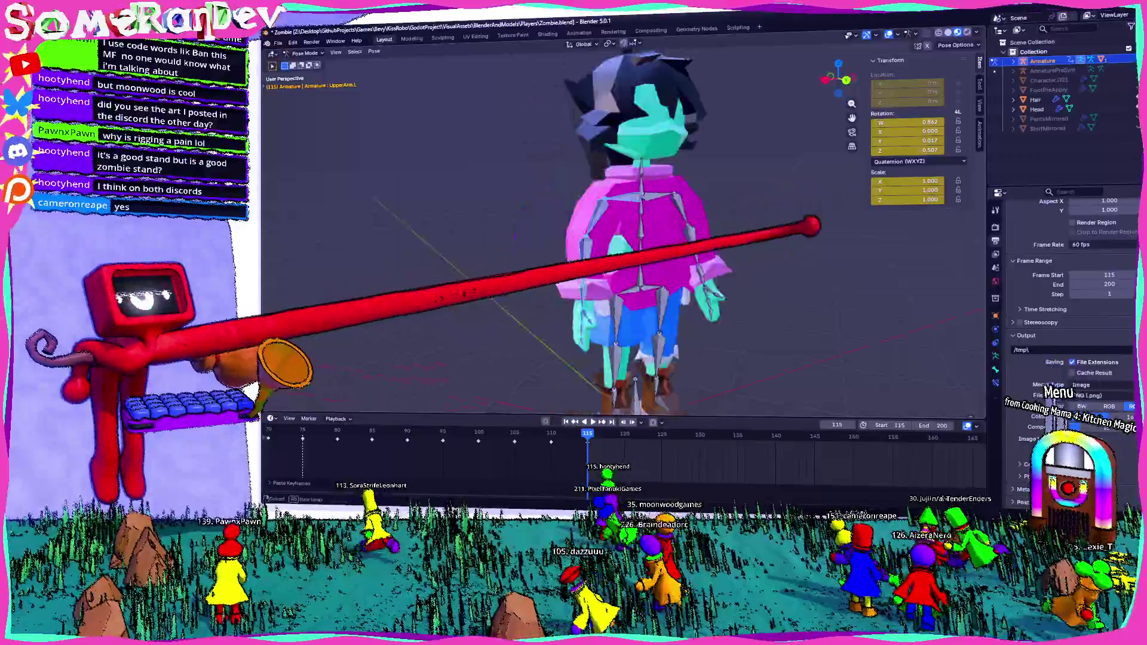
{"action": "middle_click_drag", "start_coordinate": [717, 269], "coordinate": [538, 269]}
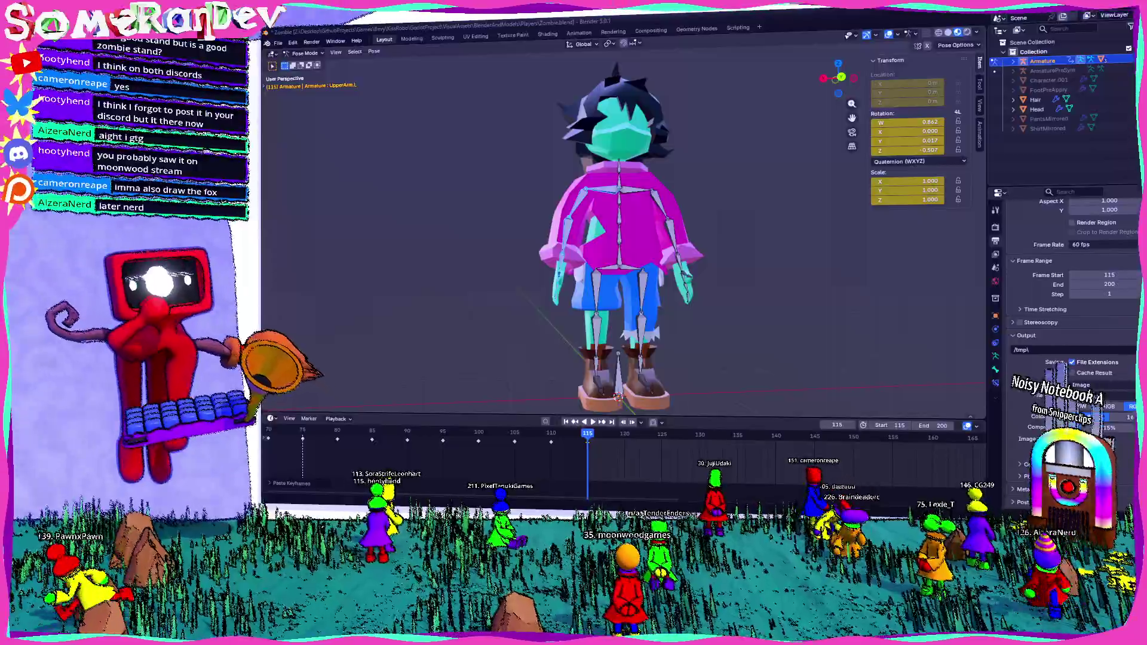
{"action": "mouse_move", "coordinate": [664, 301]}
{"action": "middle_mouse_down"}
{"action": "mouse_move", "coordinate": [811, 300]}
{"action": "mouse_move", "coordinate": [677, 255]}
{"action": "mouse_move", "coordinate": [628, 224]}
{"action": "mouse_move", "coordinate": [549, 228]}
{"action": "middle_mouse_up"}
{"action": "scroll", "coordinate": [628, 224], "scroll_direction": "down", "scroll_amount": 4}
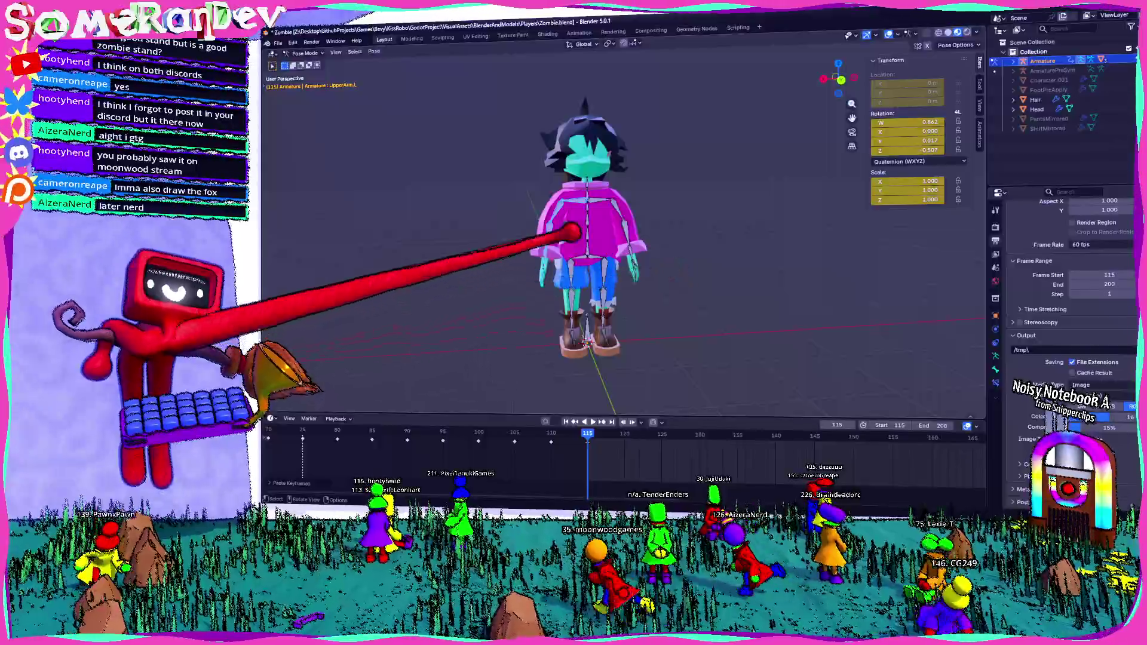
{"action": "scroll", "coordinate": [548, 229], "scroll_direction": "up", "scroll_amount": 3}
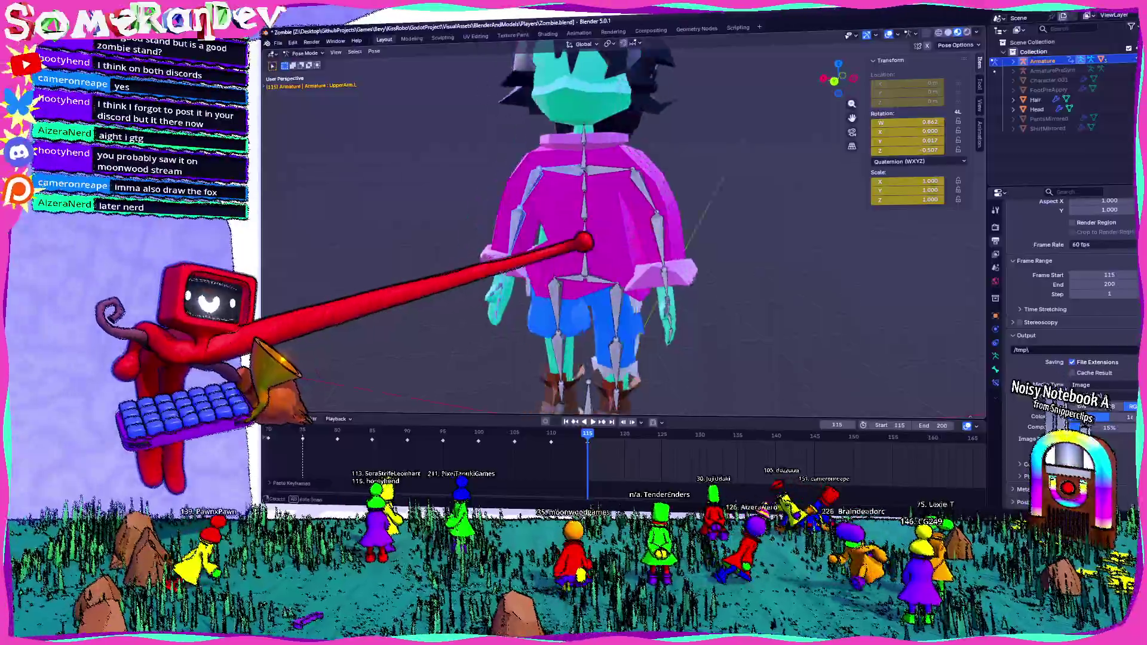
{"action": "middle_click_drag", "start_coordinate": [548, 228], "coordinate": [644, 228]}
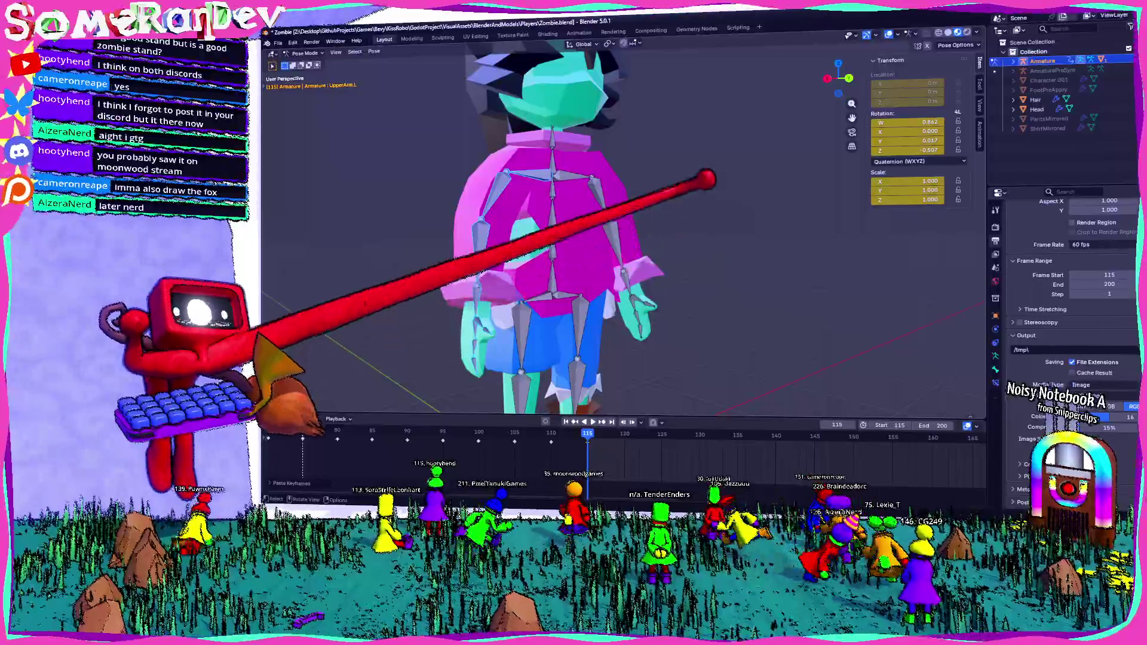
{"action": "mouse_move", "coordinate": [643, 228]}
{"action": "middle_mouse_down"}
{"action": "mouse_move", "coordinate": [643, 184]}
{"action": "mouse_move", "coordinate": [627, 158]}
{"action": "middle_mouse_up"}
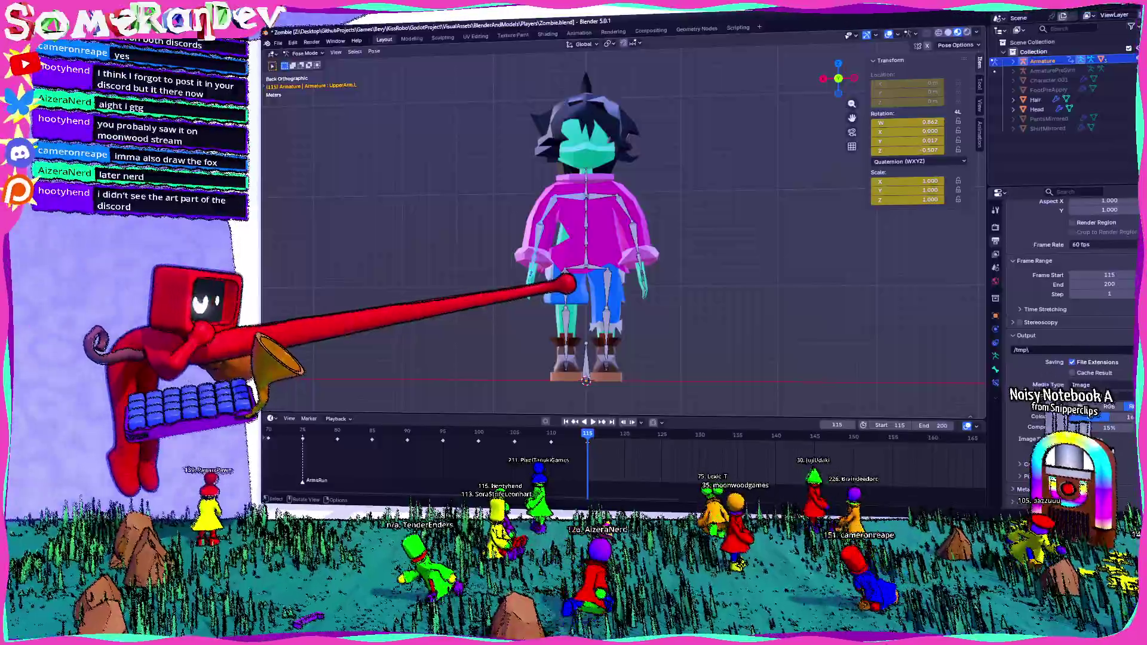
{"action": "middle_click_drag", "start_coordinate": [582, 268], "coordinate": [503, 198]}
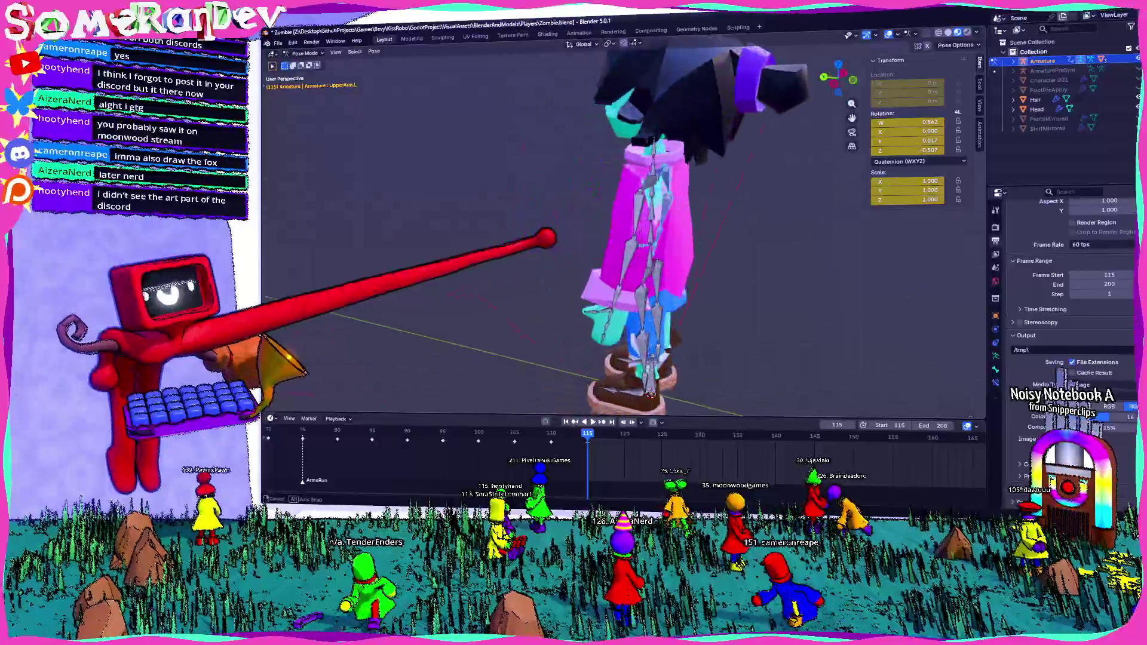
{"action": "mouse_move", "coordinate": [583, 224]}
{"action": "middle_mouse_down"}
{"action": "mouse_move", "coordinate": [448, 233]}
{"action": "mouse_move", "coordinate": [538, 269]}
{"action": "middle_mouse_up"}
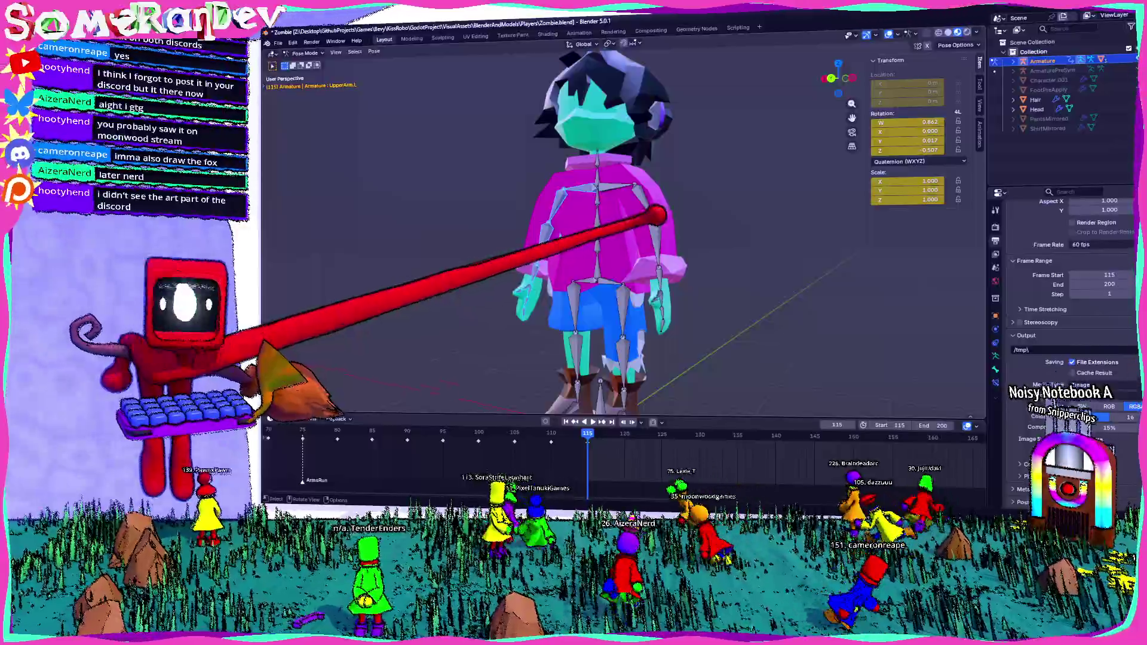
{"action": "middle_click_drag", "start_coordinate": [583, 234], "coordinate": [537, 233]}
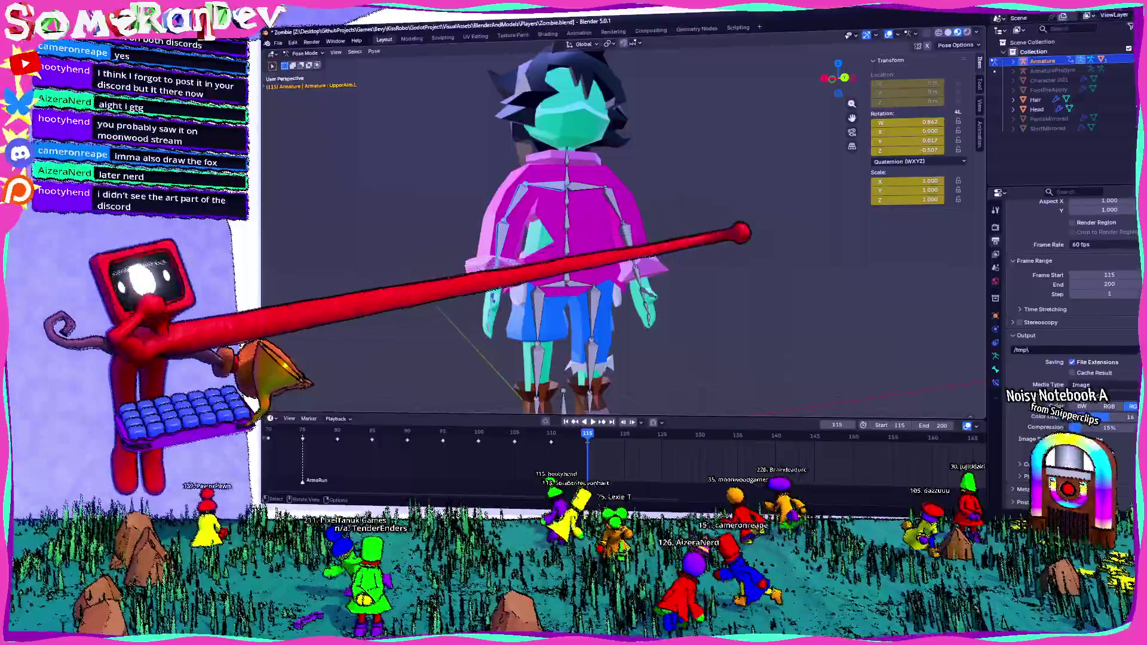
{"action": "middle_click_drag", "start_coordinate": [691, 224], "coordinate": [556, 270]}
{"action": "middle_click_drag", "start_coordinate": [627, 224], "coordinate": [493, 224]}
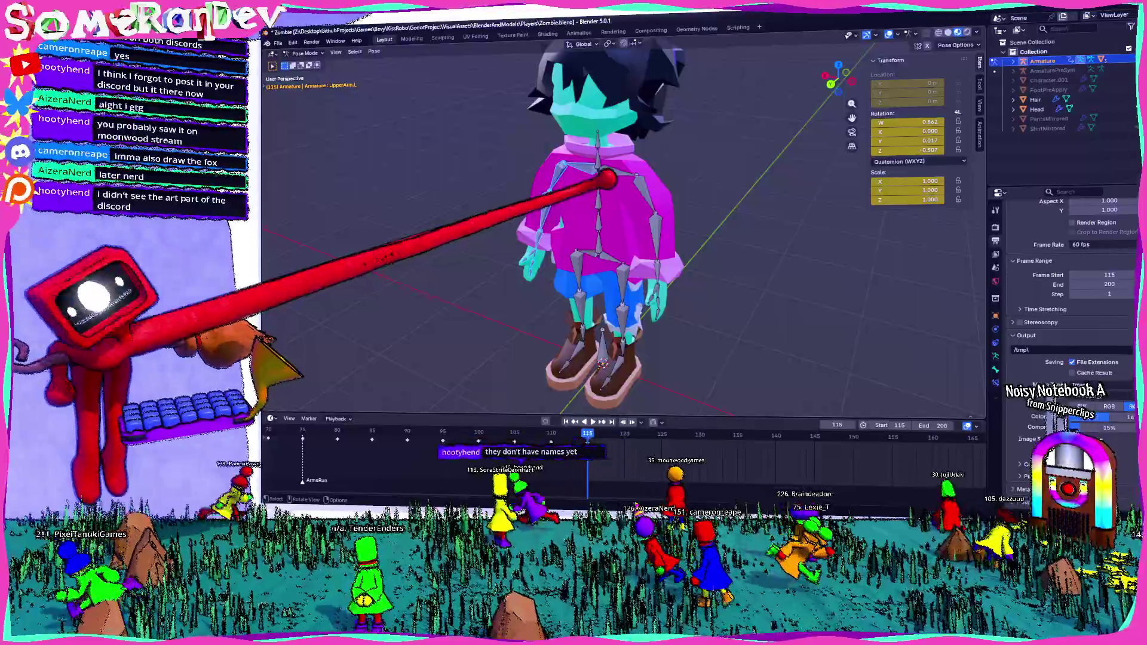
{"action": "mouse_move", "coordinate": [627, 224]}
{"action": "middle_mouse_down"}
{"action": "mouse_move", "coordinate": [404, 233]}
{"action": "mouse_move", "coordinate": [628, 224]}
{"action": "mouse_move", "coordinate": [538, 224]}
{"action": "middle_mouse_up"}
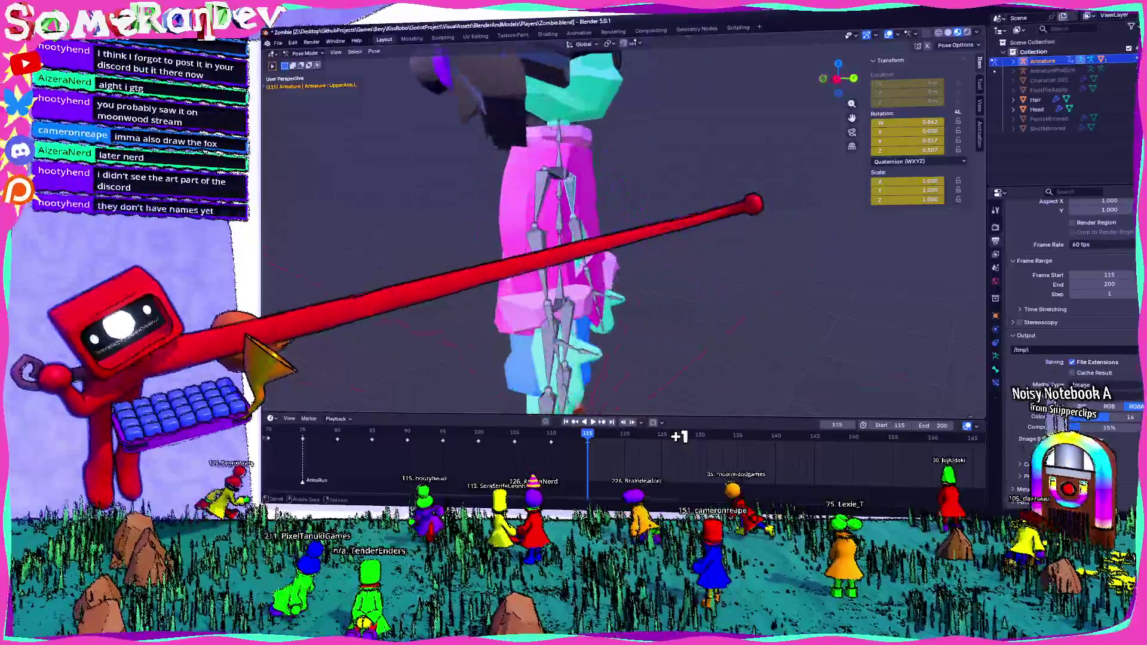
{"action": "scroll", "coordinate": [583, 225], "scroll_direction": "down", "scroll_amount": 3}
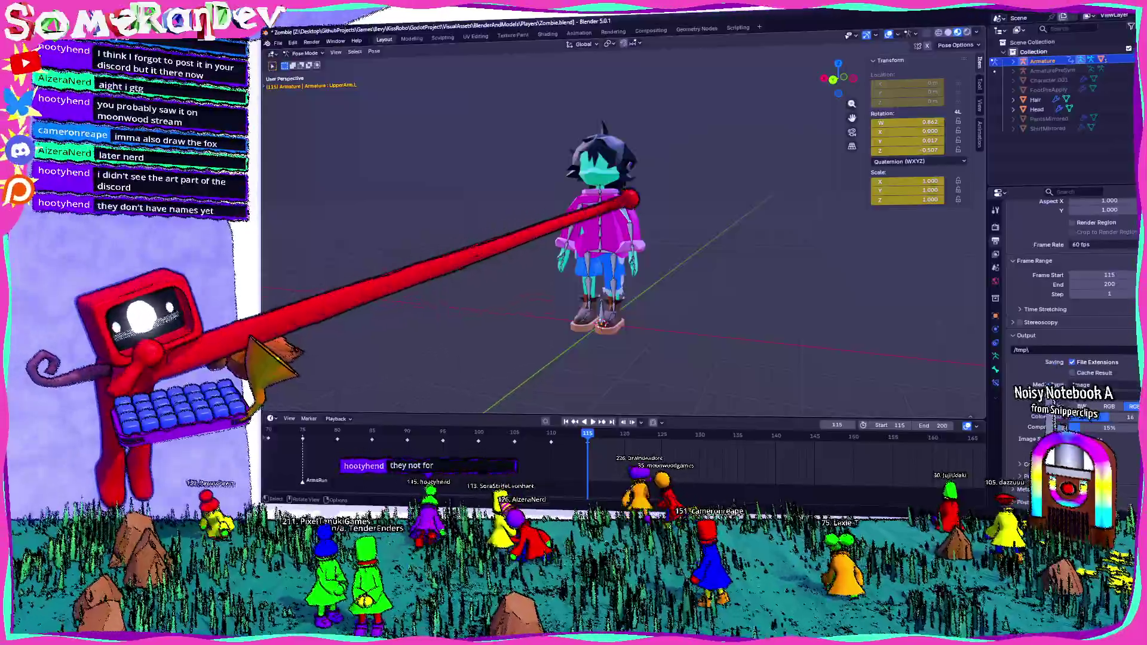
{"action": "scroll", "coordinate": [582, 224], "scroll_direction": "up", "scroll_amount": 3}
{"action": "mouse_move", "coordinate": [538, 224]}
{"action": "middle_mouse_down"}
{"action": "mouse_move", "coordinate": [627, 224]}
{"action": "mouse_move", "coordinate": [583, 251]}
{"action": "mouse_move", "coordinate": [494, 224]}
{"action": "middle_mouse_up"}
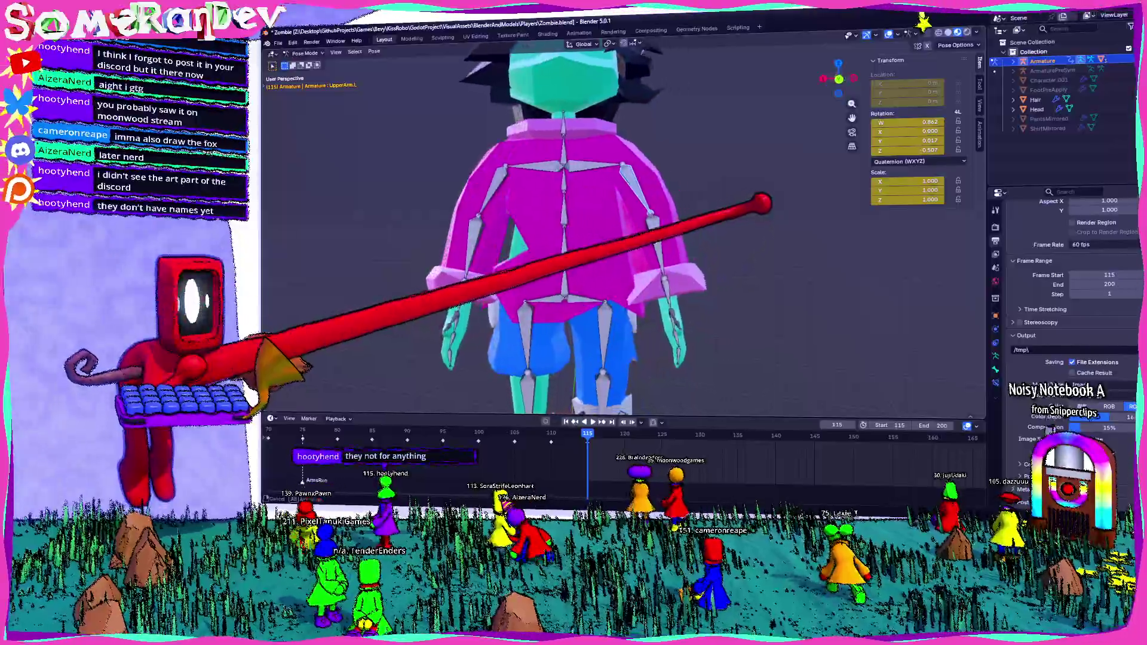
{"action": "scroll", "coordinate": [582, 225], "scroll_direction": "down", "scroll_amount": 5}
{"action": "mouse_move", "coordinate": [582, 224]}
{"action": "middle_mouse_down"}
{"action": "mouse_move", "coordinate": [582, 135]}
{"action": "mouse_move", "coordinate": [583, 269]}
{"action": "middle_mouse_up"}
{"action": "scroll", "coordinate": [583, 224], "scroll_direction": "up", "scroll_amount": 4}
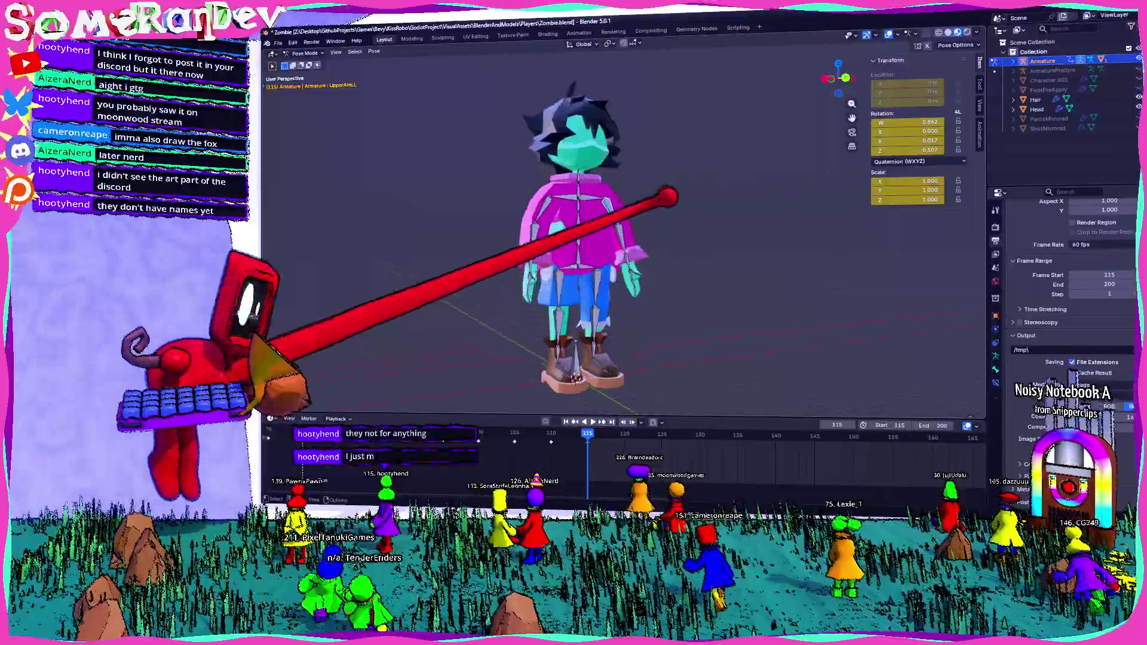
{"action": "middle_click_drag", "start_coordinate": [627, 224], "coordinate": [493, 224]}
{"action": "scroll", "coordinate": [583, 225], "scroll_direction": "up", "scroll_amount": 4}
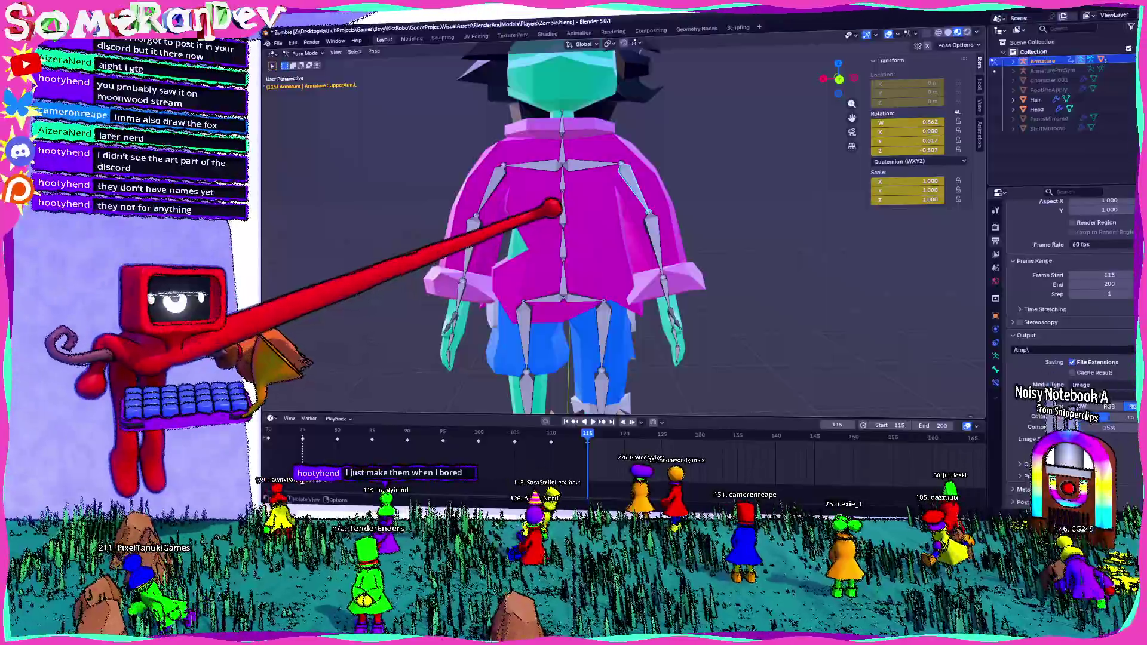
{"action": "middle_click_drag", "start_coordinate": [583, 224], "coordinate": [628, 314]}
{"action": "scroll", "coordinate": [628, 251], "scroll_direction": "down", "scroll_amount": 5}
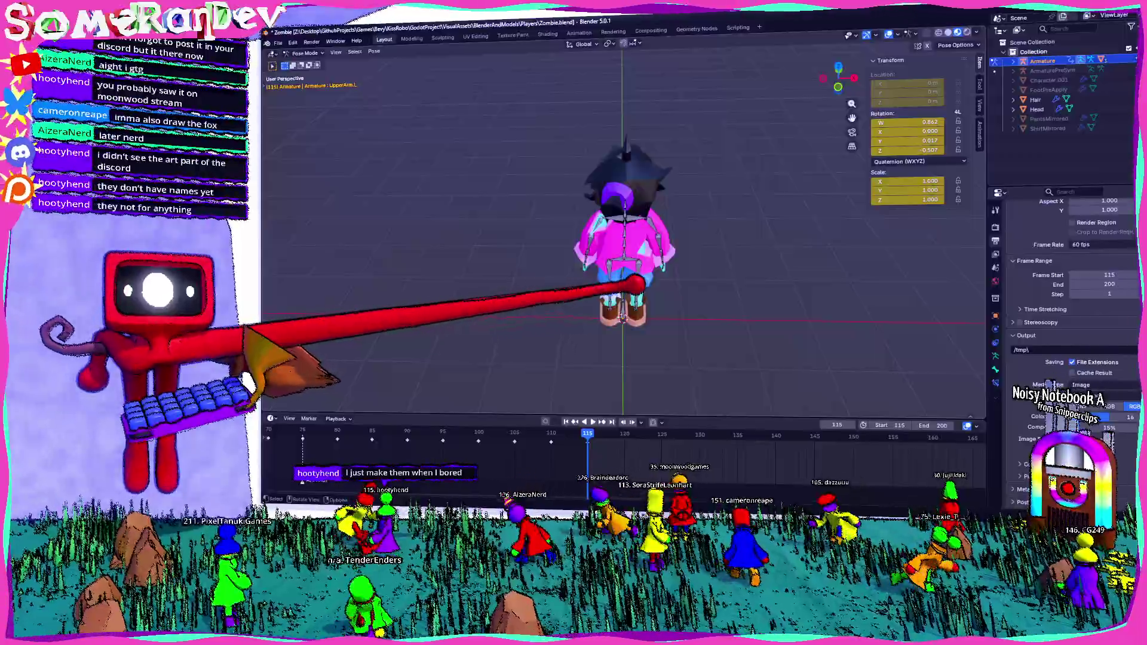
{"action": "scroll", "coordinate": [628, 224], "scroll_direction": "down", "scroll_amount": 5}
{"action": "scroll", "coordinate": [619, 211], "scroll_direction": "up", "scroll_amount": 5}
{"action": "scroll", "coordinate": [627, 251], "scroll_direction": "up", "scroll_amount": 5}
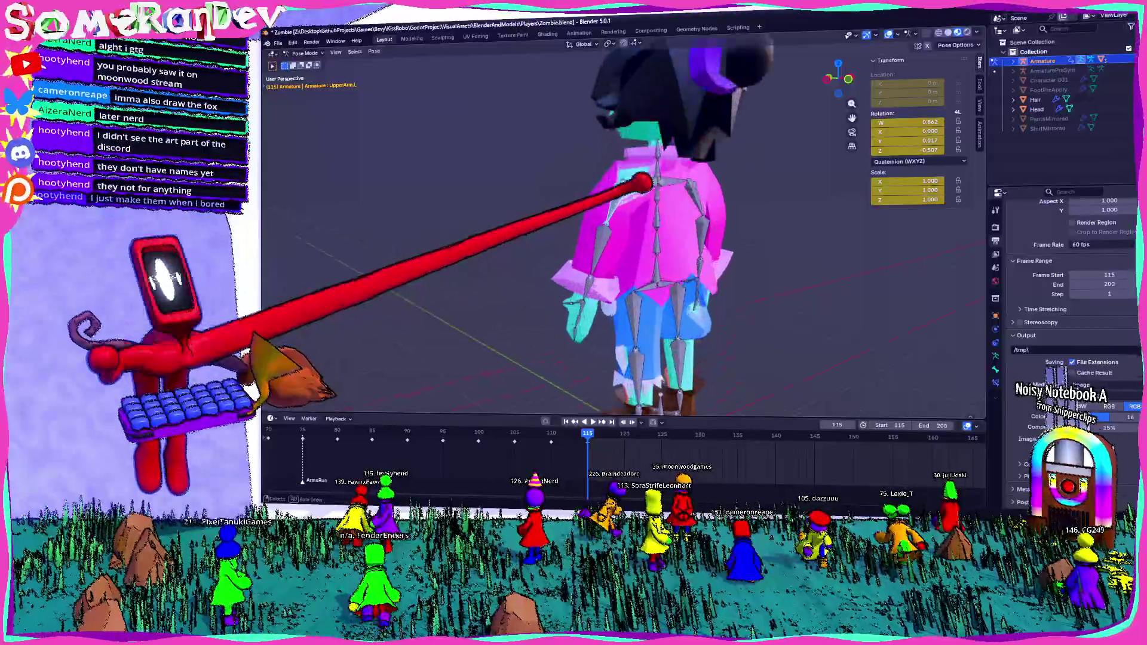
{"action": "middle_click_drag", "start_coordinate": [628, 251], "coordinate": [582, 197]}
{"action": "scroll", "coordinate": [628, 251], "scroll_direction": "down", "scroll_amount": 8}
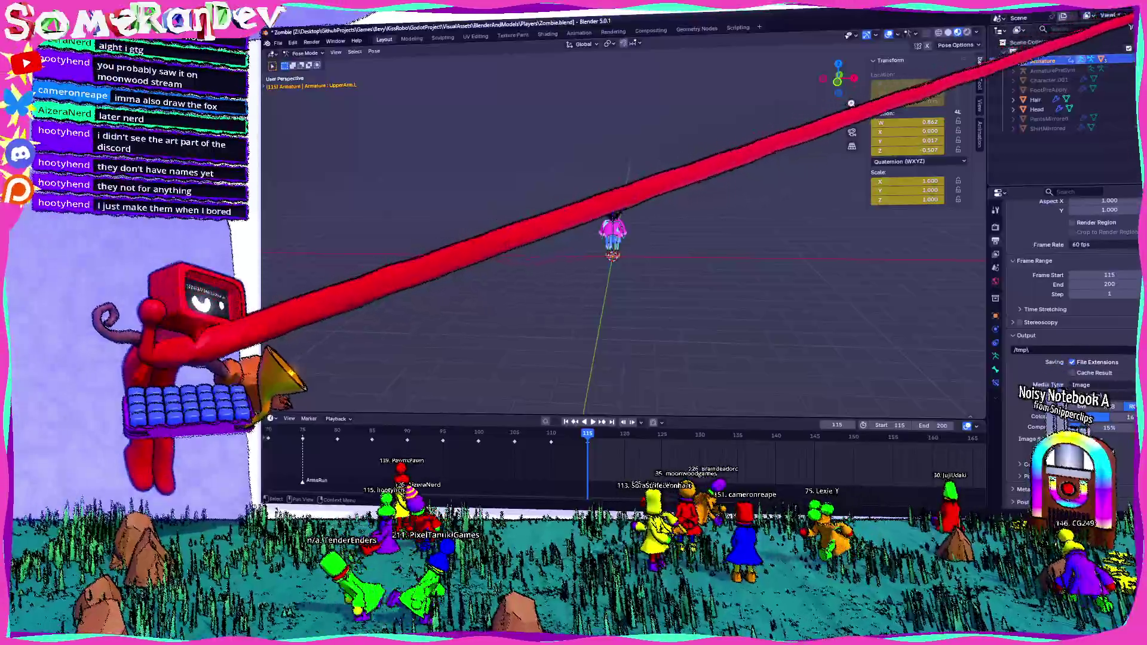
{"action": "middle_click_drag", "start_coordinate": [762, 233], "coordinate": [645, 211]}
{"action": "scroll", "coordinate": [649, 211], "scroll_direction": "up", "scroll_amount": 8}
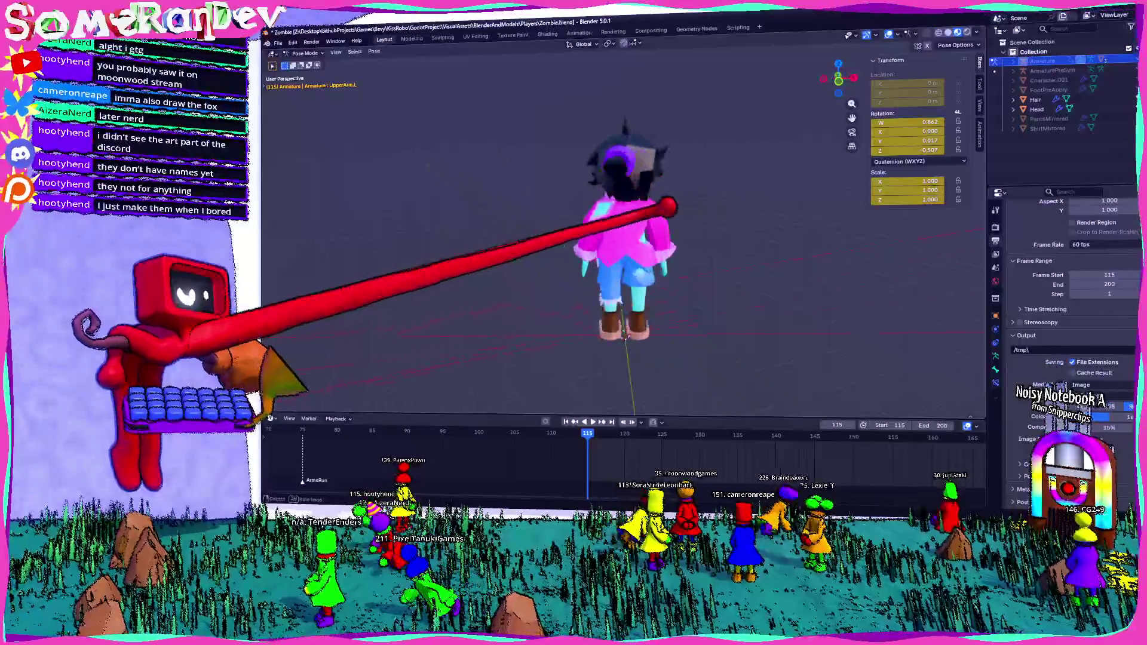
{"action": "middle_click_drag", "start_coordinate": [748, 197], "coordinate": [986, 81]}
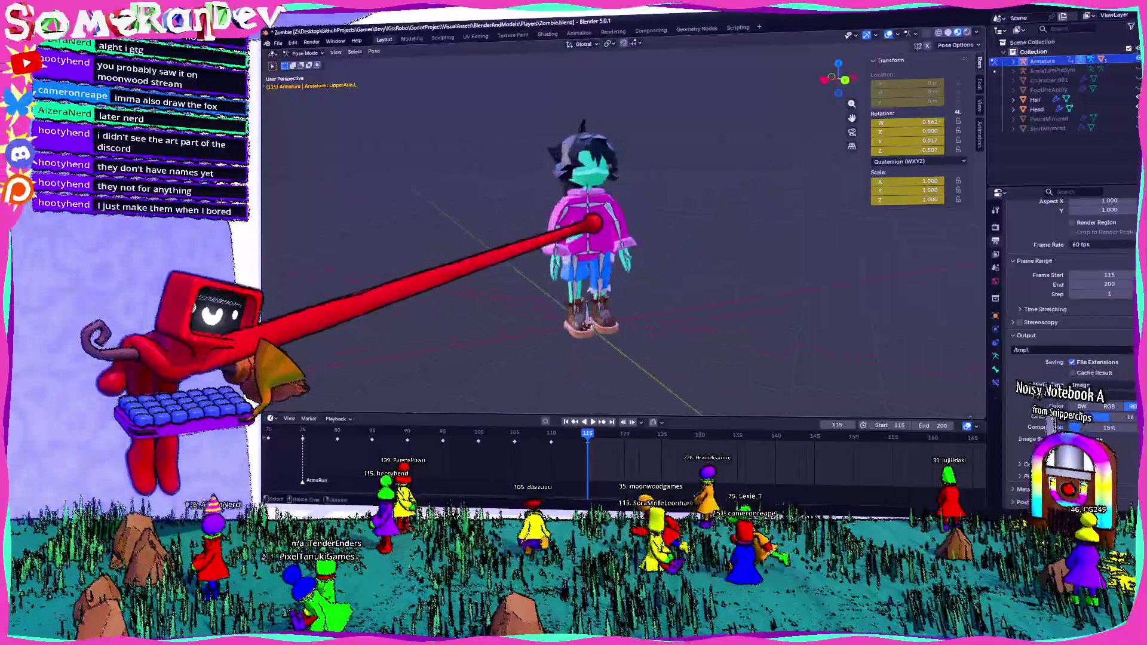
{"action": "scroll", "coordinate": [619, 180], "scroll_direction": "up", "scroll_amount": 6}
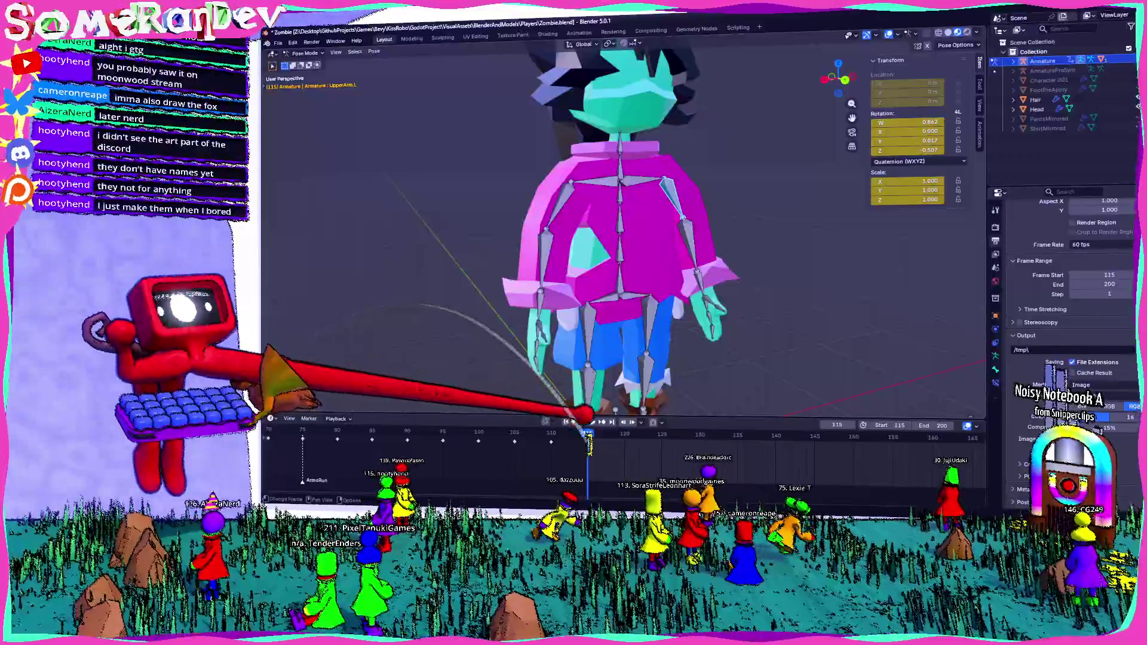
{"action": "middle_click_drag", "start_coordinate": [556, 270], "coordinate": [874, 22]}
{"action": "key", "text": "ctrl+KP_1"}
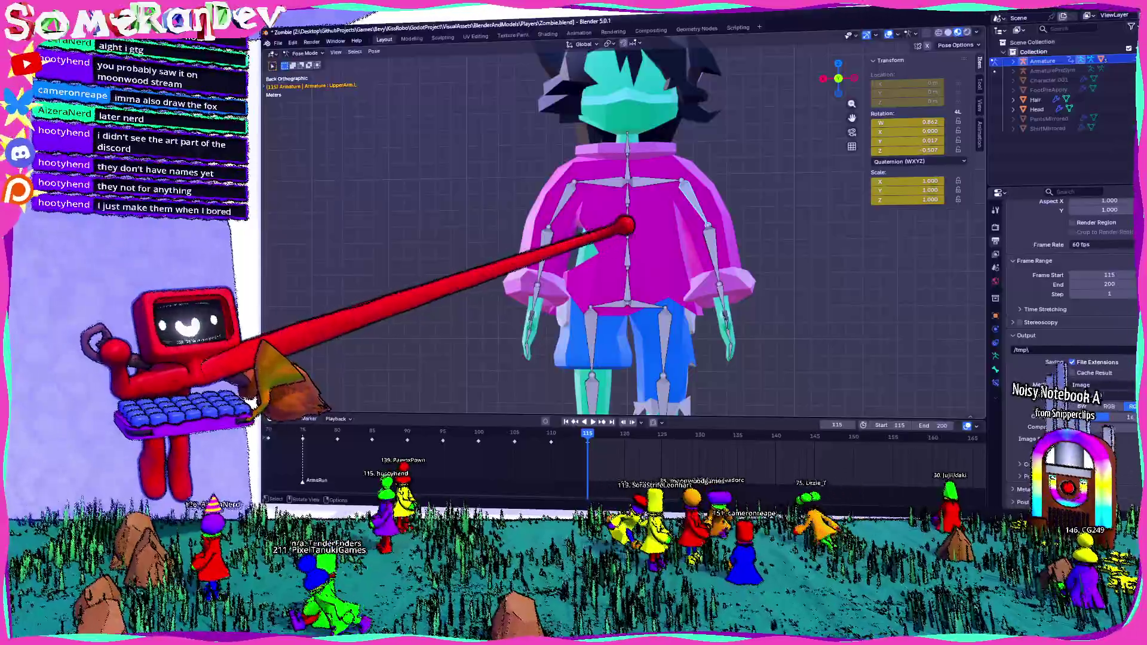
Select the upper chest bone and check the torso bend, returning to the back view
{"action": "left_click", "coordinate": [637, 219]}
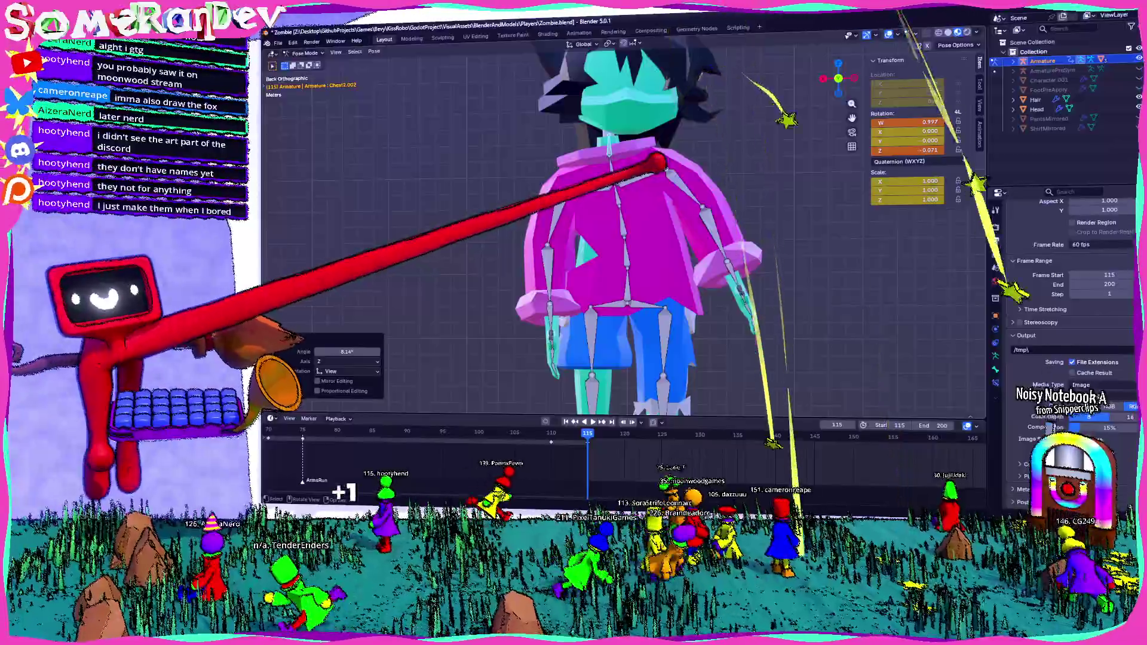
{"action": "middle_click_drag", "start_coordinate": [666, 179], "coordinate": [695, 262]}
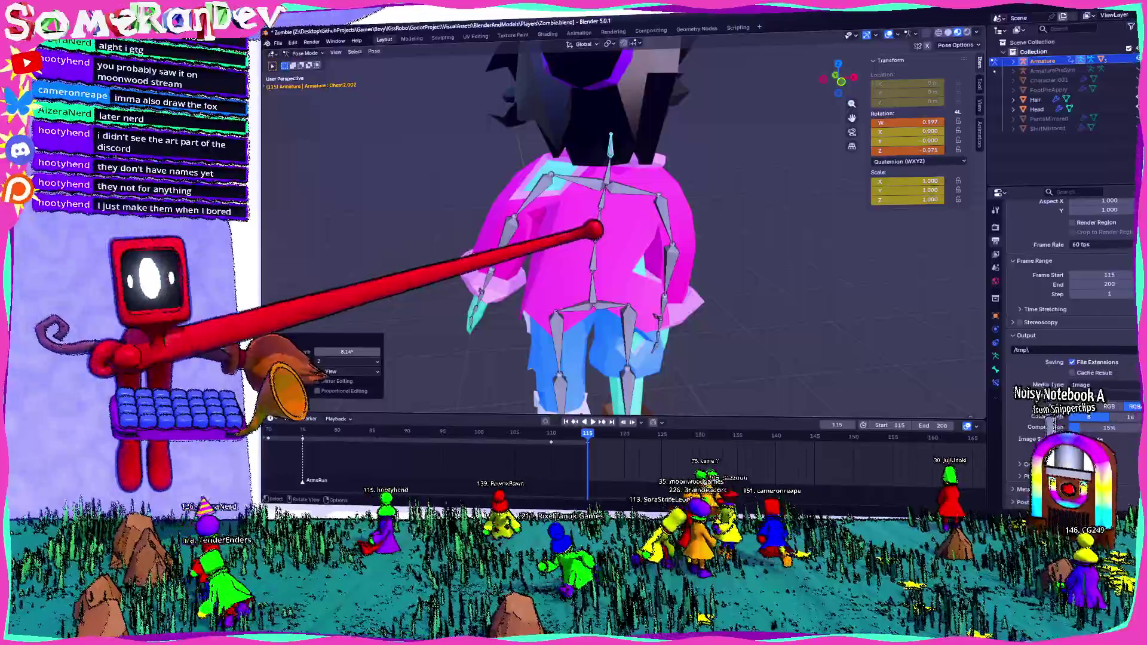
{"action": "middle_click_drag", "start_coordinate": [583, 242], "coordinate": [673, 242]}
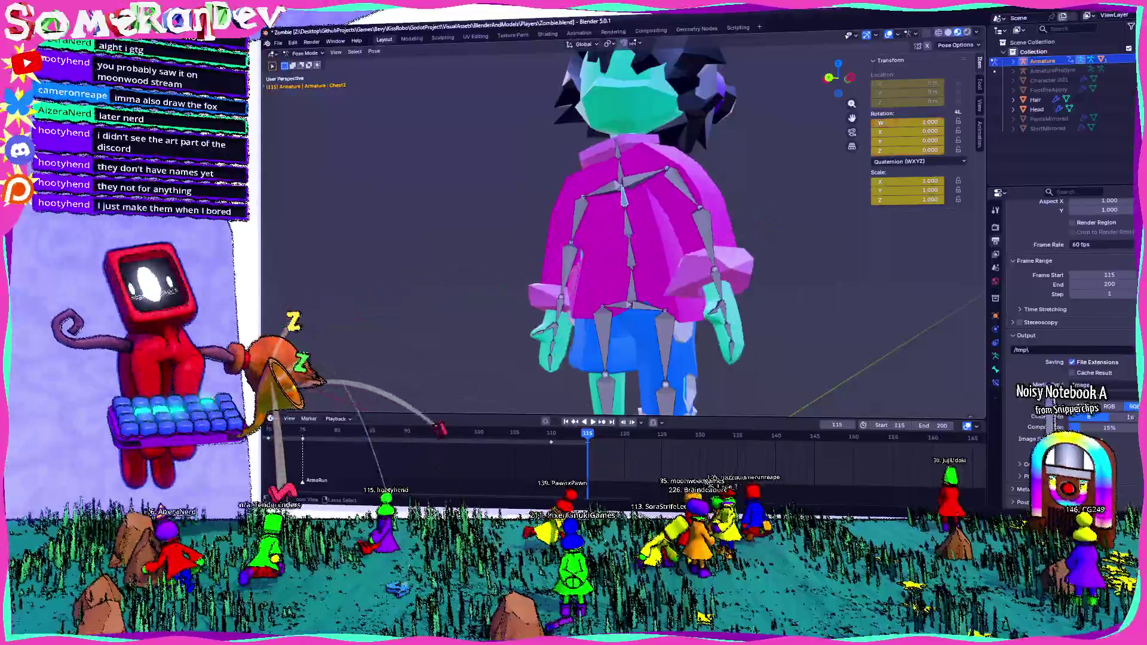
{"action": "key", "text": "ctrl+KP_1"}
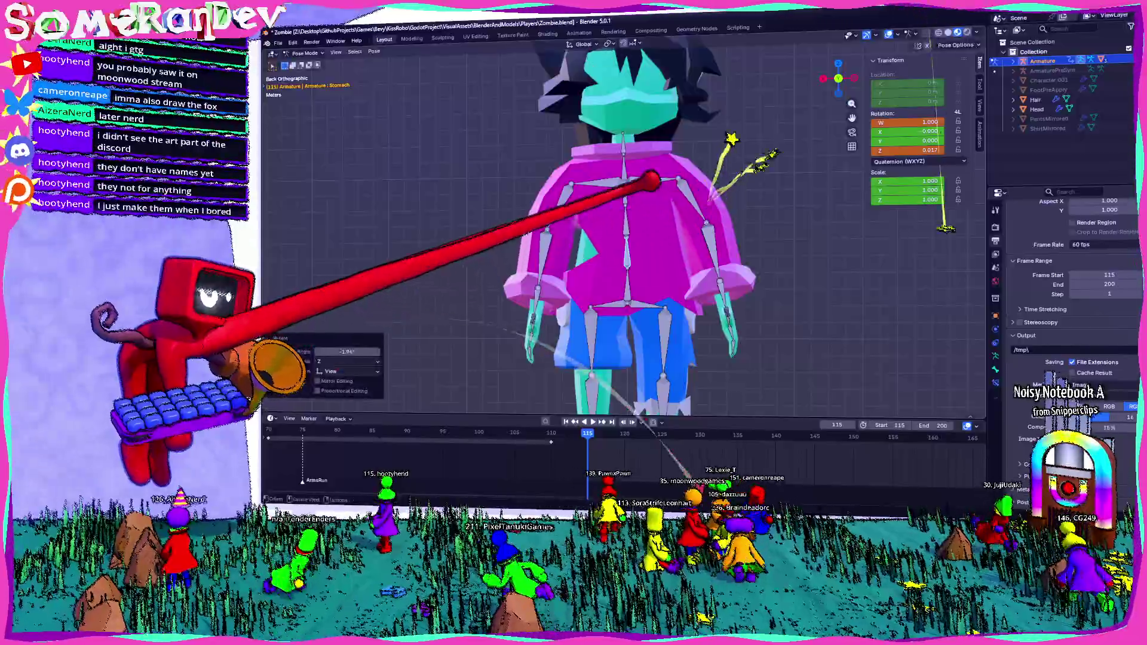
Rotate the stomach bone slightly, fine-tune the angle and play back the animation
{"action": "key", "text": "r"}
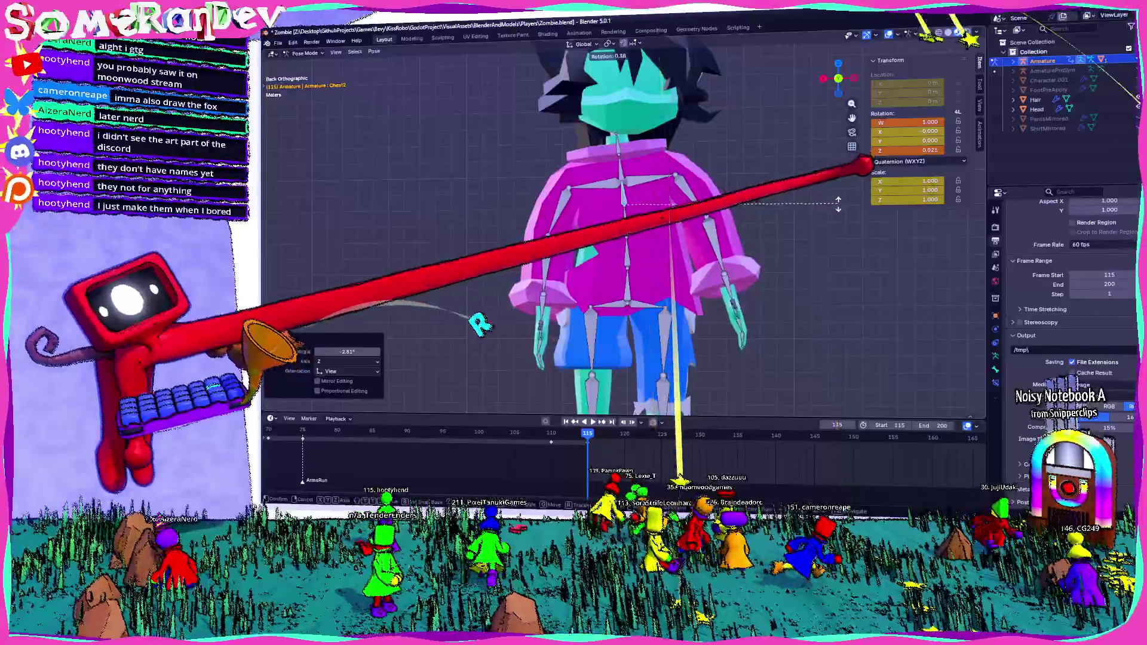
{"action": "left_click_drag", "start_coordinate": [348, 352], "coordinate": [377, 351]}
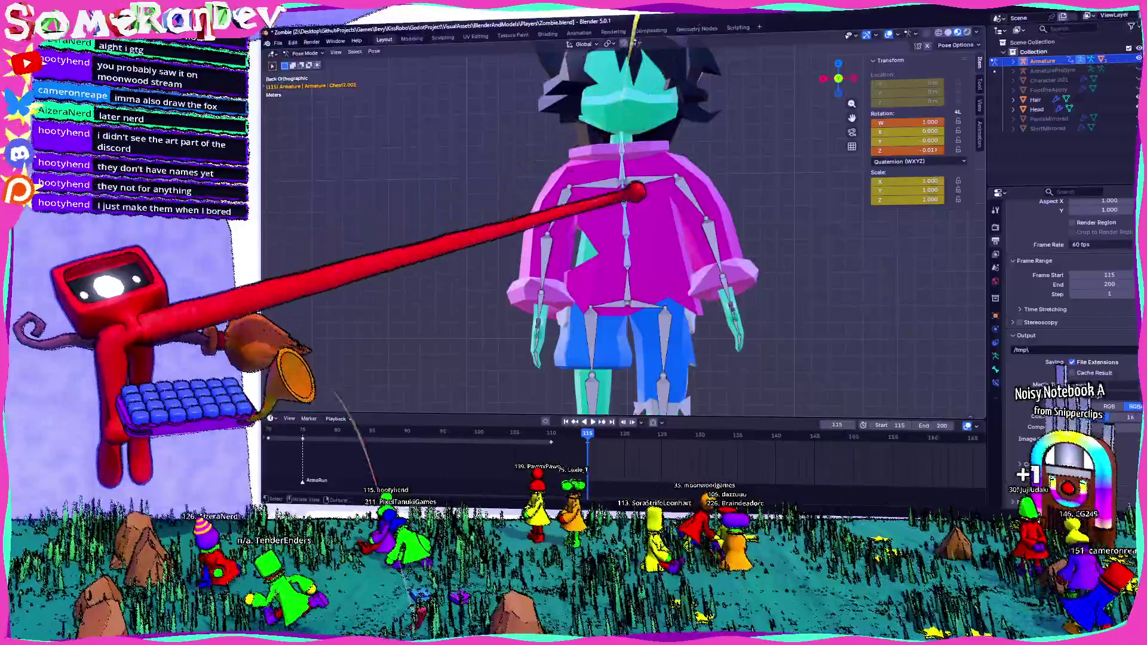
{"action": "key", "text": "space"}
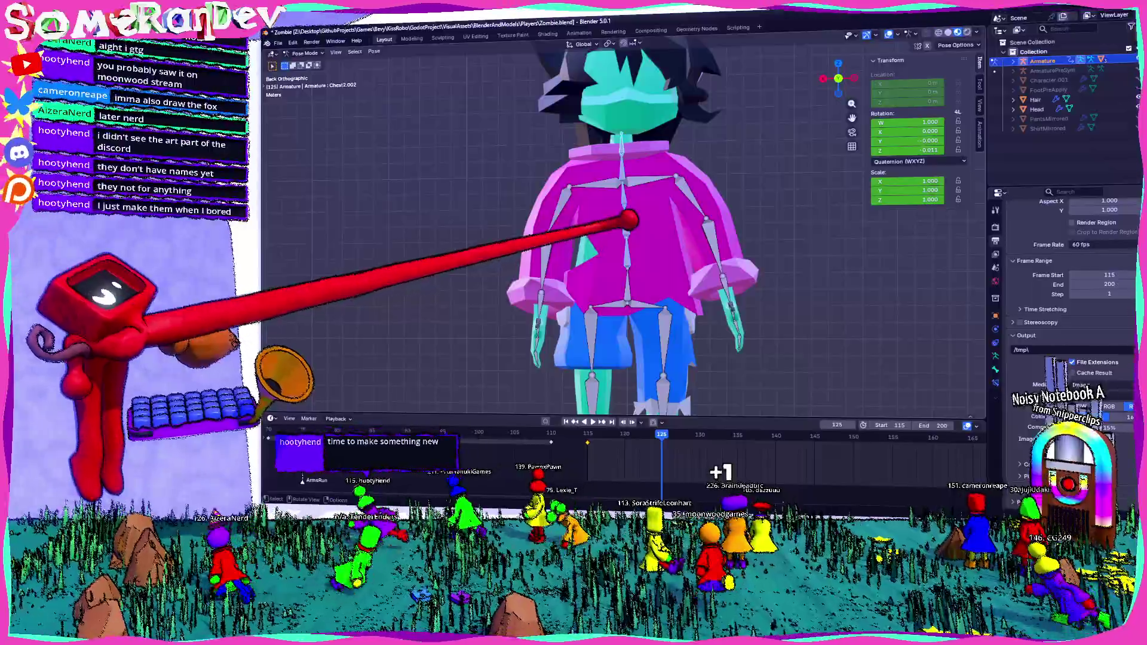
Rotate the Stomach and Chest bones at a later frame and play back to check
{"action": "left_click", "coordinate": [627, 221]}
{"action": "key", "text": "r"}
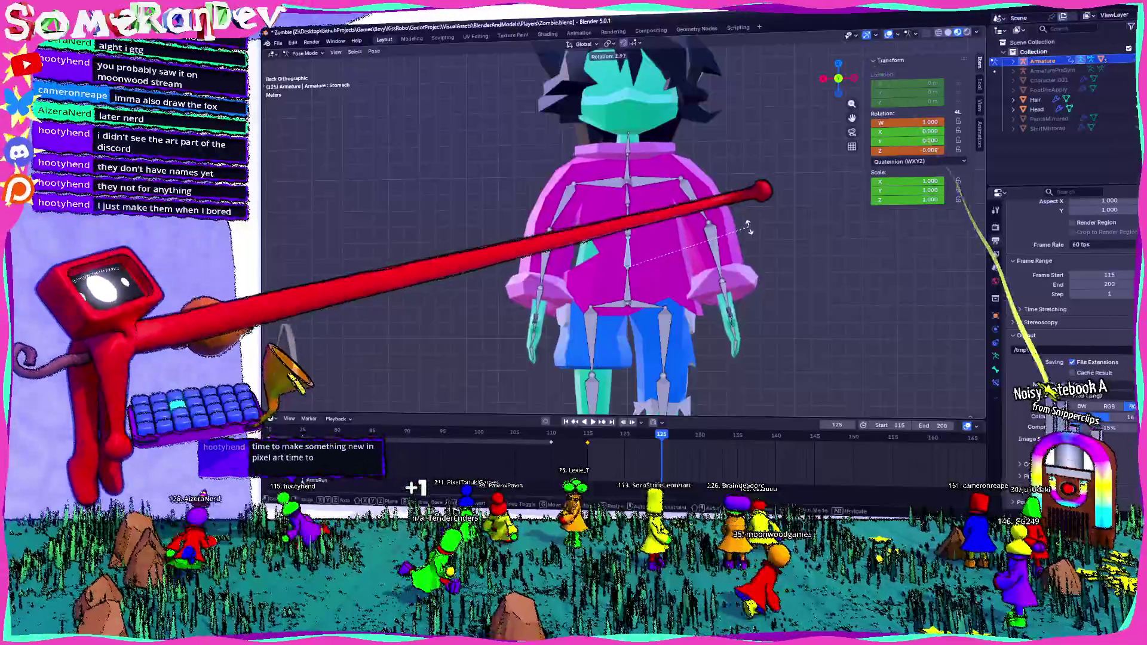
{"action": "left_click", "coordinate": [748, 226]}
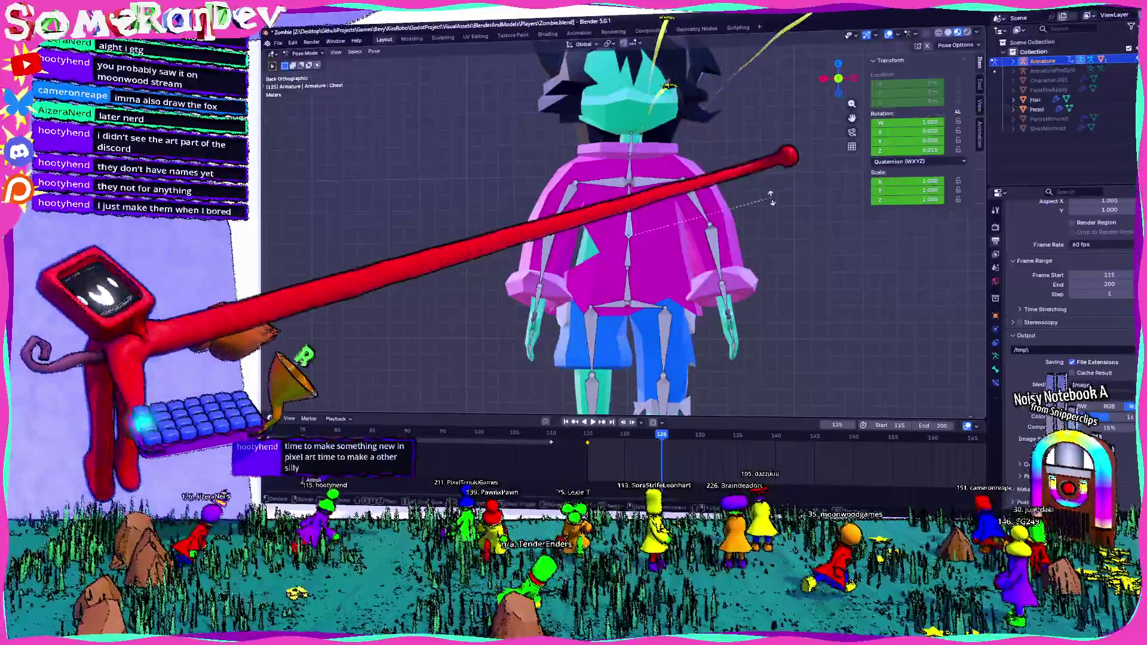
{"action": "key", "text": "r"}
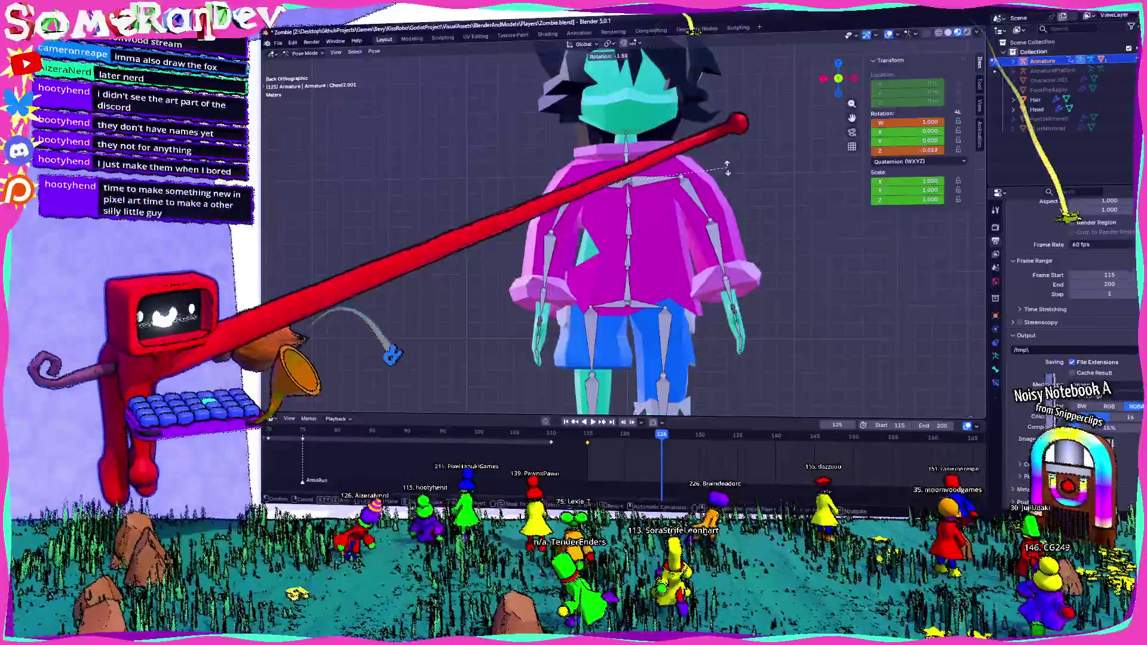
{"action": "left_click", "coordinate": [726, 168]}
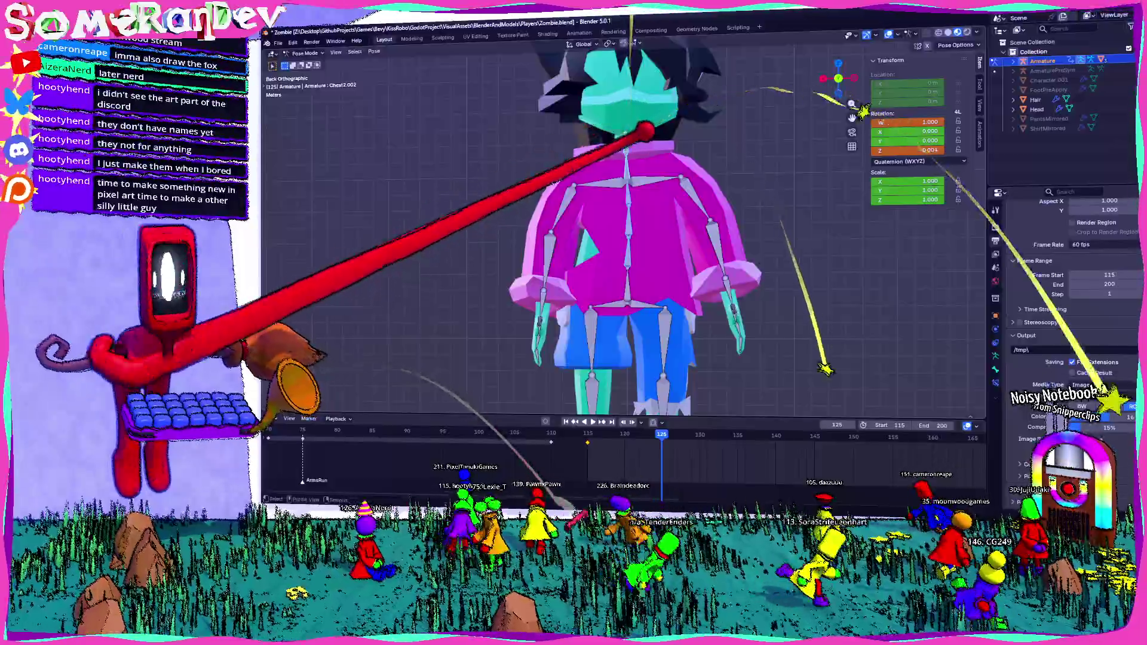
{"action": "key", "text": "space"}
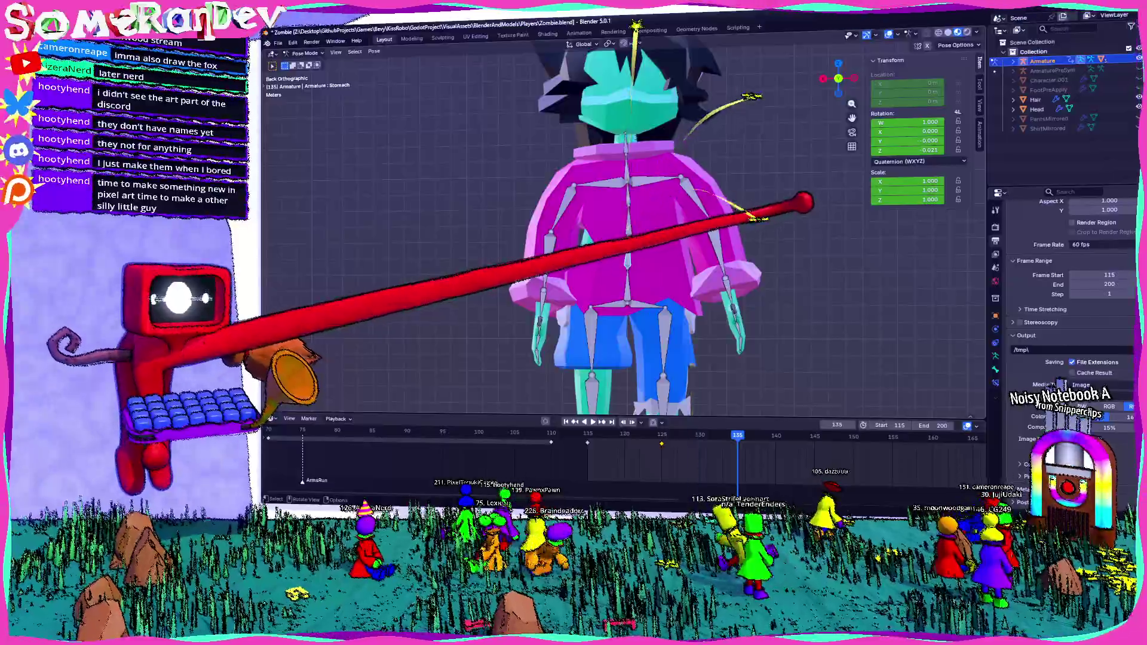
Rotate the Stomach and Chest bones again at further frames to key new torso poses
{"action": "key", "text": "r"}
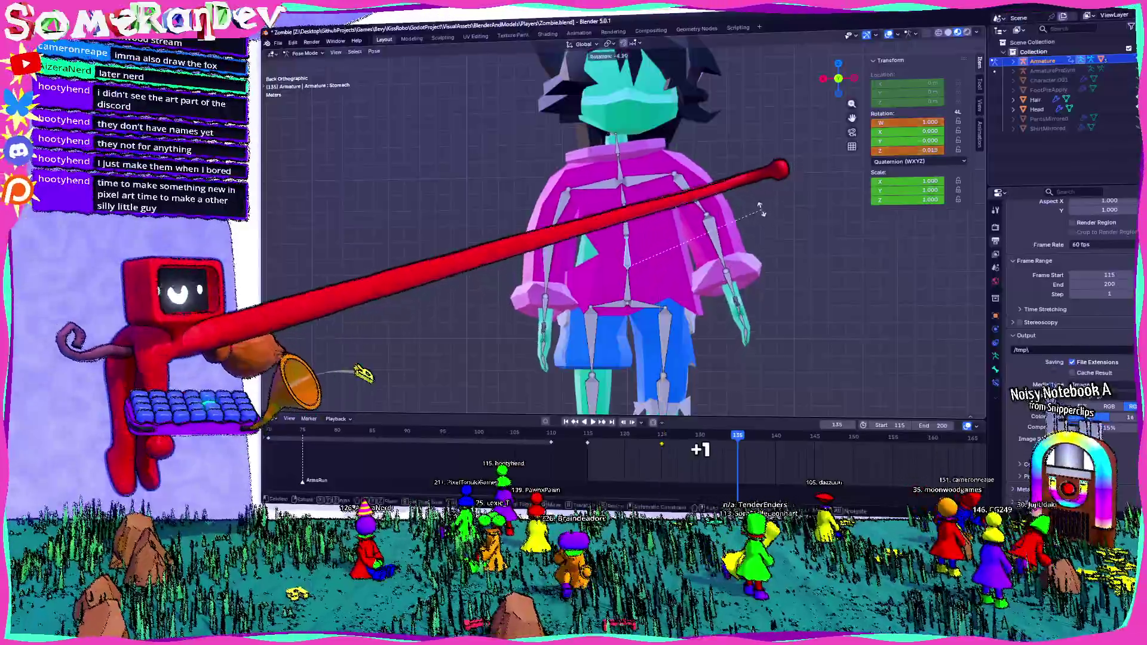
{"action": "left_click", "coordinate": [646, 188]}
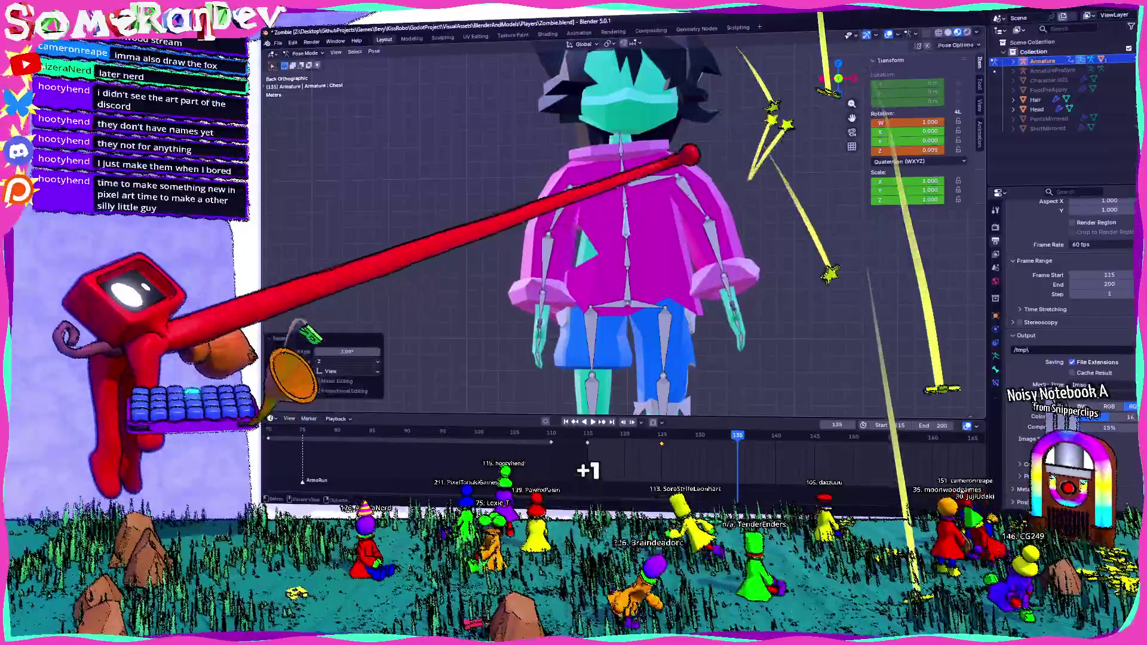
{"action": "key", "text": "r"}
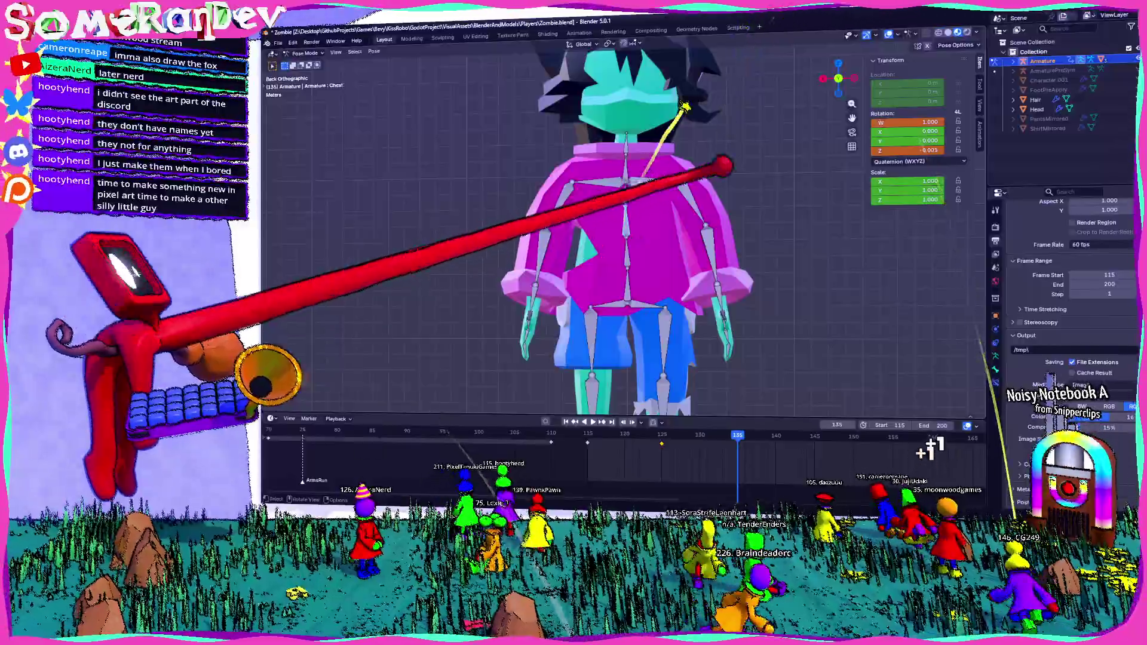
{"action": "left_click", "coordinate": [726, 183]}
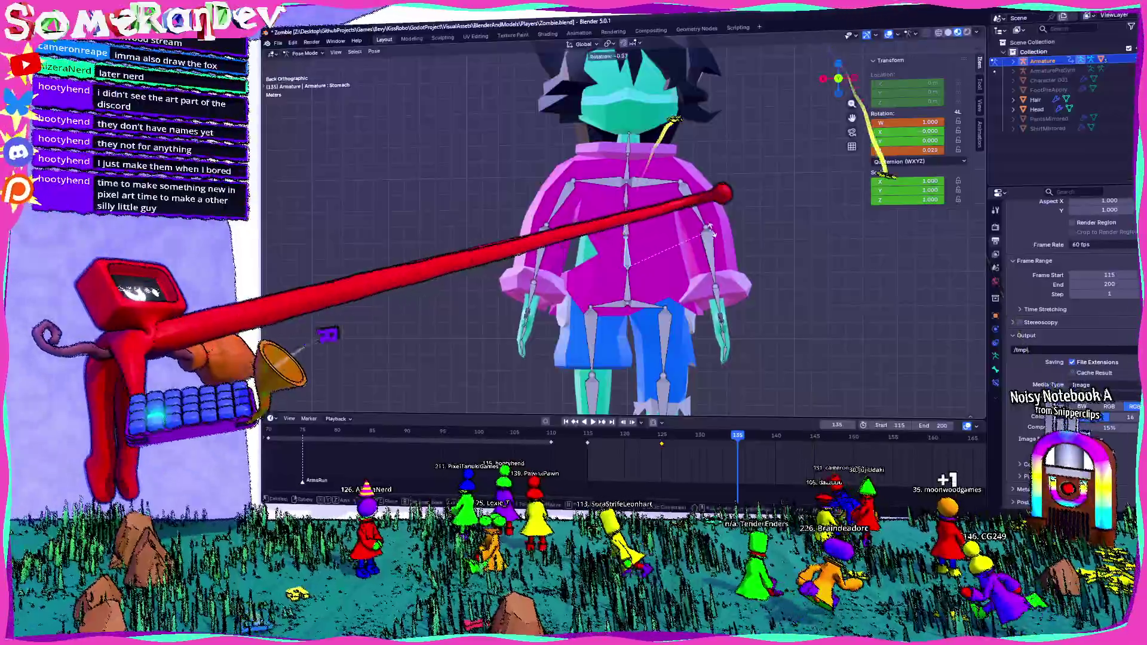
{"action": "key", "text": "r"}
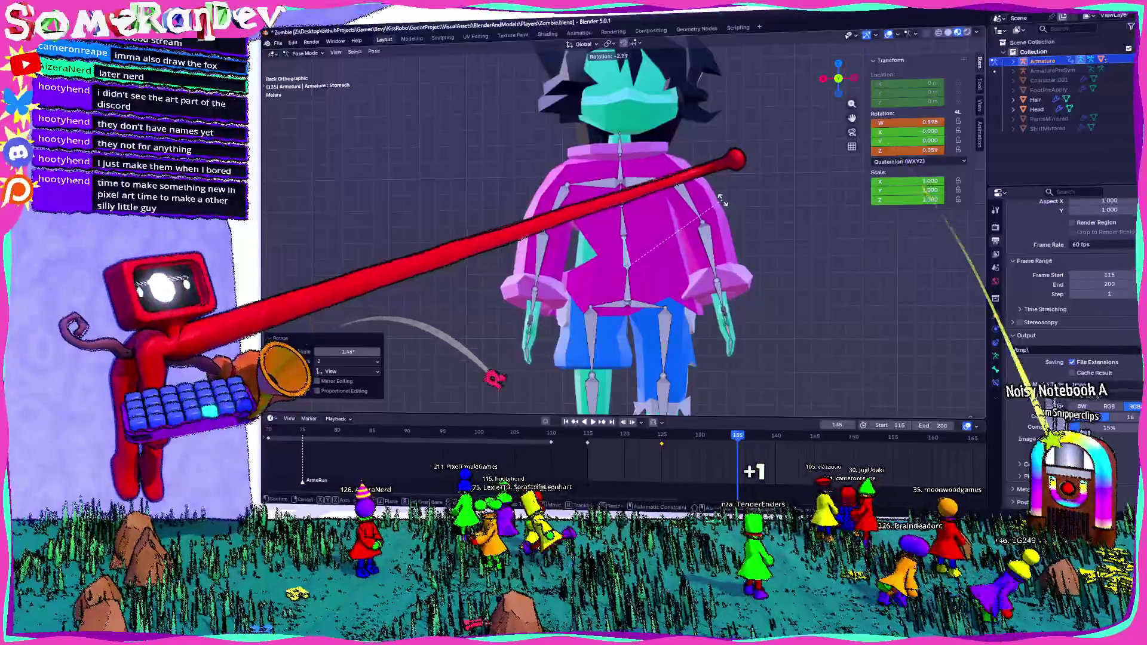
{"action": "left_click", "coordinate": [636, 190]}
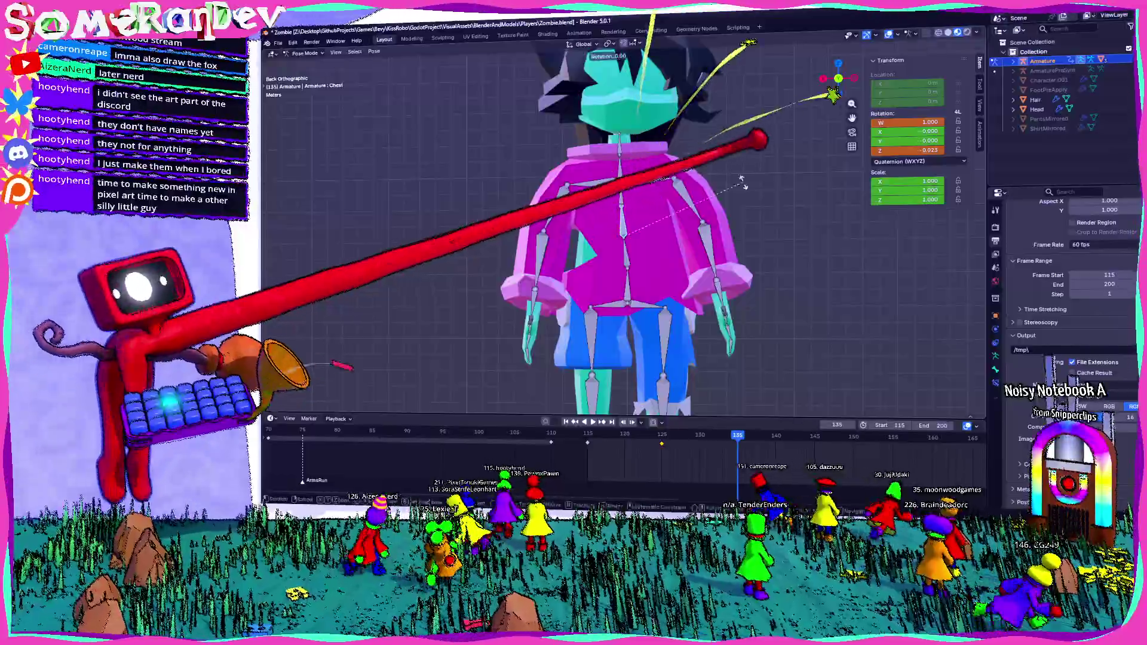
{"action": "left_click", "coordinate": [672, 81]}
{"action": "key", "text": "r"}
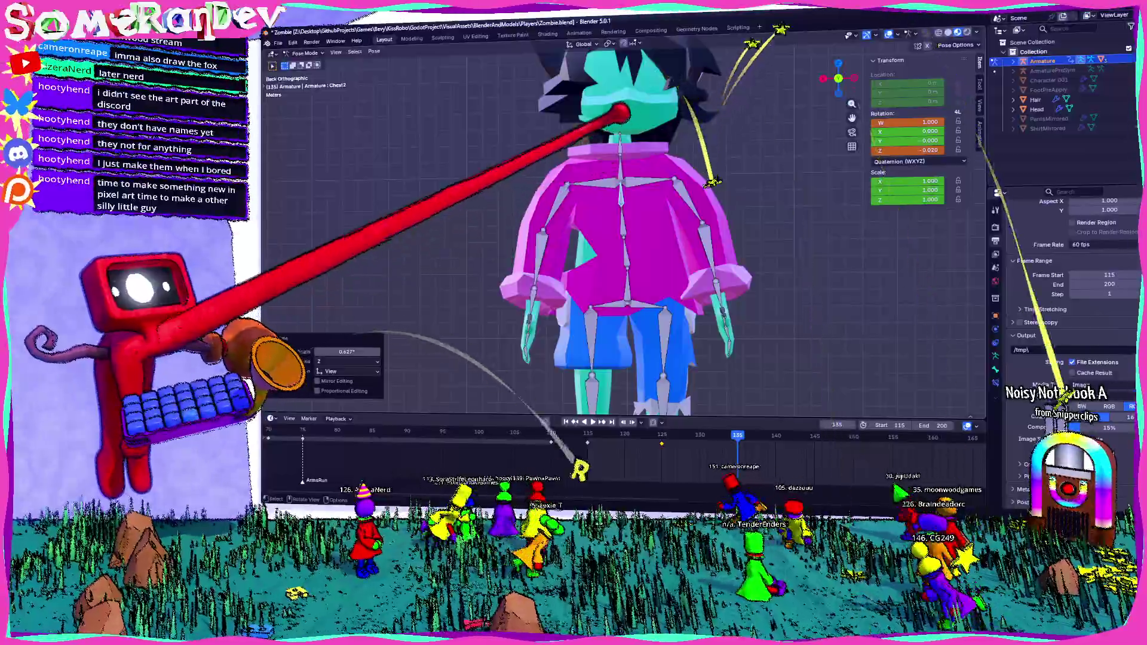
{"action": "left_click", "coordinate": [628, 237]}
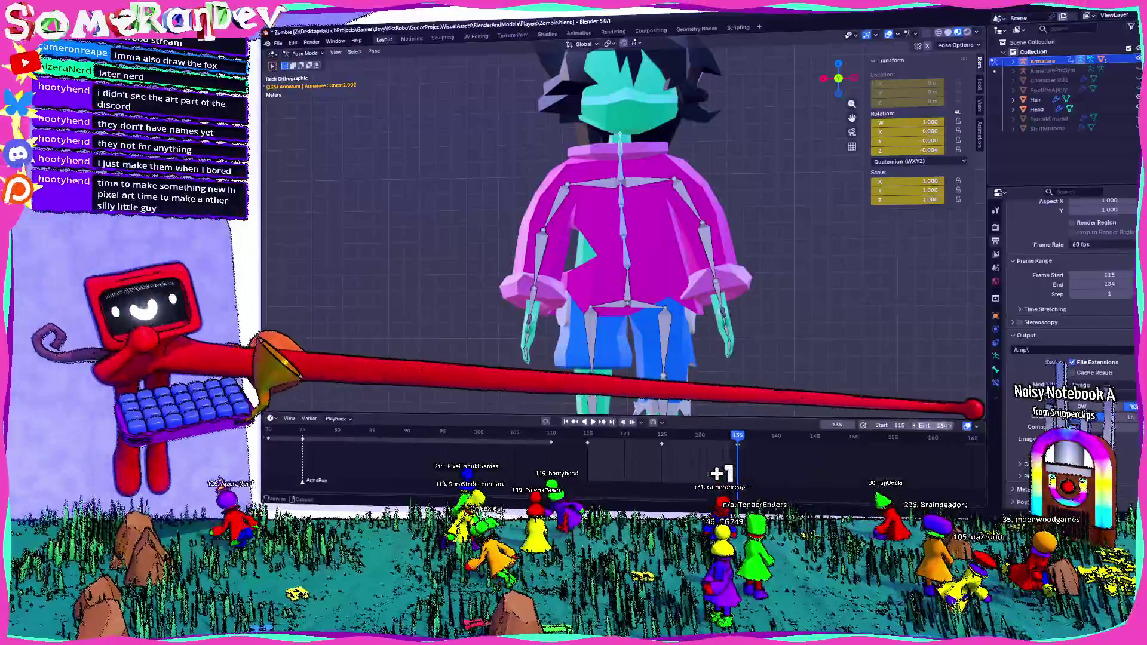
{"action": "type", "text": "134"}
{"action": "key", "text": "Return"}
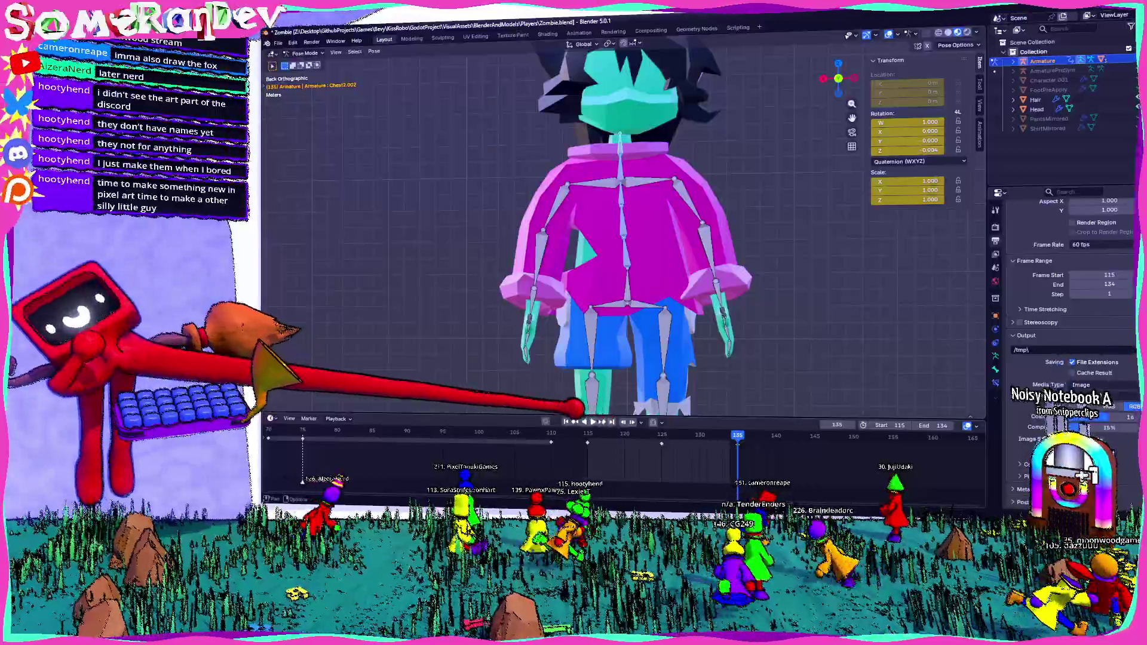
{"action": "middle_click_drag", "start_coordinate": [736, 269], "coordinate": [582, 251]}
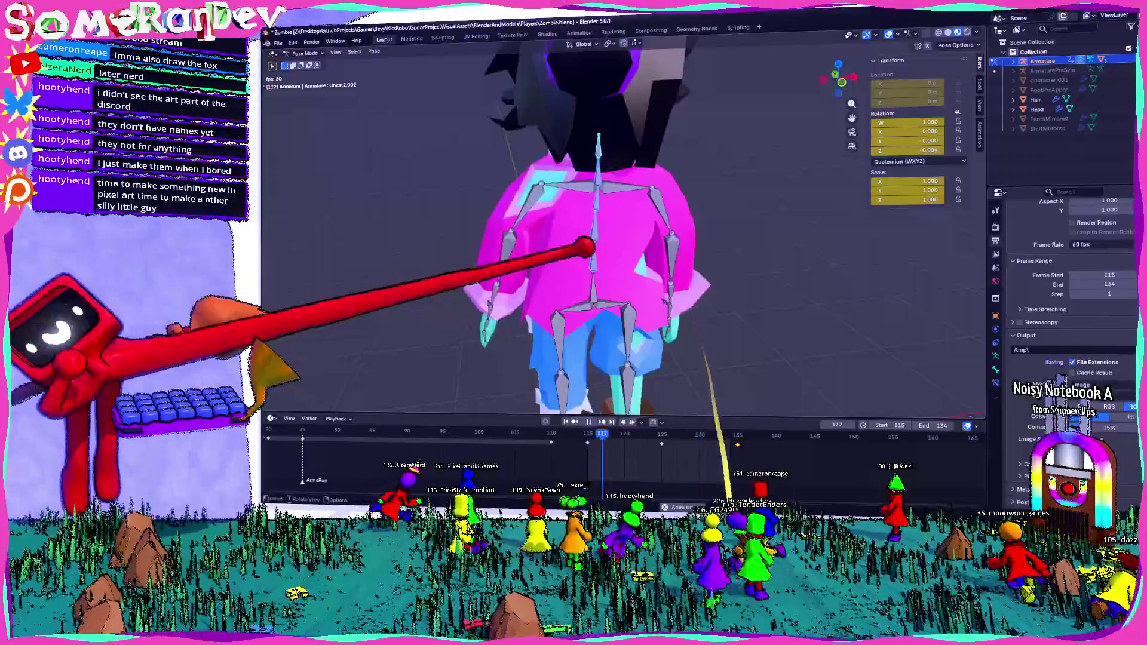
{"action": "scroll", "coordinate": [618, 233], "scroll_direction": "down", "scroll_amount": 3}
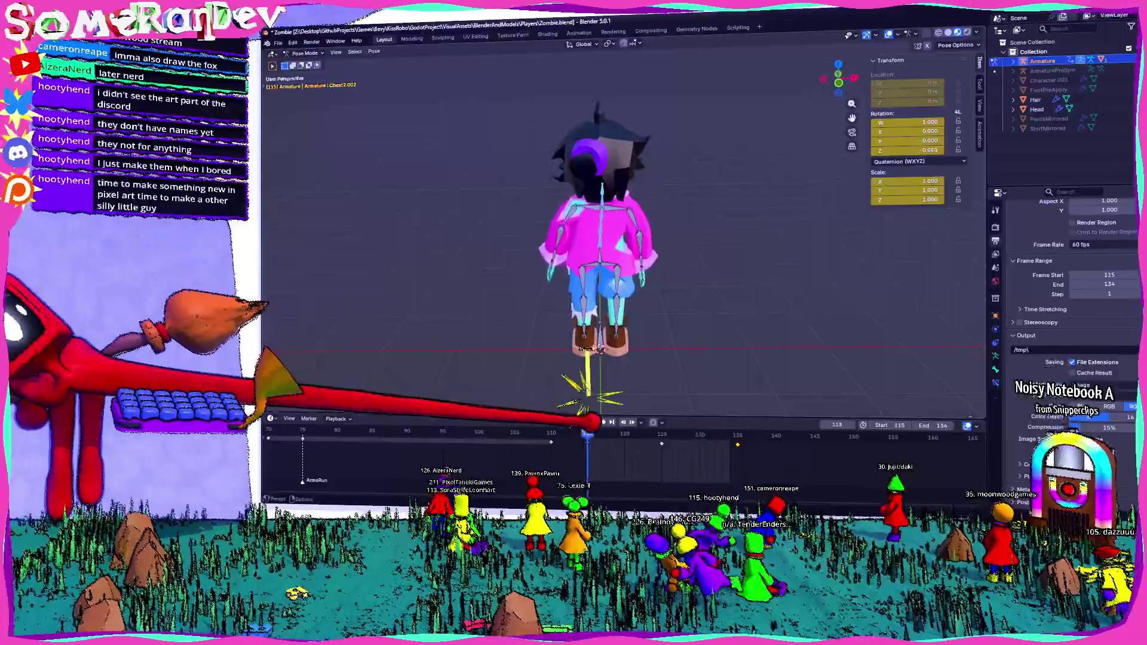
{"action": "left_click_drag", "start_coordinate": [628, 434], "coordinate": [589, 434]}
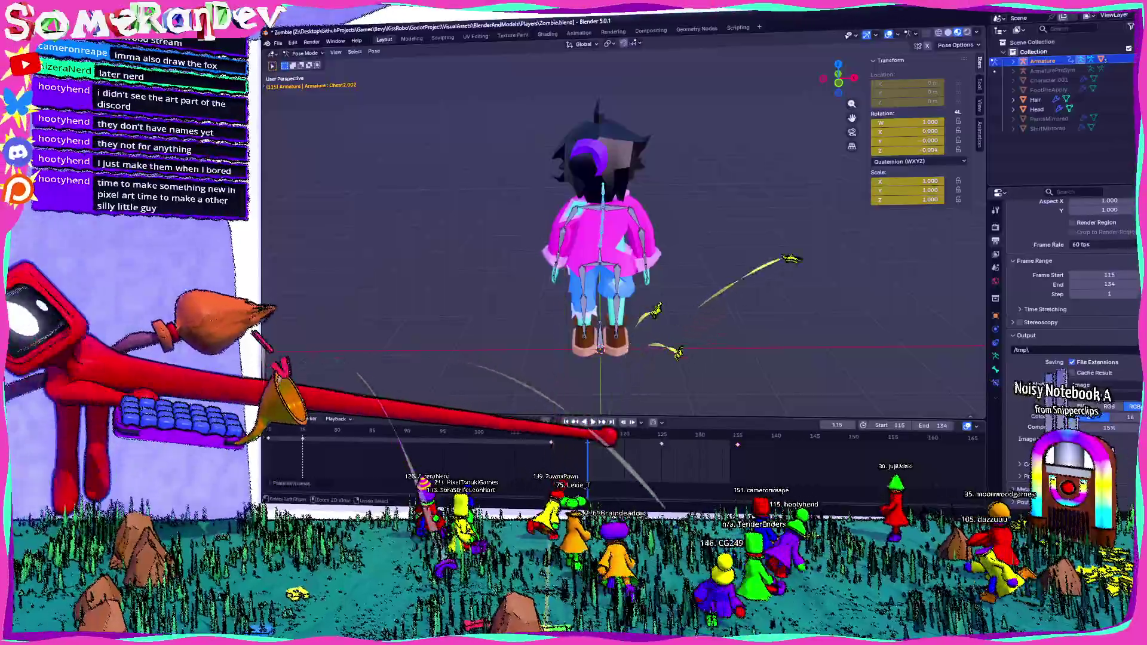
{"action": "middle_click_drag", "start_coordinate": [627, 296], "coordinate": [681, 269]}
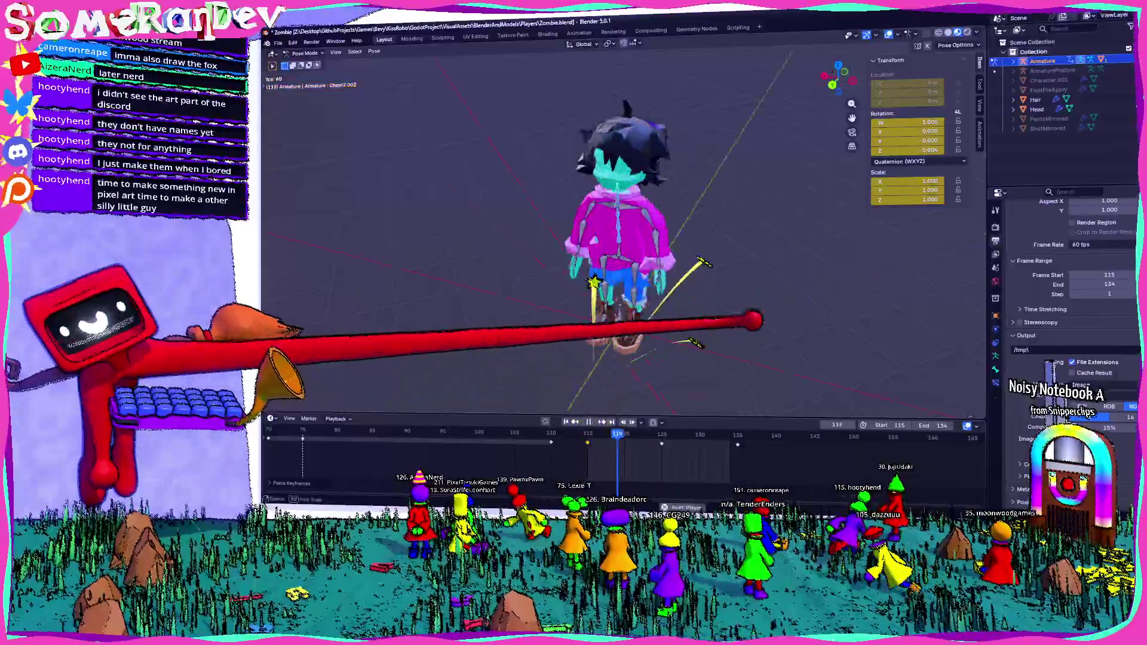
{"action": "mouse_move", "coordinate": [628, 296]}
{"action": "middle_mouse_down"}
{"action": "mouse_move", "coordinate": [709, 244]}
{"action": "mouse_move", "coordinate": [690, 270]}
{"action": "middle_mouse_up"}
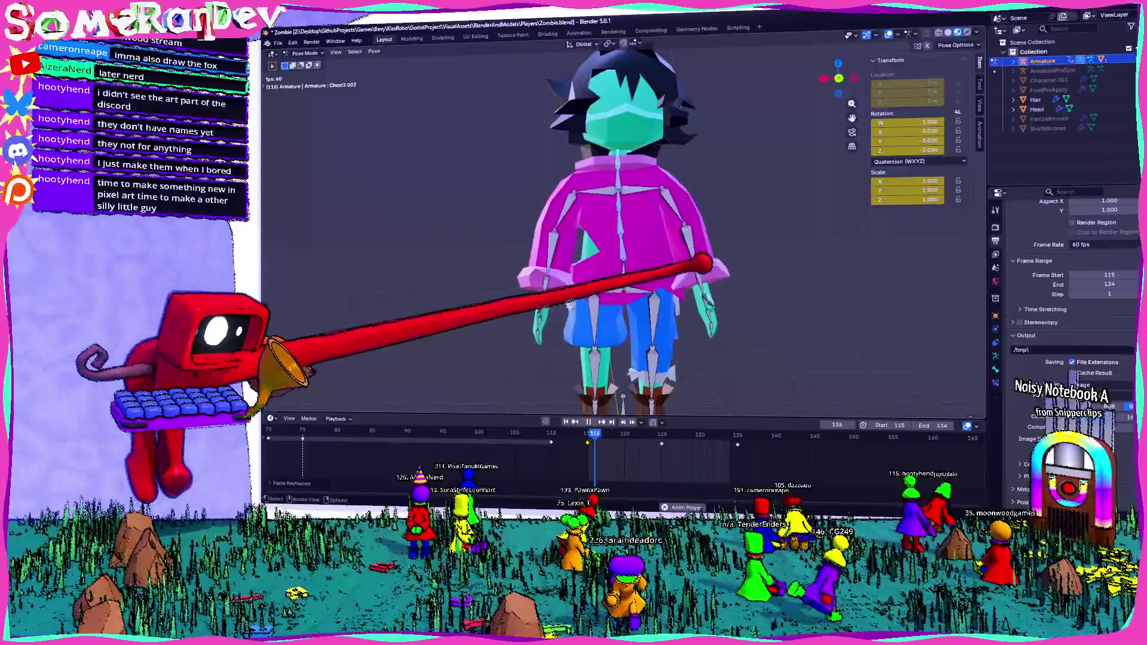
{"action": "scroll", "coordinate": [628, 269], "scroll_direction": "up", "scroll_amount": 3}
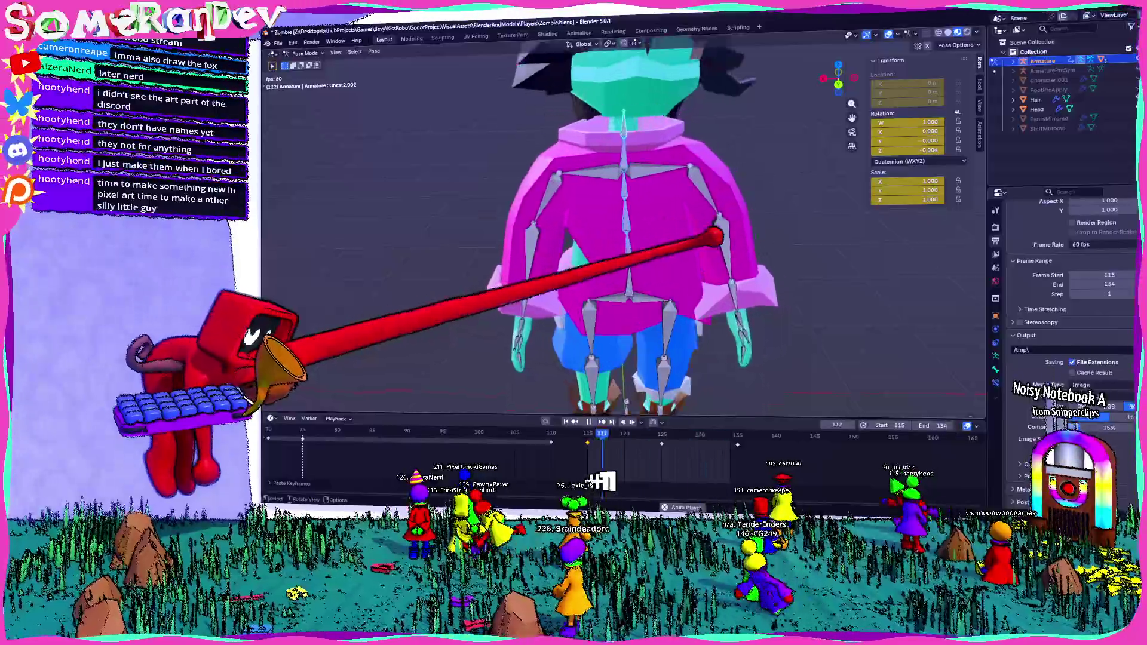
{"action": "scroll", "coordinate": [627, 268], "scroll_direction": "down", "scroll_amount": 3}
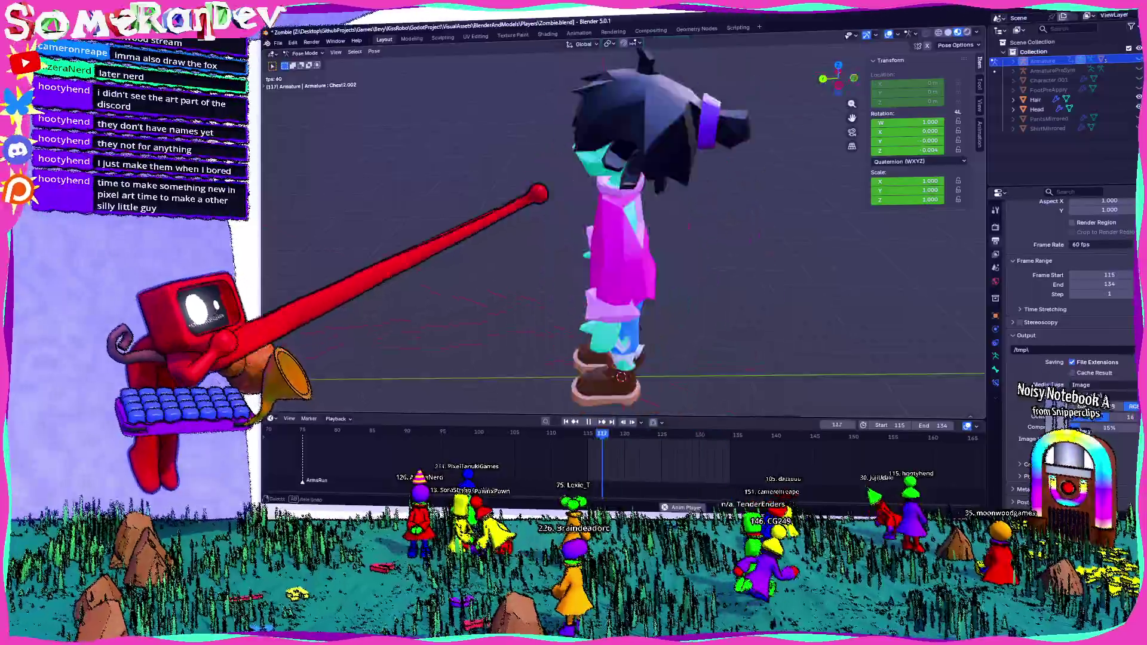
{"action": "middle_click_drag", "start_coordinate": [628, 269], "coordinate": [583, 234]}
{"action": "middle_click_drag", "start_coordinate": [502, 197], "coordinate": [681, 179]}
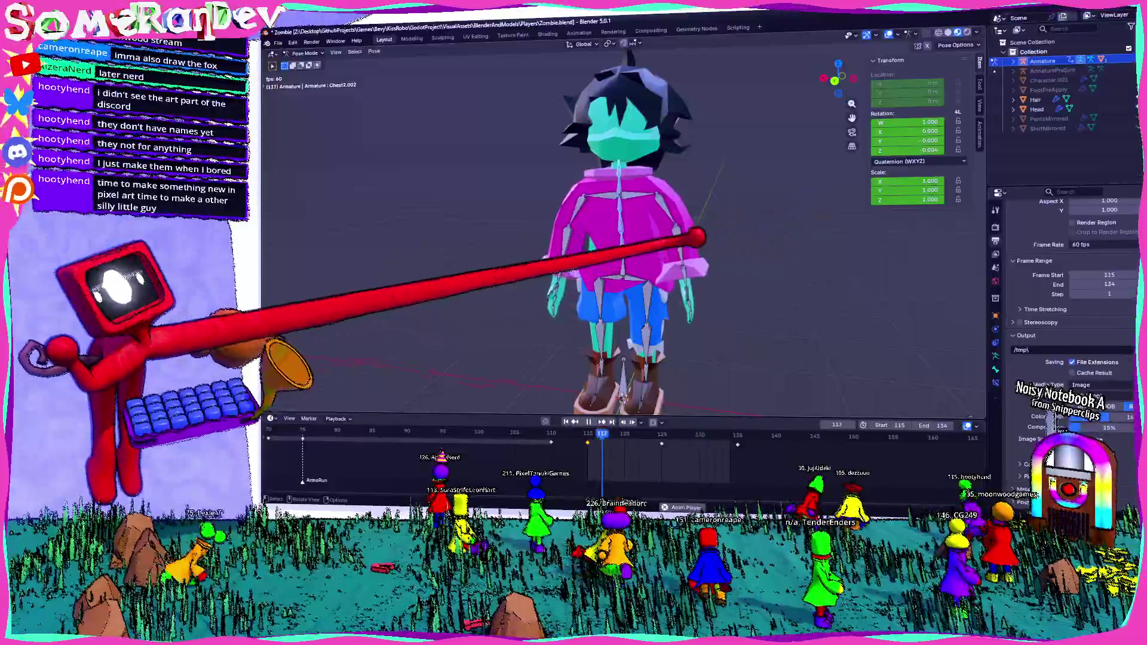
{"action": "mouse_move", "coordinate": [538, 233]}
{"action": "middle_mouse_down"}
{"action": "mouse_move", "coordinate": [628, 216]}
{"action": "mouse_move", "coordinate": [493, 251]}
{"action": "middle_mouse_up"}
{"action": "scroll", "coordinate": [628, 234], "scroll_direction": "up", "scroll_amount": 4}
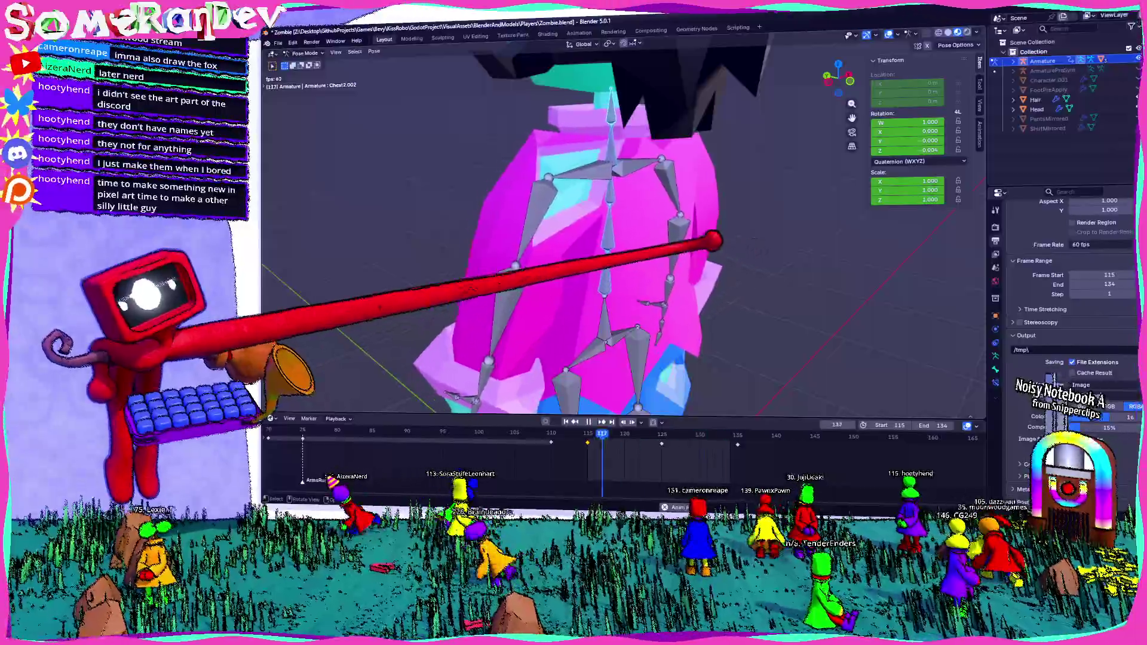
{"action": "middle_click_drag", "start_coordinate": [583, 233], "coordinate": [538, 224]}
{"action": "scroll", "coordinate": [583, 234], "scroll_direction": "down", "scroll_amount": 4}
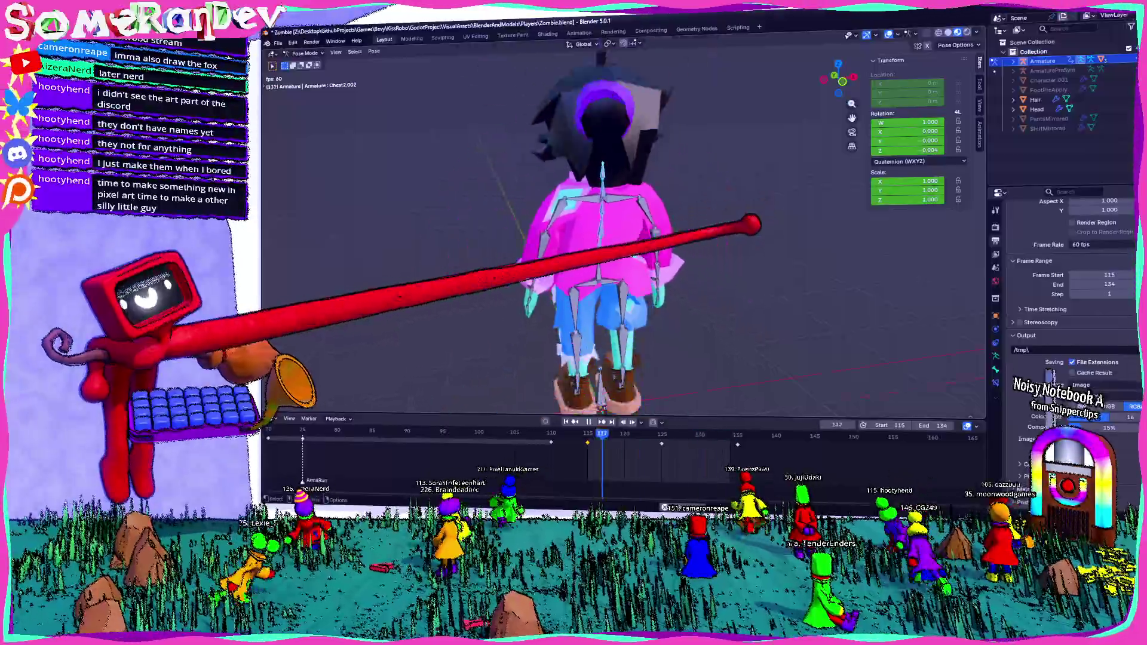
{"action": "scroll", "coordinate": [583, 233], "scroll_direction": "down", "scroll_amount": 5}
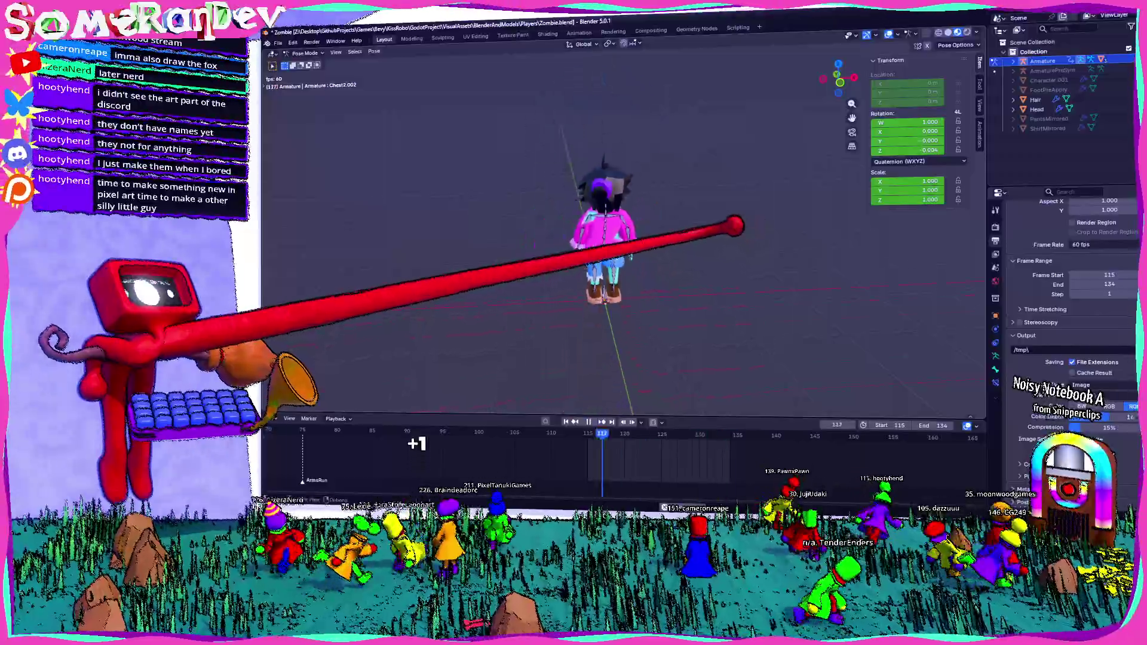
{"action": "scroll", "coordinate": [583, 233], "scroll_direction": "up", "scroll_amount": 6}
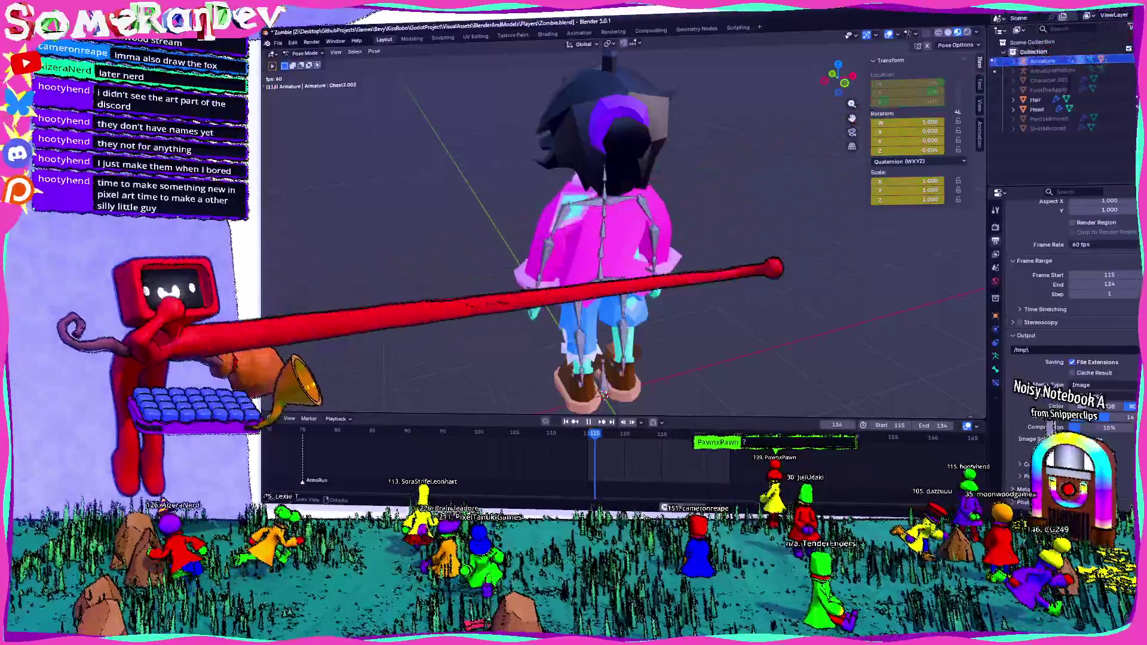
{"action": "middle_click_drag", "start_coordinate": [681, 251], "coordinate": [537, 251]}
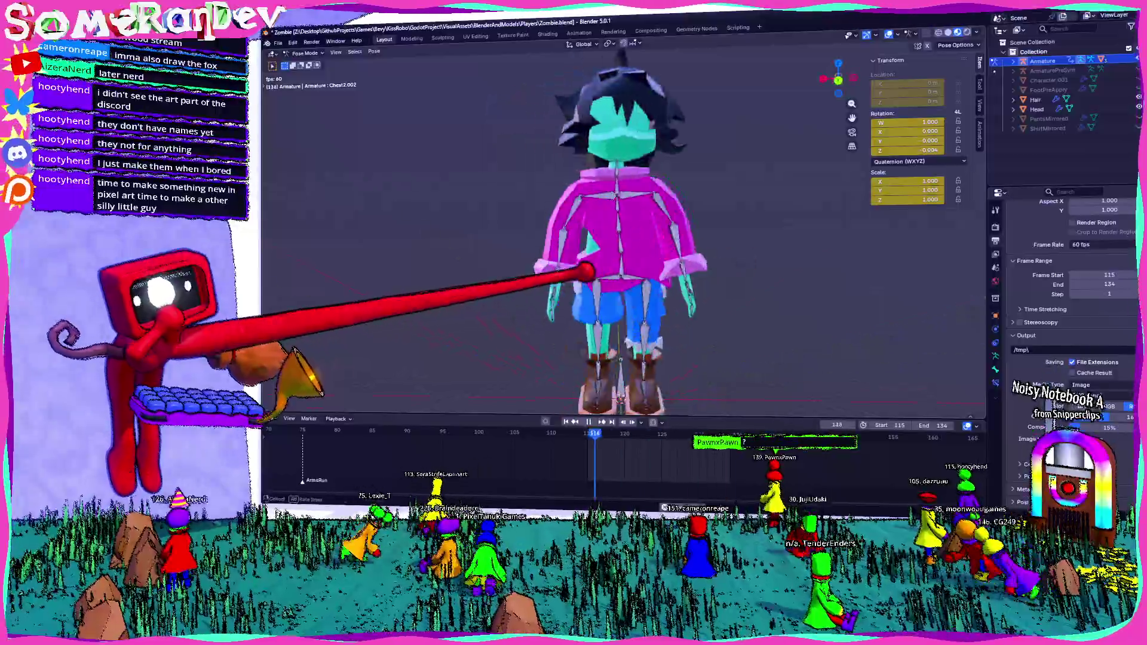
{"action": "scroll", "coordinate": [627, 234], "scroll_direction": "up", "scroll_amount": 3}
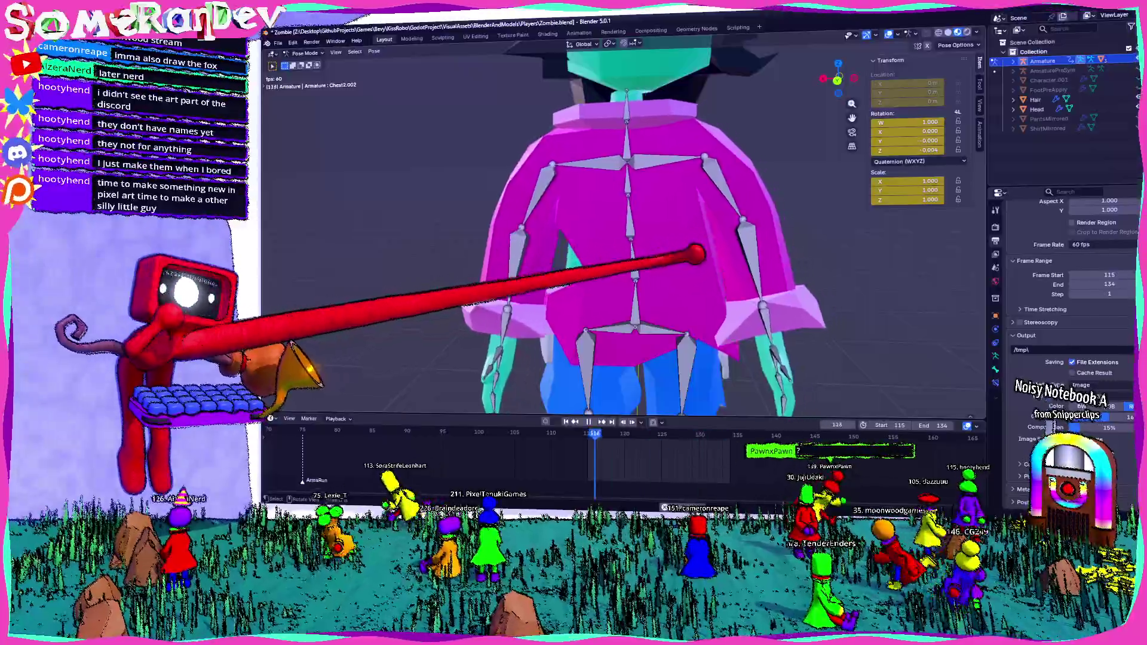
{"action": "scroll", "coordinate": [628, 234], "scroll_direction": "down", "scroll_amount": 4}
{"action": "middle_click_drag", "start_coordinate": [682, 251], "coordinate": [538, 251]}
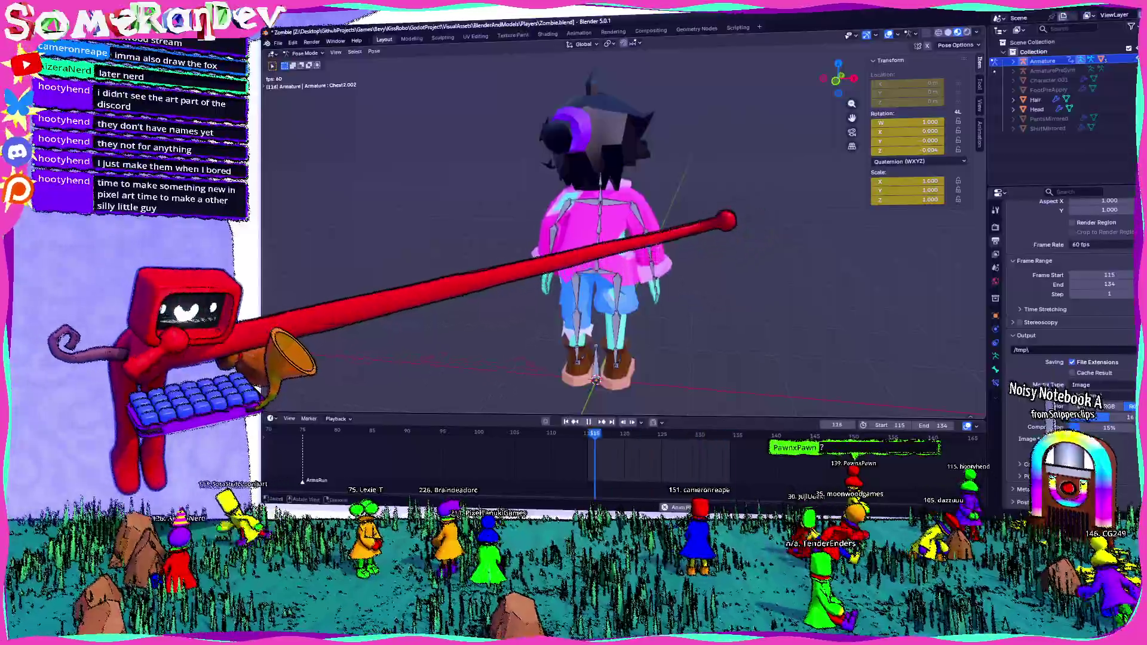
{"action": "scroll", "coordinate": [610, 251], "scroll_direction": "up", "scroll_amount": 3}
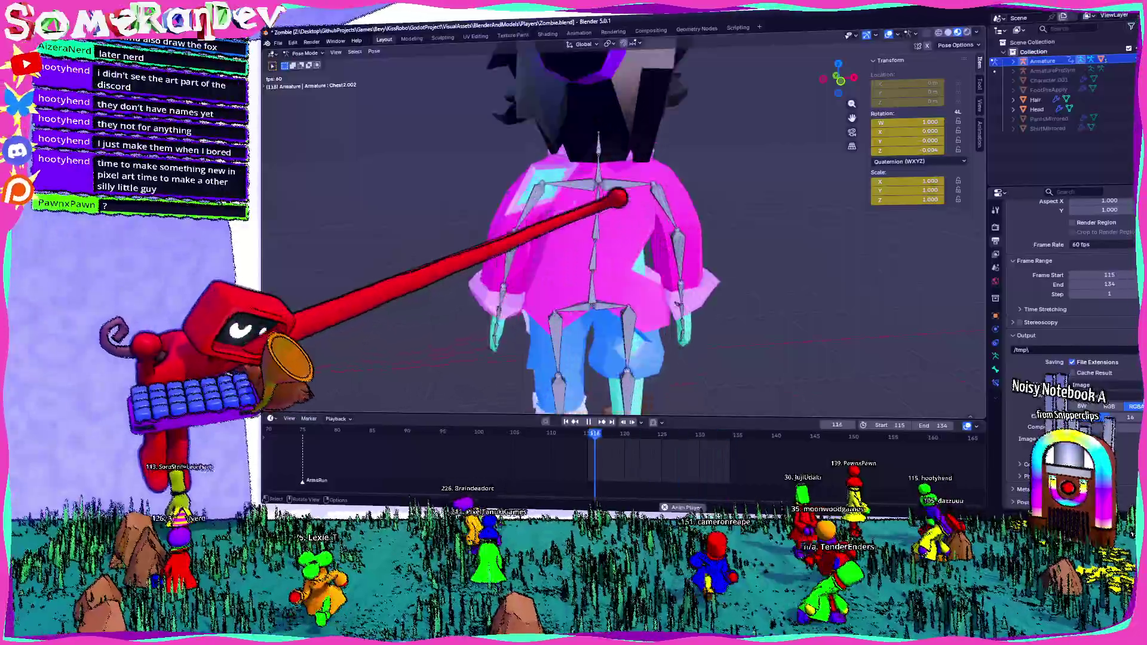
{"action": "scroll", "coordinate": [591, 233], "scroll_direction": "up", "scroll_amount": 4}
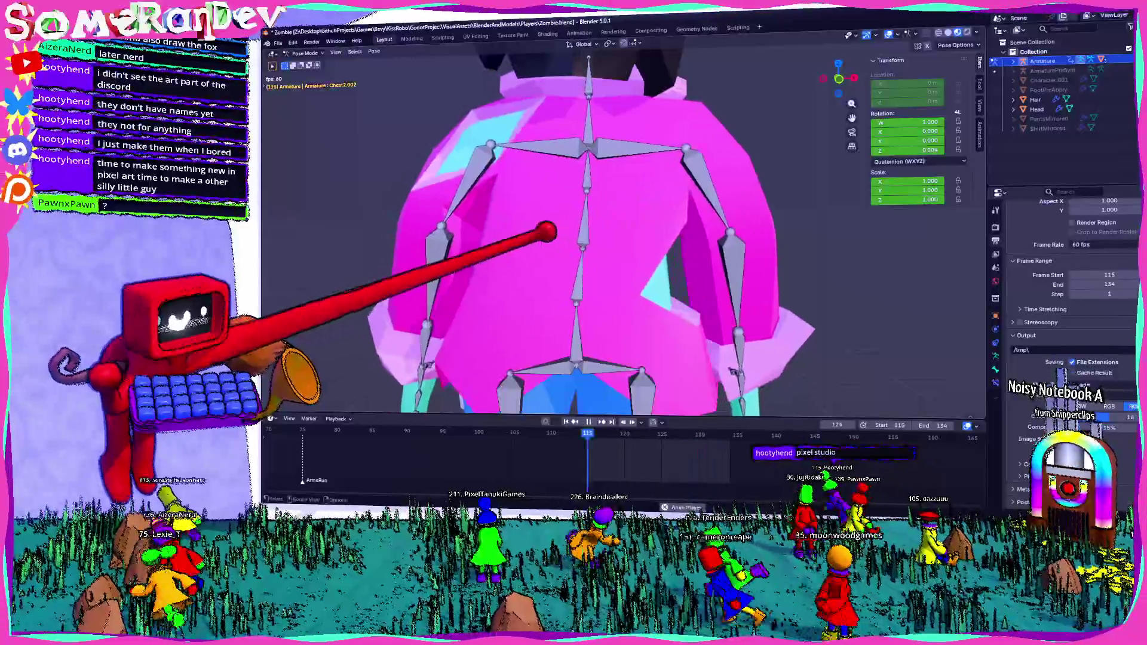
{"action": "scroll", "coordinate": [591, 251], "scroll_direction": "down", "scroll_amount": 5}
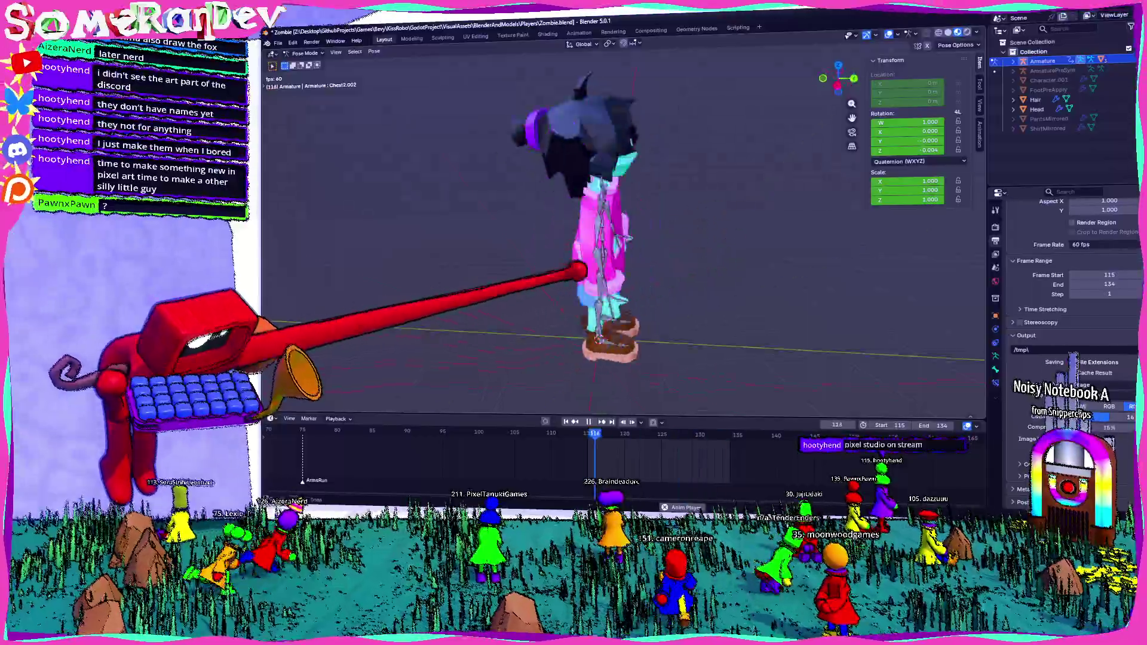
{"action": "scroll", "coordinate": [628, 269], "scroll_direction": "up", "scroll_amount": 6}
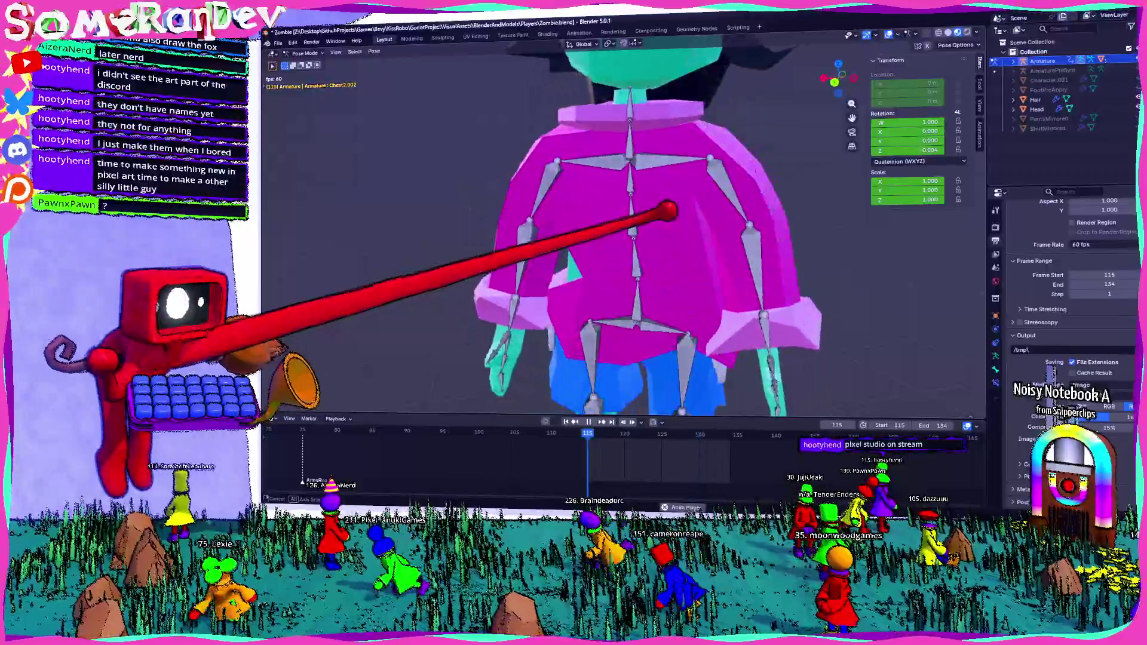
{"action": "scroll", "coordinate": [628, 251], "scroll_direction": "down", "scroll_amount": 5}
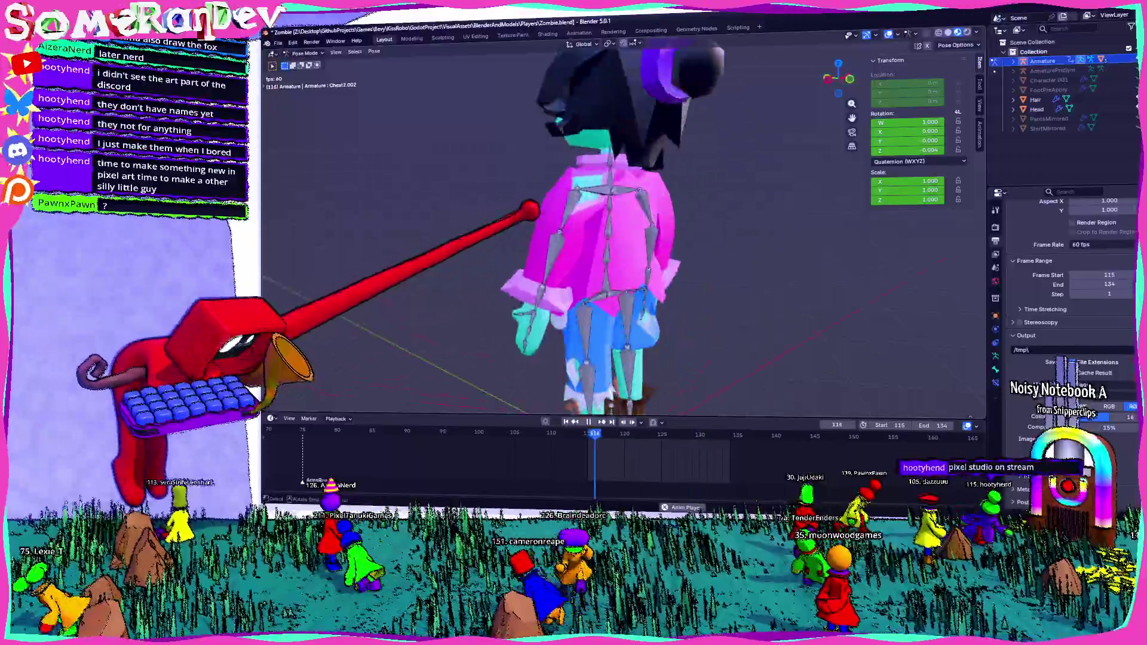
{"action": "scroll", "coordinate": [627, 251], "scroll_direction": "down", "scroll_amount": 6}
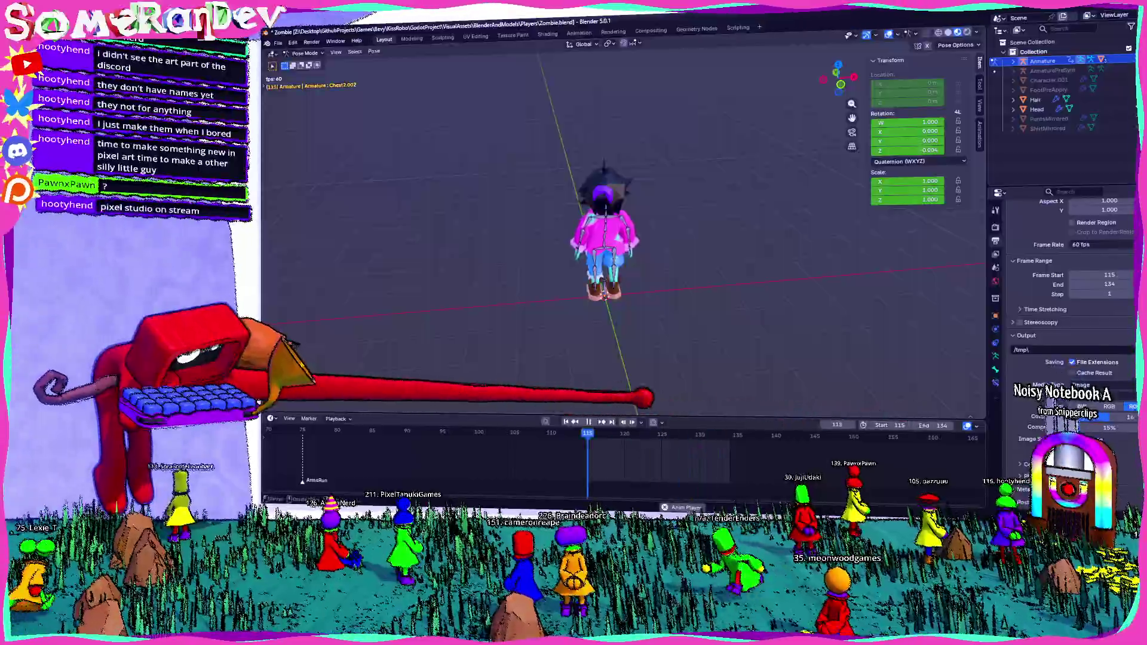
{"action": "scroll", "coordinate": [663, 251], "scroll_direction": "up", "scroll_amount": 6}
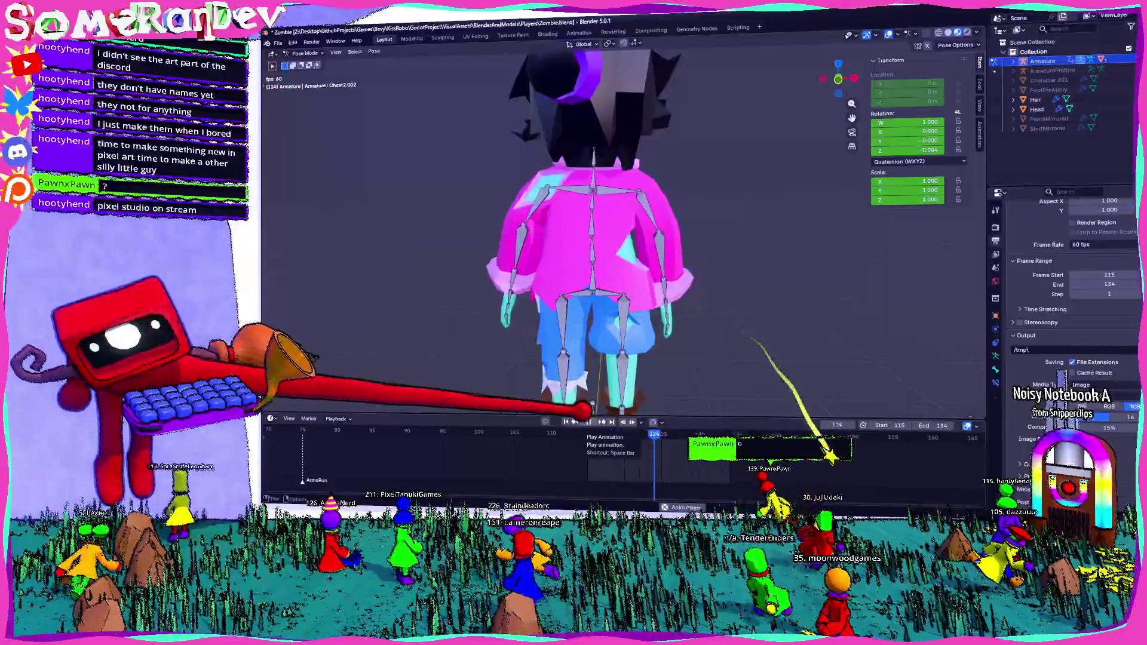
{"action": "mouse_move", "coordinate": [588, 405]}
{"action": "middle_mouse_down"}
{"action": "mouse_move", "coordinate": [753, 265]}
{"action": "mouse_move", "coordinate": [829, 269]}
{"action": "mouse_move", "coordinate": [744, 265]}
{"action": "mouse_move", "coordinate": [699, 225]}
{"action": "middle_mouse_up"}
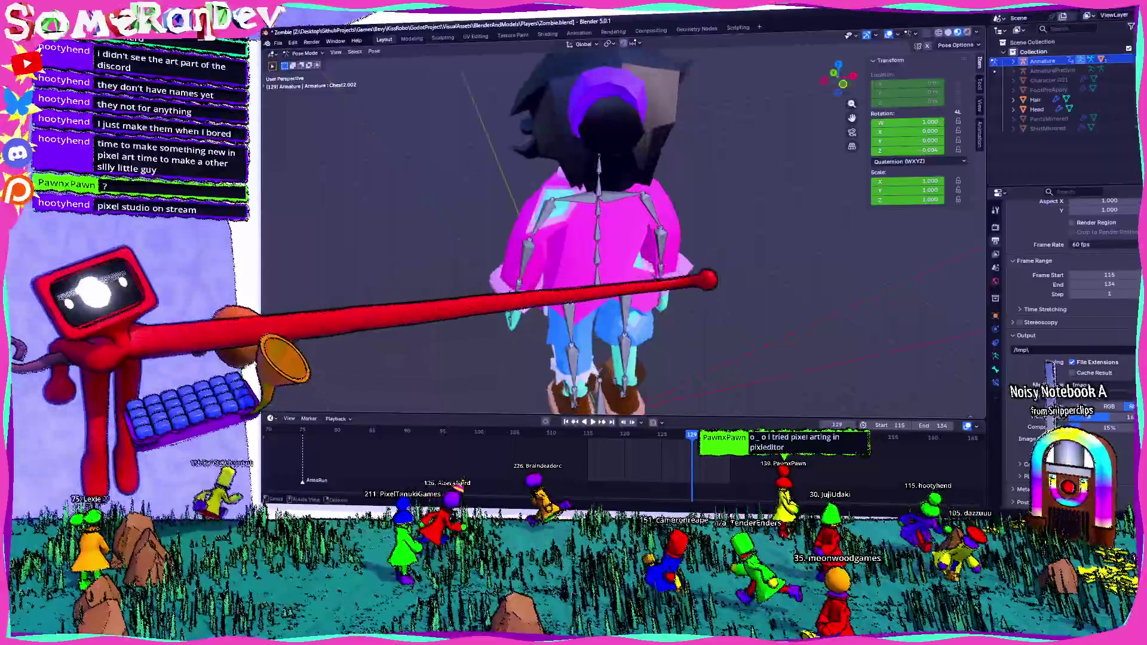
{"action": "scroll", "coordinate": [610, 242], "scroll_direction": "down", "scroll_amount": 5}
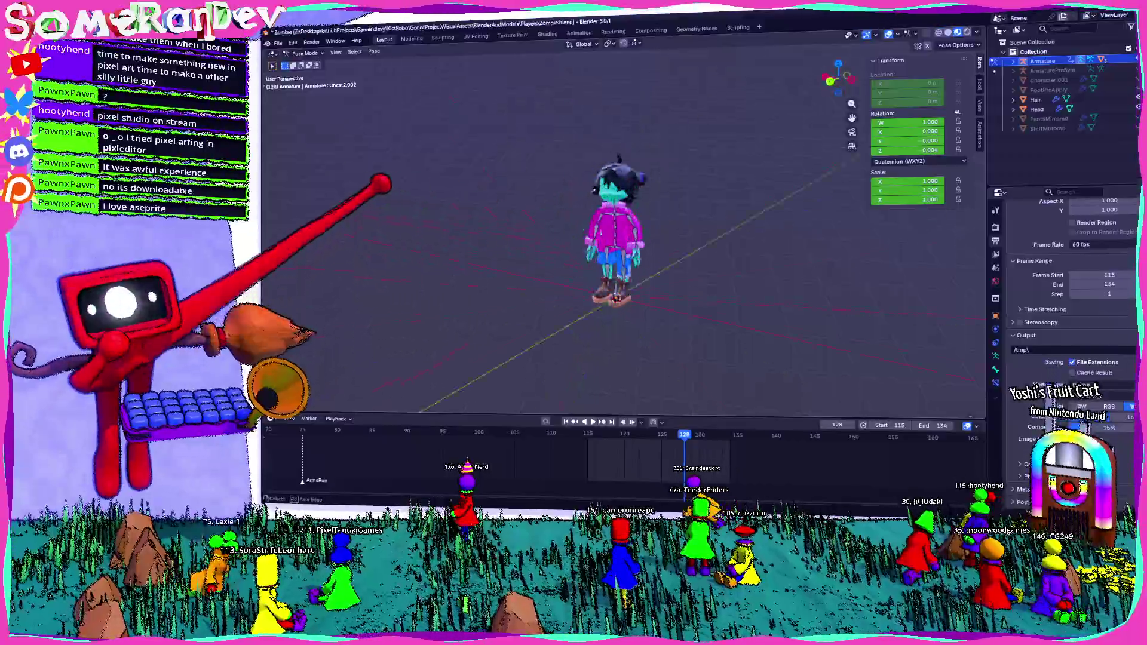
{"action": "scroll", "coordinate": [668, 211], "scroll_direction": "up", "scroll_amount": 4}
{"action": "scroll", "coordinate": [665, 224], "scroll_direction": "up", "scroll_amount": 3}
{"action": "scroll", "coordinate": [664, 235], "scroll_direction": "up", "scroll_amount": 3}
Orbit between front and back views of the character to check the lowered-arm pose
{"action": "middle_click_drag", "start_coordinate": [663, 235], "coordinate": [682, 179]}
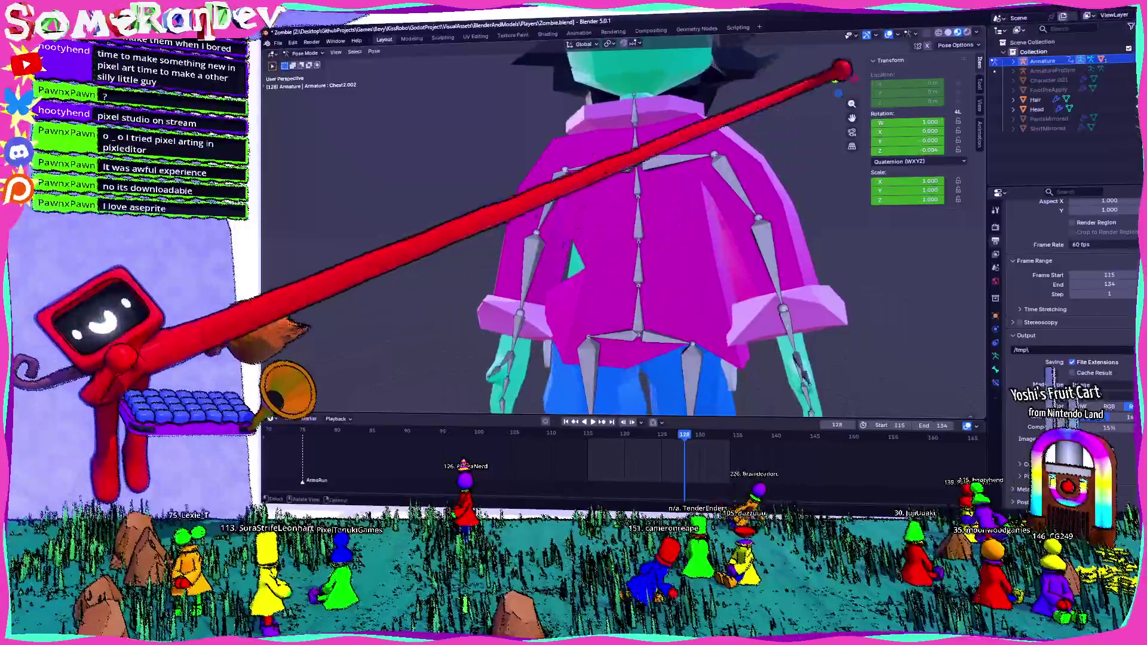
{"action": "key", "text": "KP_1"}
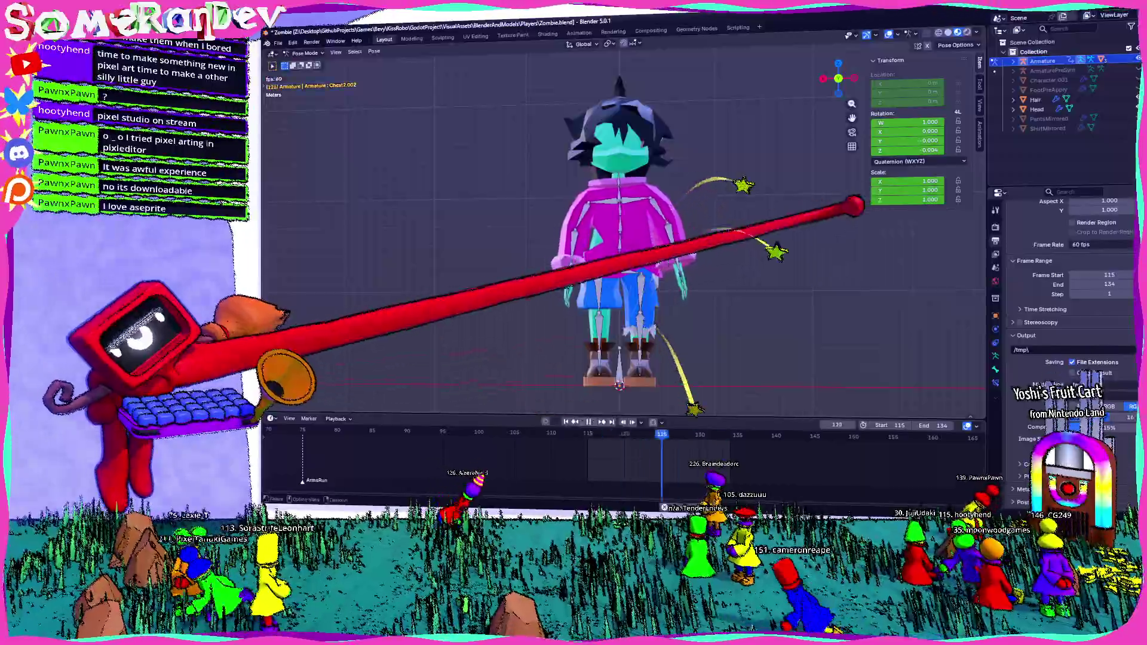
{"action": "middle_click_drag", "start_coordinate": [647, 325], "coordinate": [628, 224]}
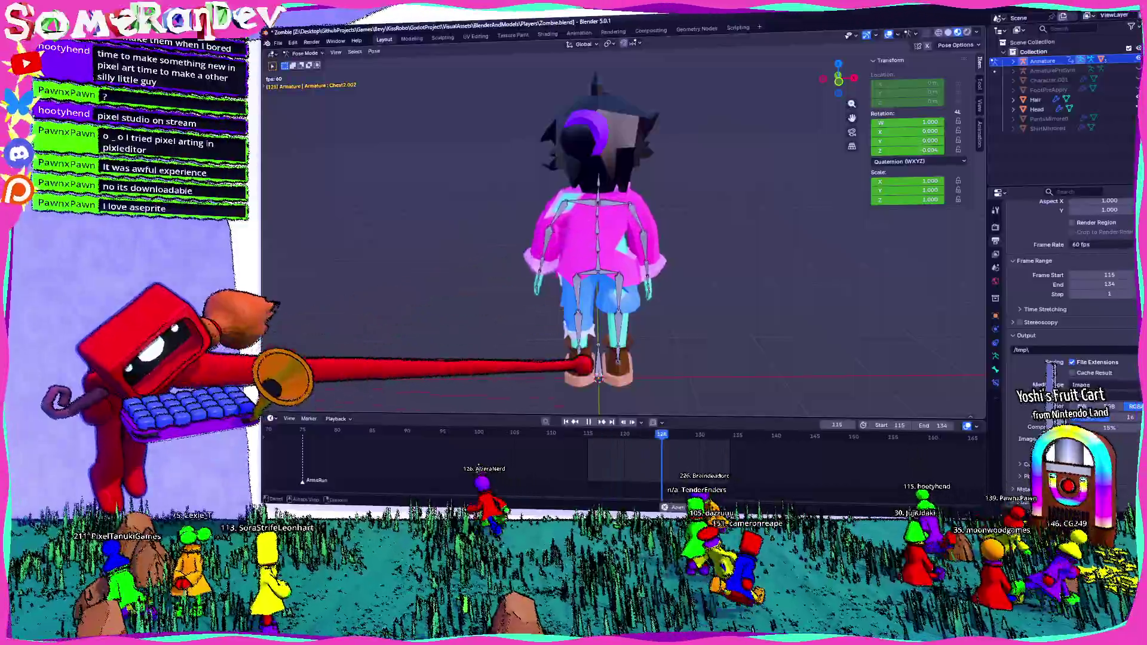
{"action": "middle_click_drag", "start_coordinate": [628, 269], "coordinate": [884, 289]}
{"action": "scroll", "coordinate": [628, 269], "scroll_direction": "up", "scroll_amount": 3}
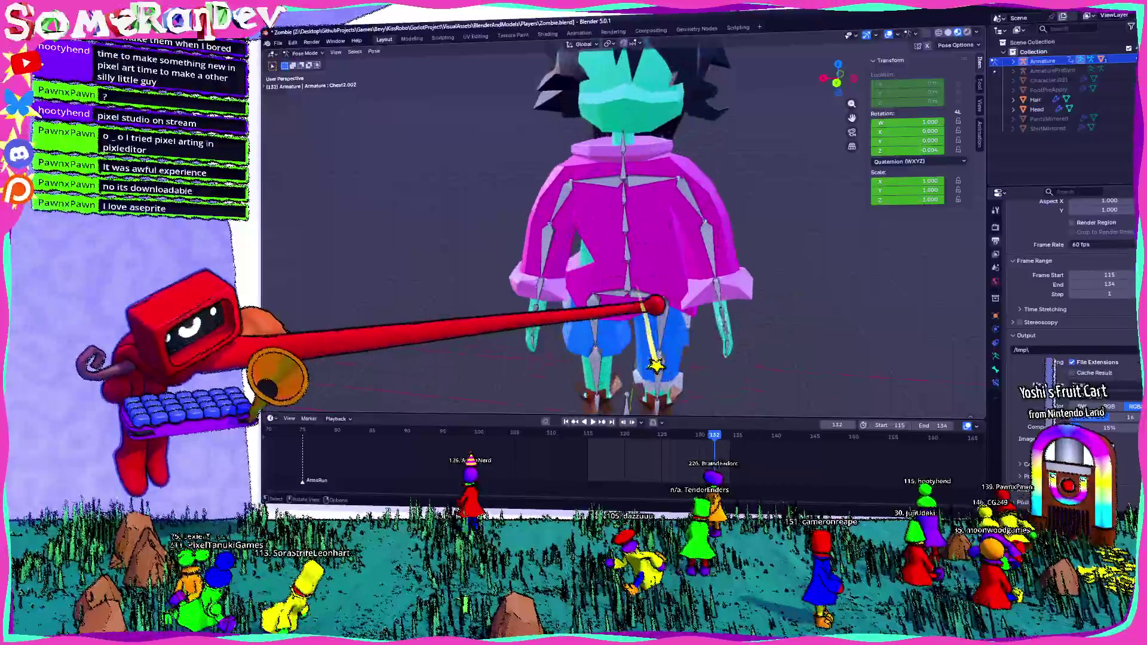
{"action": "mouse_move", "coordinate": [628, 269]}
{"action": "middle_mouse_down"}
{"action": "mouse_move", "coordinate": [574, 251]}
{"action": "mouse_move", "coordinate": [646, 270]}
{"action": "middle_mouse_up"}
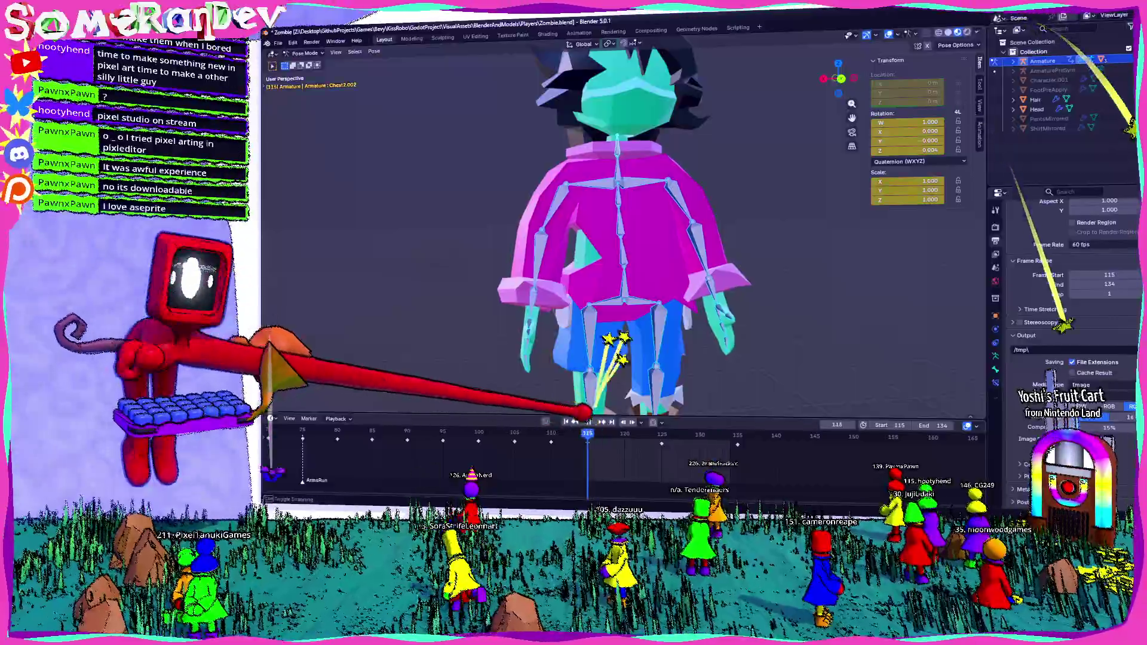
{"action": "scroll", "coordinate": [627, 233], "scroll_direction": "down", "scroll_amount": 3}
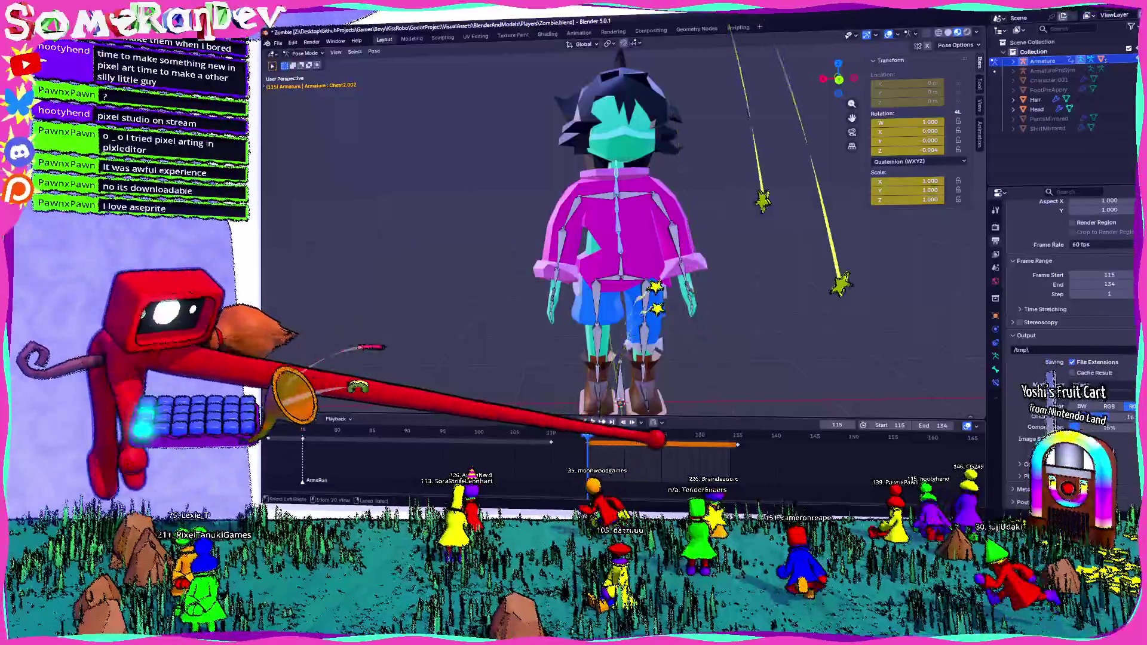
Paste the copied keyframes into the timeline and scrub to a later frame
{"action": "right_click", "coordinate": [598, 438]}
{"action": "left_click", "coordinate": [627, 446]}
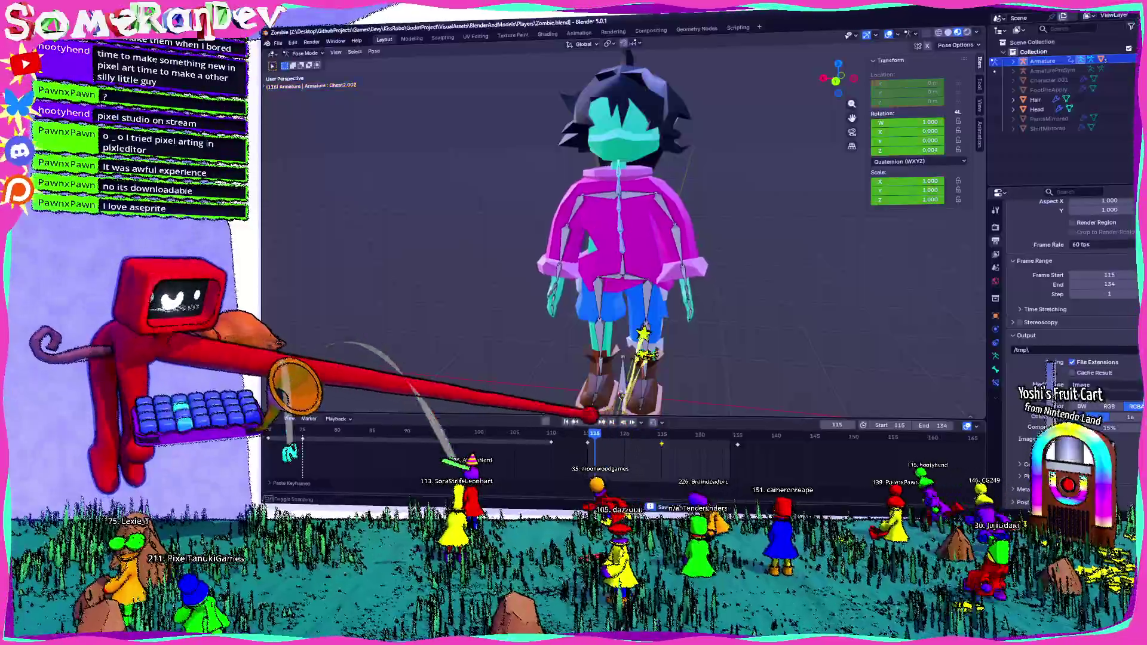
{"action": "mouse_move", "coordinate": [661, 436]}
{"action": "left_mouse_down"}
{"action": "mouse_move", "coordinate": [714, 436]}
{"action": "mouse_move", "coordinate": [608, 435]}
{"action": "left_mouse_up"}
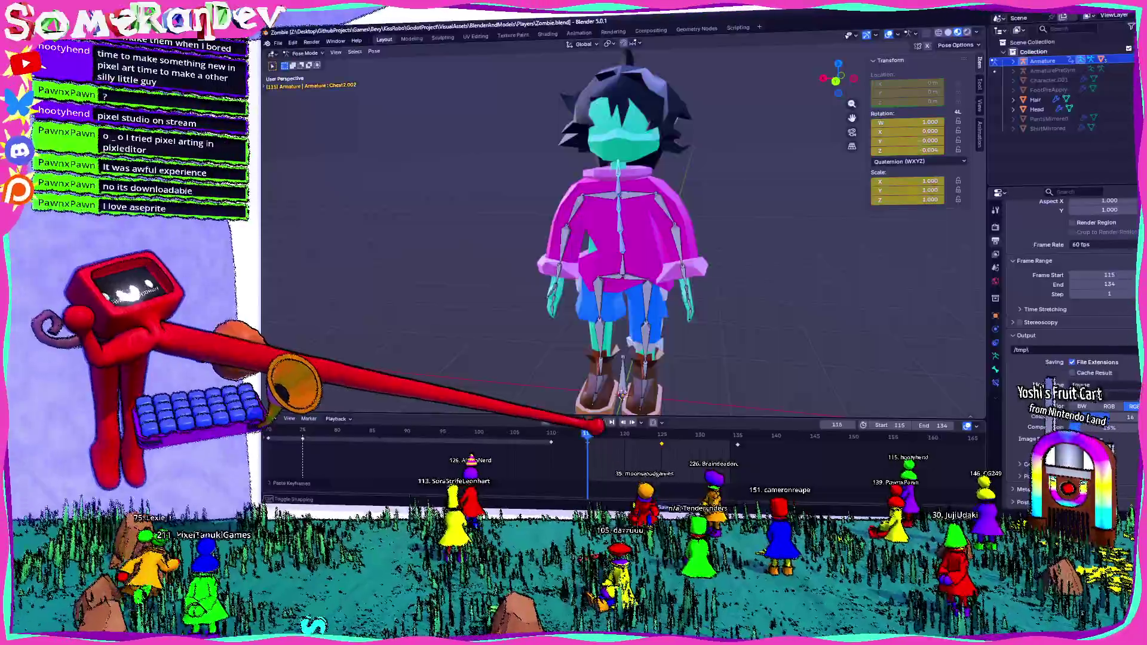
Rotate the arm bone into a new pose, then rotate the chest bone slightly
{"action": "middle_click_drag", "start_coordinate": [503, 269], "coordinate": [583, 184]}
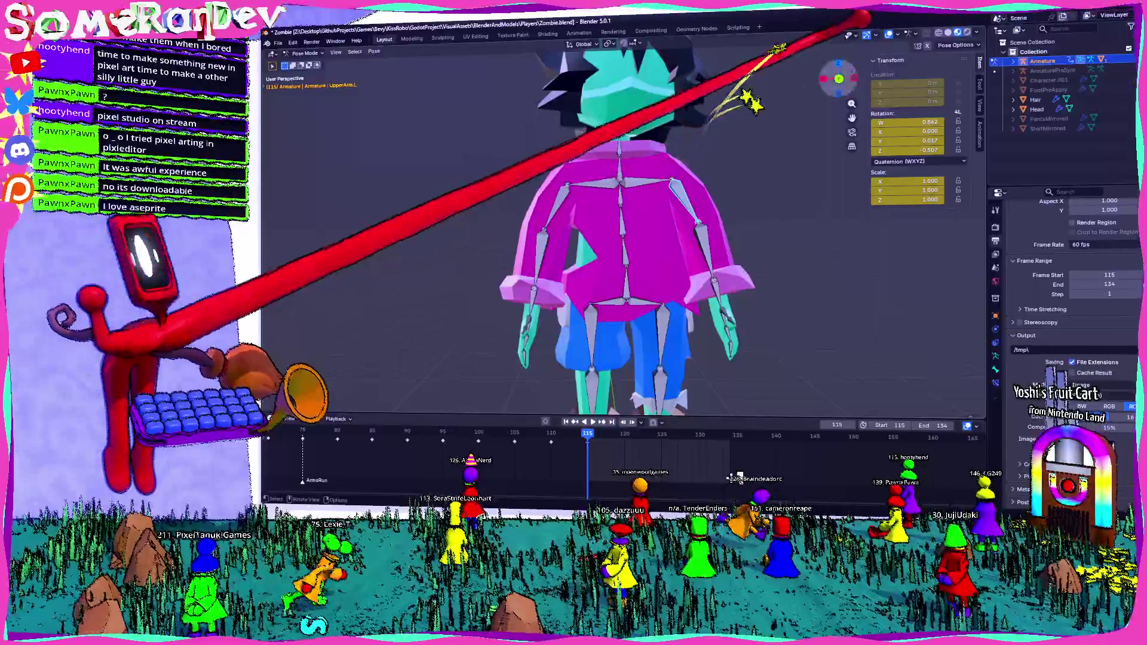
{"action": "mouse_move", "coordinate": [583, 184]}
{"action": "middle_mouse_down"}
{"action": "mouse_move", "coordinate": [842, 36]}
{"action": "mouse_move", "coordinate": [745, 232]}
{"action": "middle_mouse_up"}
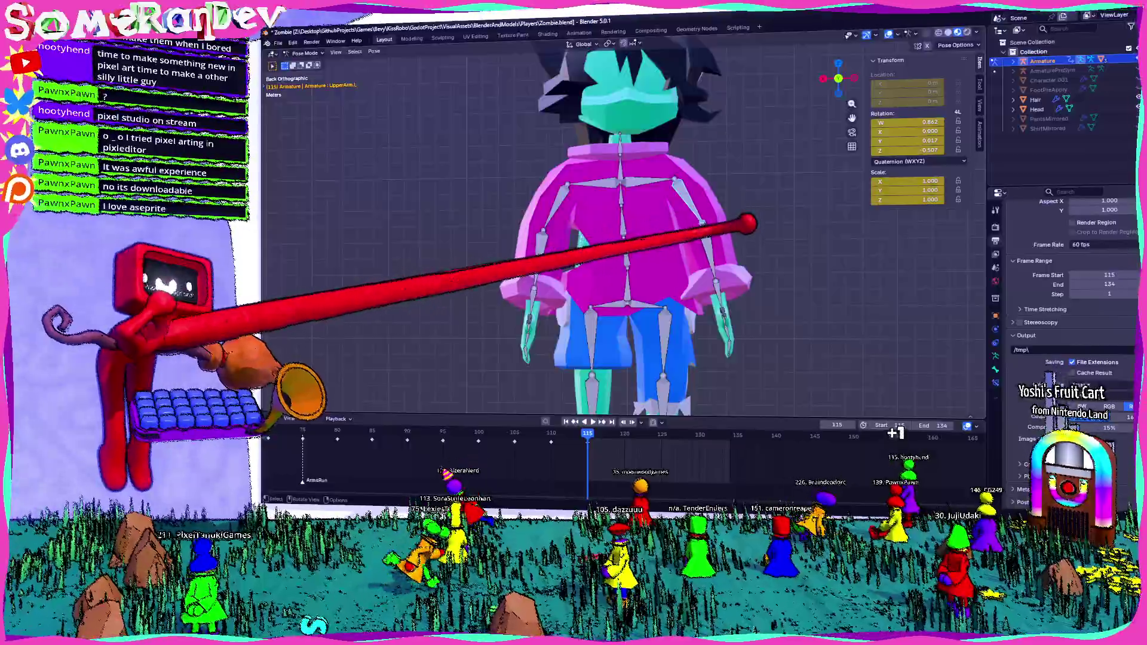
{"action": "mouse_move", "coordinate": [743, 232]}
{"action": "left_mouse_down"}
{"action": "mouse_move", "coordinate": [780, 308]}
{"action": "mouse_move", "coordinate": [619, 287]}
{"action": "mouse_move", "coordinate": [650, 199]}
{"action": "left_mouse_up"}
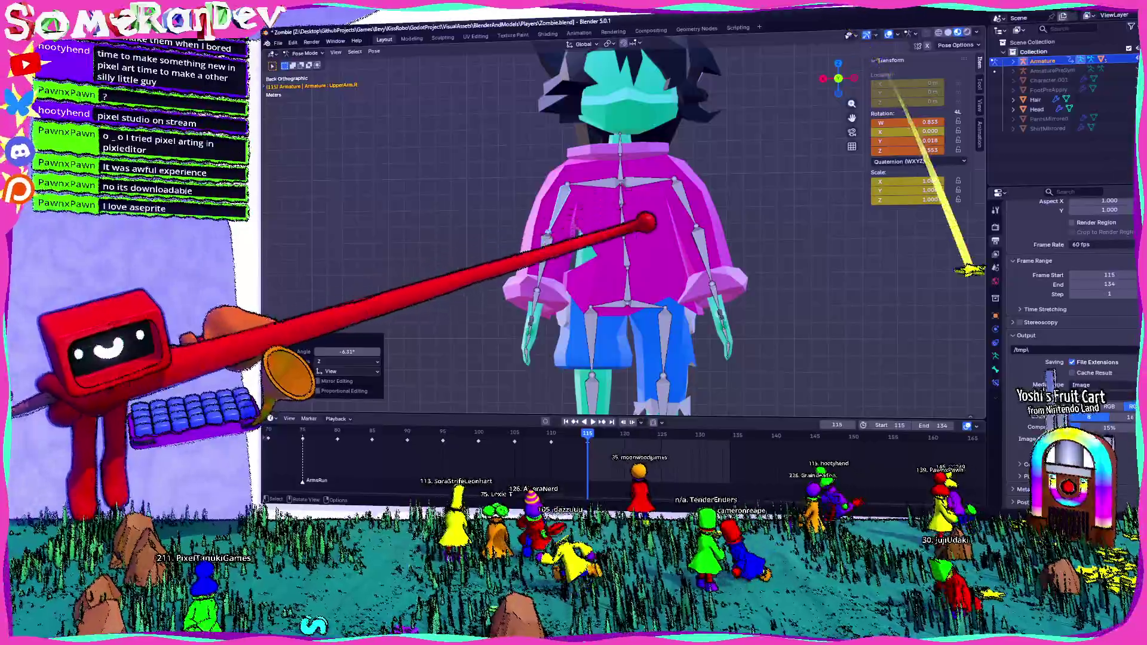
{"action": "left_click", "coordinate": [610, 244]}
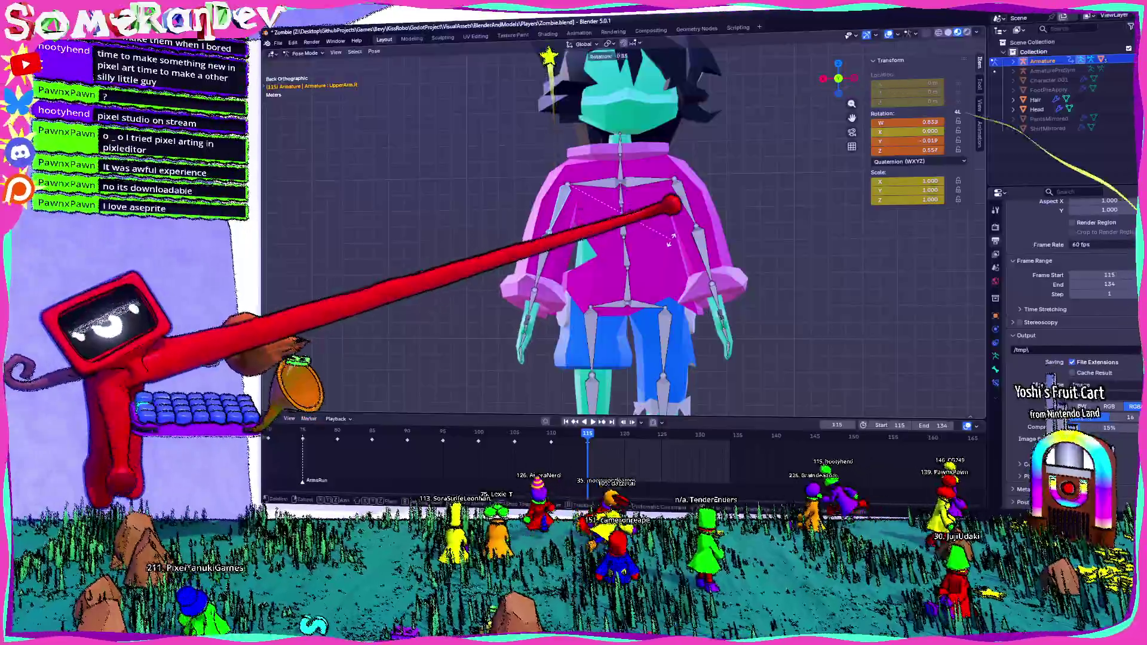
{"action": "key", "text": "r"}
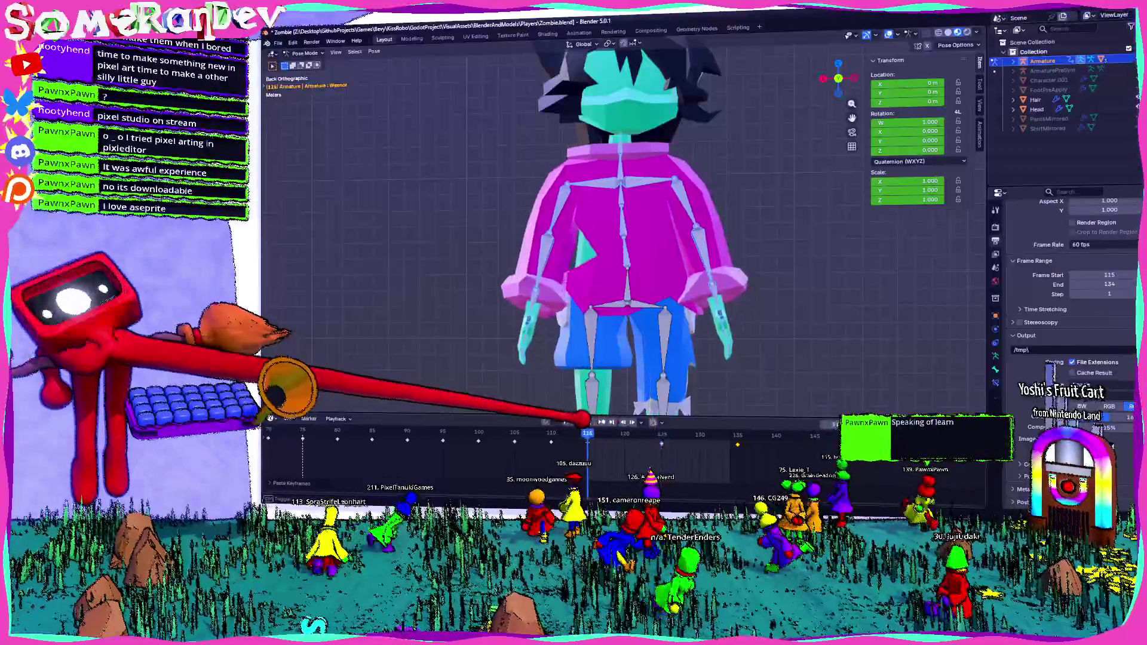
{"action": "middle_click_drag", "start_coordinate": [593, 387], "coordinate": [628, 269]}
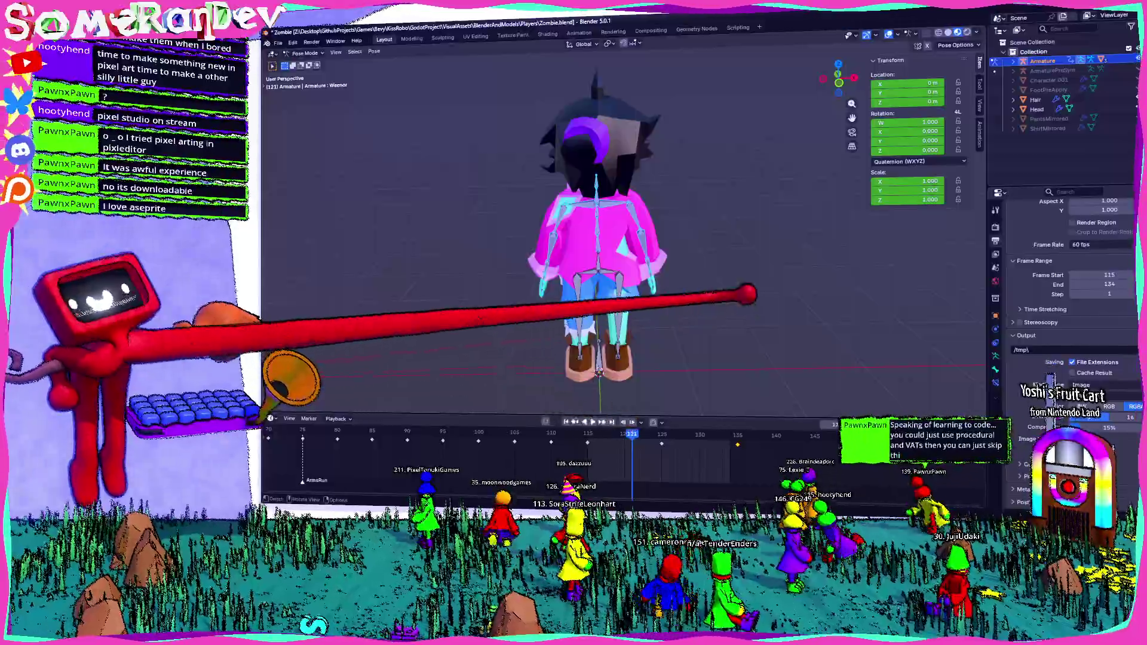
{"action": "mouse_move", "coordinate": [753, 287]}
{"action": "middle_mouse_down"}
{"action": "mouse_move", "coordinate": [646, 269]}
{"action": "mouse_move", "coordinate": [650, 304]}
{"action": "mouse_move", "coordinate": [573, 353]}
{"action": "middle_mouse_up"}
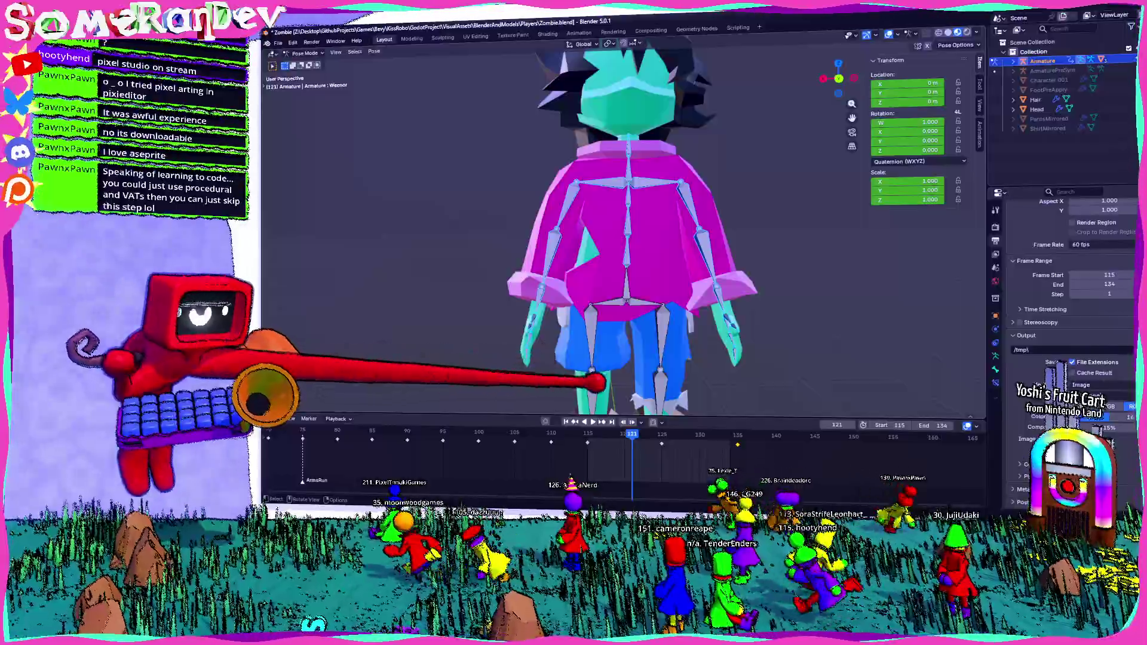
{"action": "mouse_move", "coordinate": [632, 435]}
{"action": "left_mouse_down"}
{"action": "mouse_move", "coordinate": [619, 435]}
{"action": "mouse_move", "coordinate": [744, 437]}
{"action": "left_mouse_up"}
{"action": "middle_click_drag", "start_coordinate": [681, 314], "coordinate": [555, 269]}
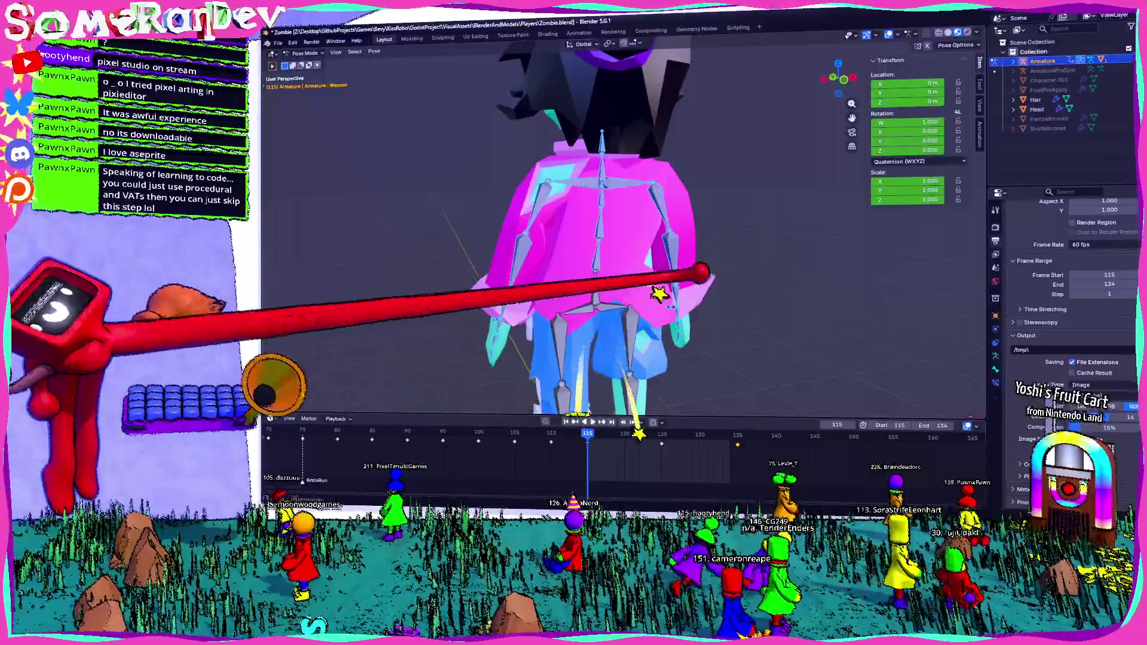
{"action": "mouse_move", "coordinate": [681, 269]}
{"action": "middle_mouse_down"}
{"action": "mouse_move", "coordinate": [627, 340]}
{"action": "mouse_move", "coordinate": [664, 260]}
{"action": "mouse_move", "coordinate": [627, 269]}
{"action": "mouse_move", "coordinate": [610, 251]}
{"action": "middle_mouse_up"}
{"action": "scroll", "coordinate": [627, 270], "scroll_direction": "down", "scroll_amount": 3}
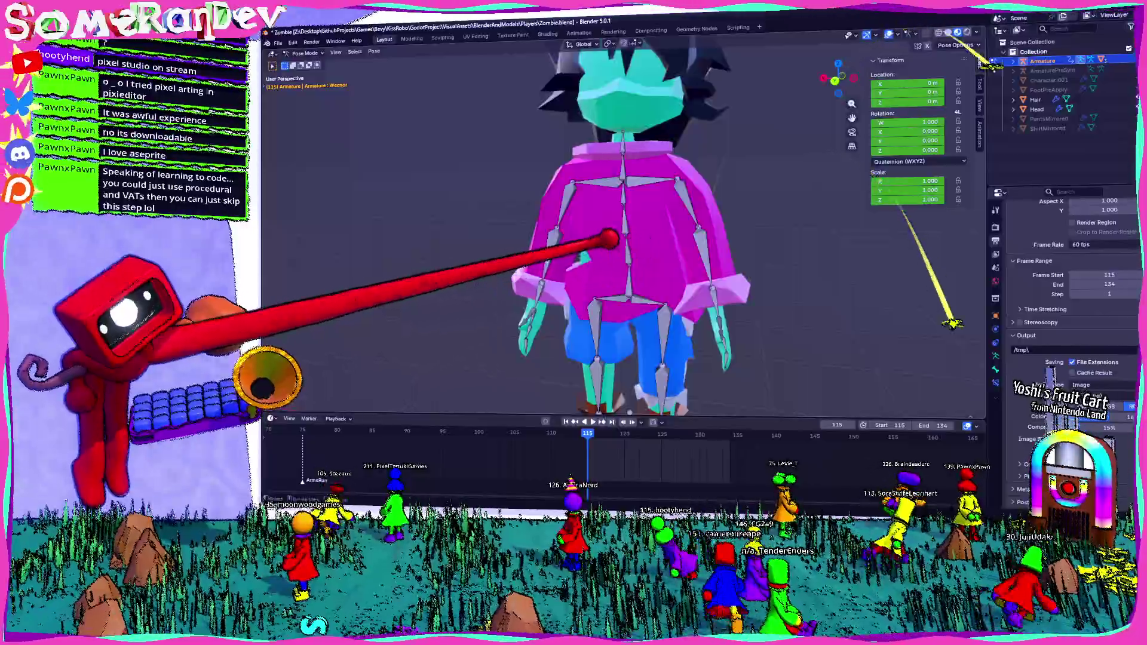
{"action": "left_click", "coordinate": [882, 36]}
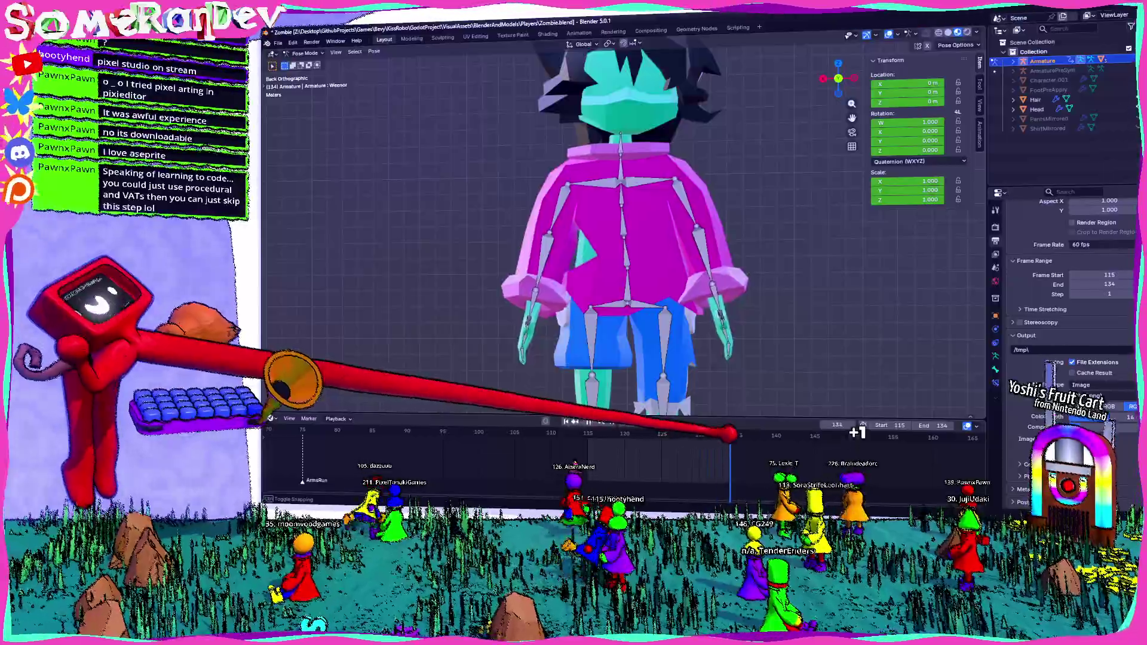
{"action": "mouse_move", "coordinate": [736, 436]}
{"action": "left_mouse_down"}
{"action": "mouse_move", "coordinate": [619, 435]}
{"action": "mouse_move", "coordinate": [737, 437]}
{"action": "left_mouse_up"}
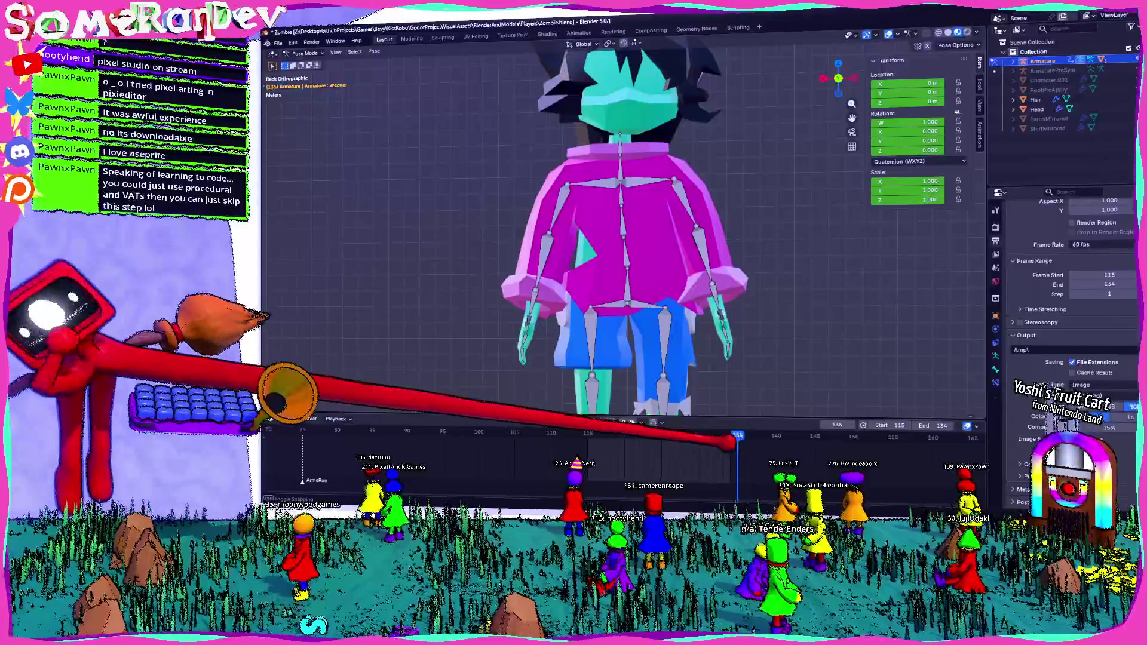
{"action": "mouse_move", "coordinate": [646, 296]}
{"action": "middle_mouse_down"}
{"action": "mouse_move", "coordinate": [595, 314]}
{"action": "mouse_move", "coordinate": [646, 241]}
{"action": "mouse_move", "coordinate": [619, 251]}
{"action": "middle_mouse_up"}
{"action": "scroll", "coordinate": [596, 313], "scroll_direction": "down", "scroll_amount": 4}
{"action": "scroll", "coordinate": [596, 314], "scroll_direction": "up", "scroll_amount": 6}
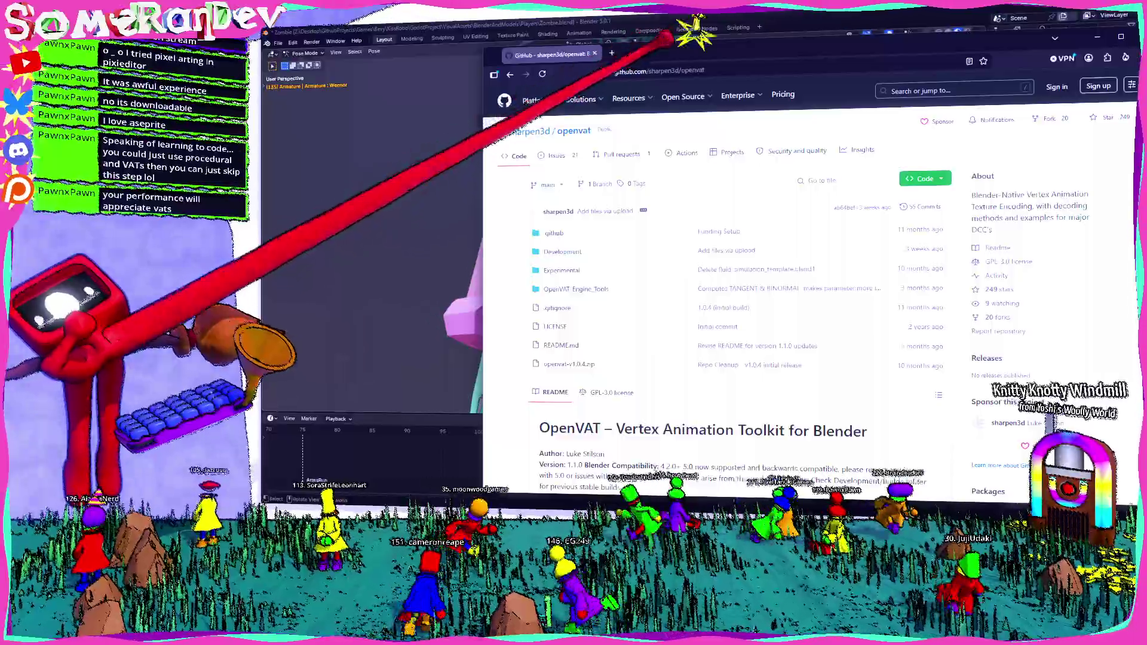
{"action": "scroll", "coordinate": [575, 314], "scroll_direction": "down", "scroll_amount": 5}
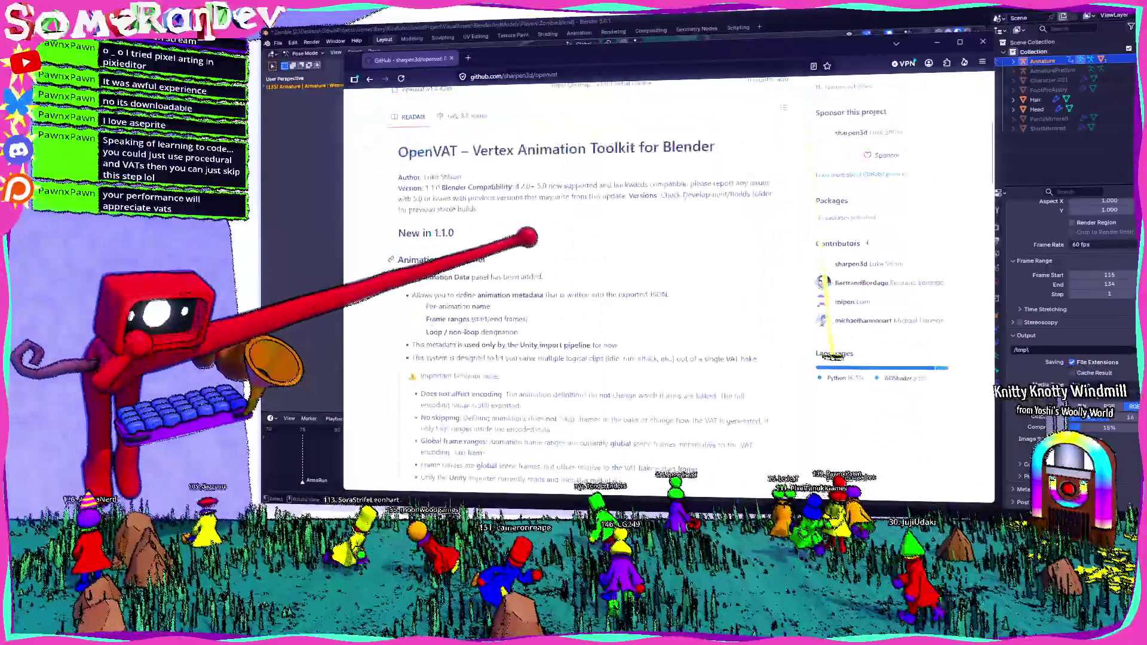
{"action": "scroll", "coordinate": [574, 314], "scroll_direction": "down", "scroll_amount": 5}
{"action": "scroll", "coordinate": [574, 313], "scroll_direction": "down", "scroll_amount": 5}
{"action": "scroll", "coordinate": [574, 313], "scroll_direction": "down", "scroll_amount": 4}
{"action": "scroll", "coordinate": [543, 314], "scroll_direction": "up", "scroll_amount": 10}
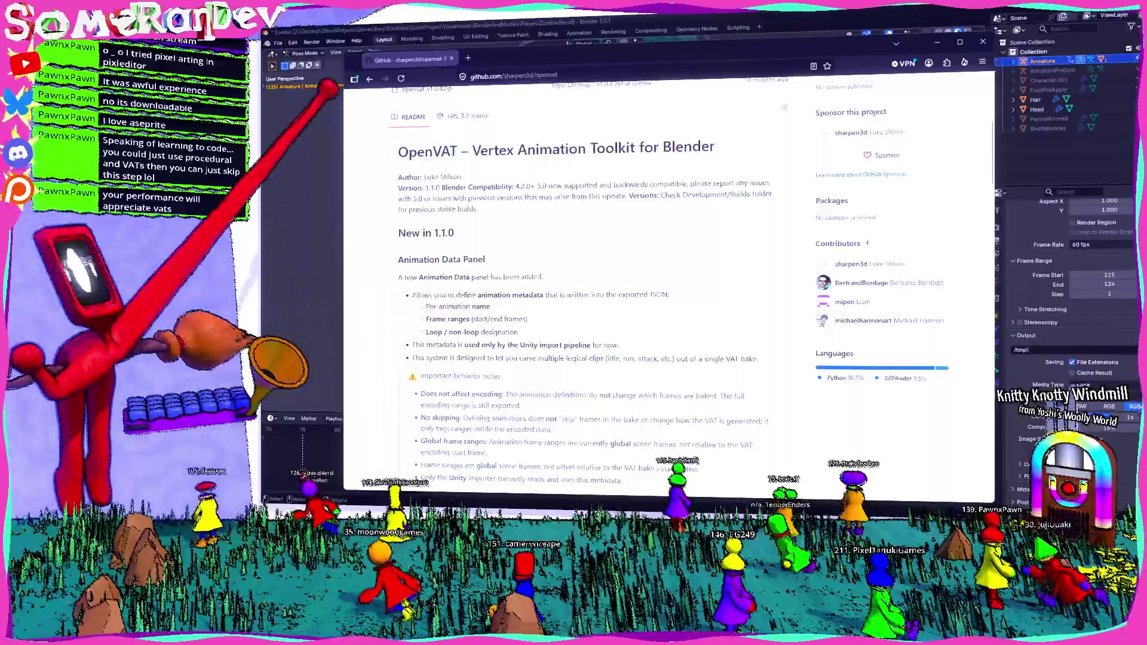
Return to the DuckDuckGo tab with the blender VATs search results
{"action": "left_click", "coordinate": [339, 59]}
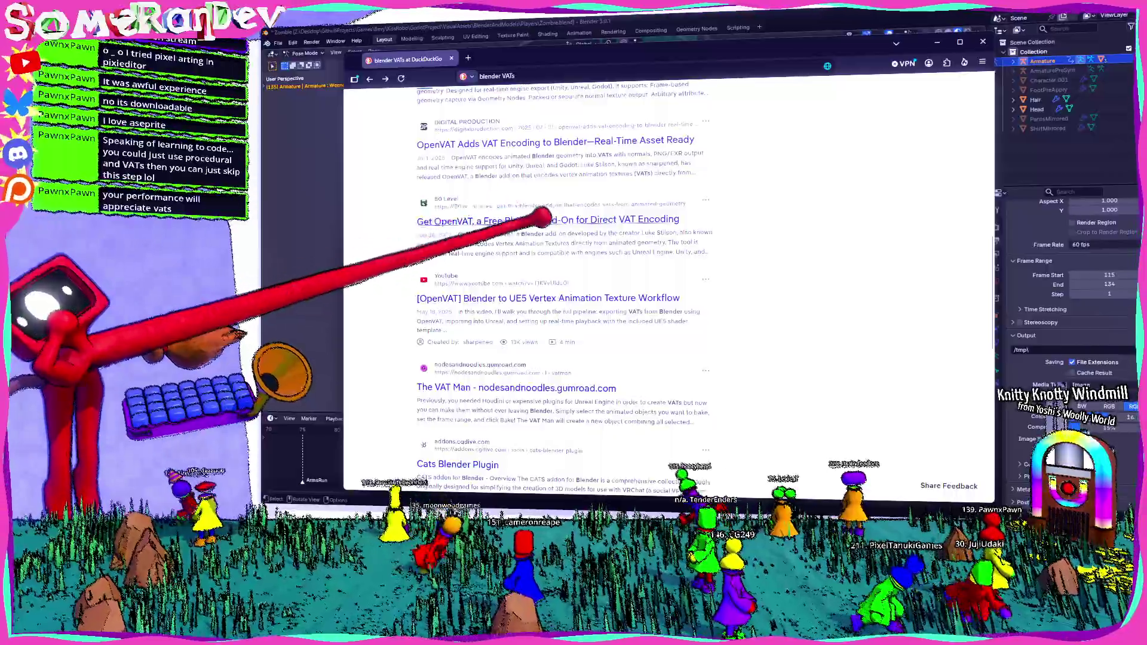
{"action": "scroll", "coordinate": [538, 216], "scroll_direction": "up", "scroll_amount": 3}
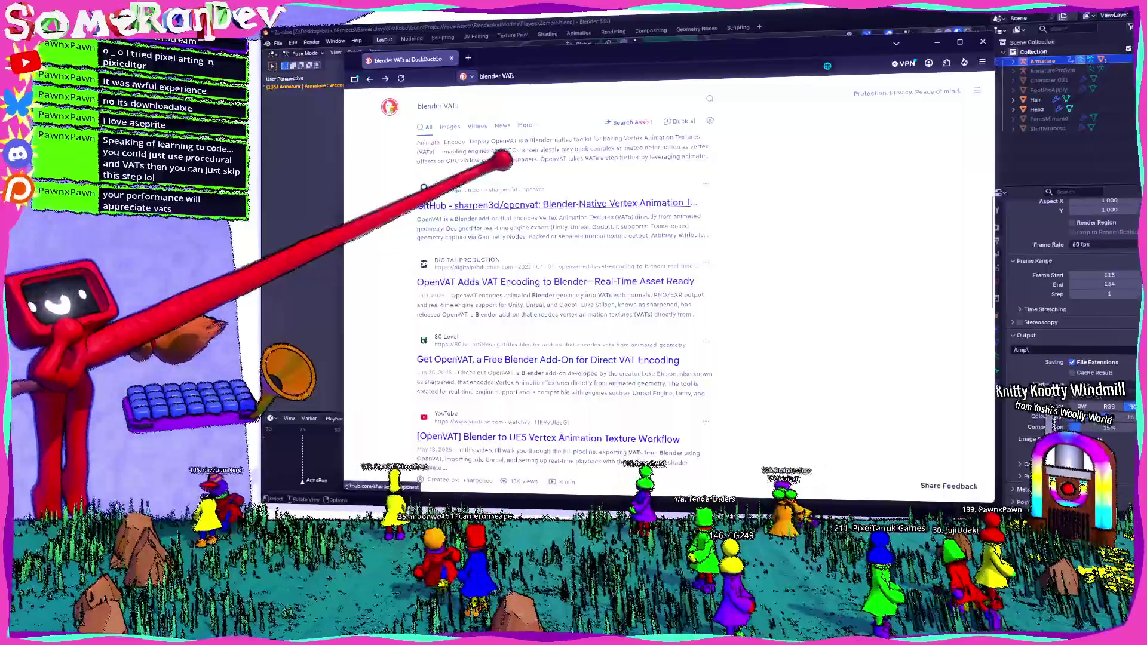
{"action": "scroll", "coordinate": [492, 179], "scroll_direction": "up", "scroll_amount": 3}
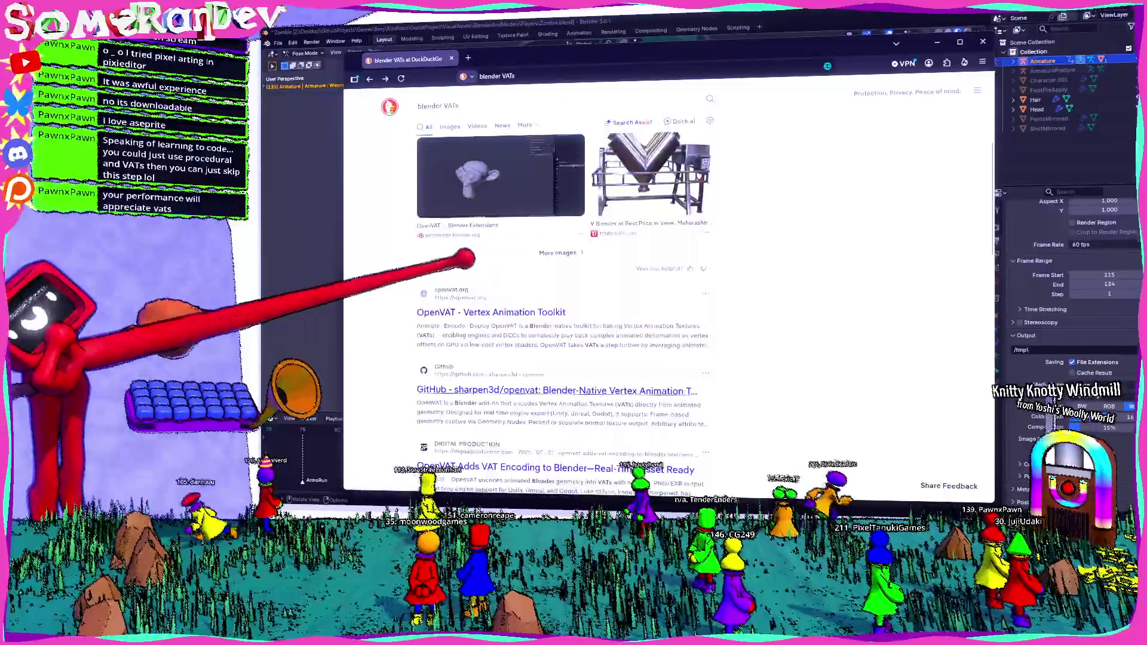
{"action": "scroll", "coordinate": [484, 252], "scroll_direction": "up", "scroll_amount": 3}
{"action": "scroll", "coordinate": [484, 269], "scroll_direction": "up", "scroll_amount": 3}
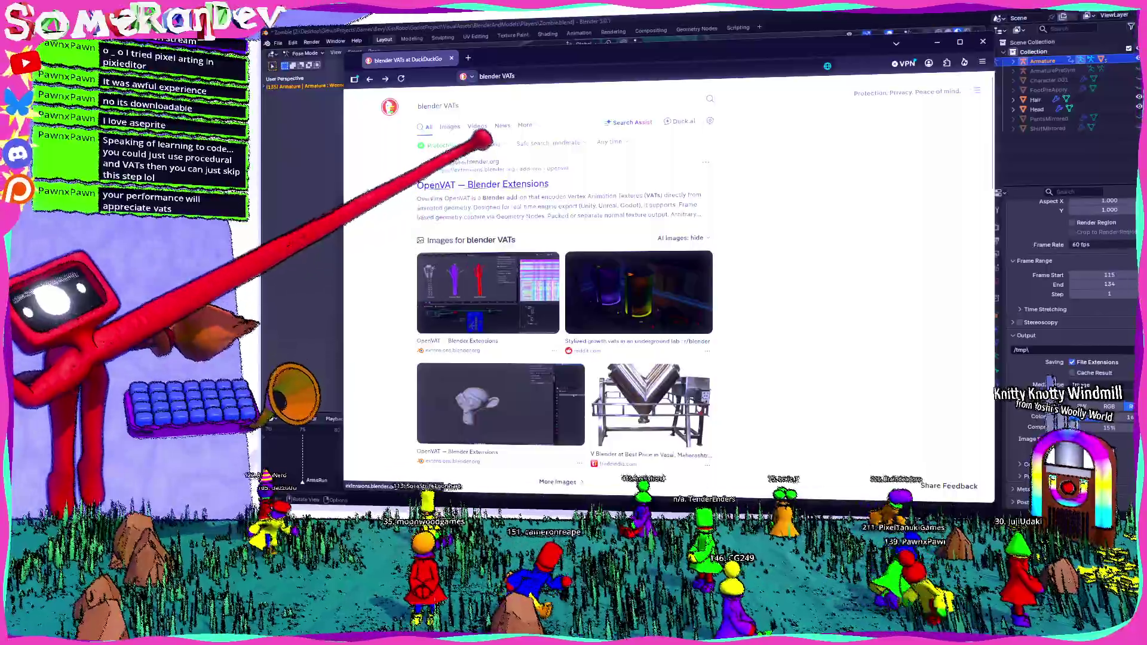
{"action": "left_click", "coordinate": [488, 175]}
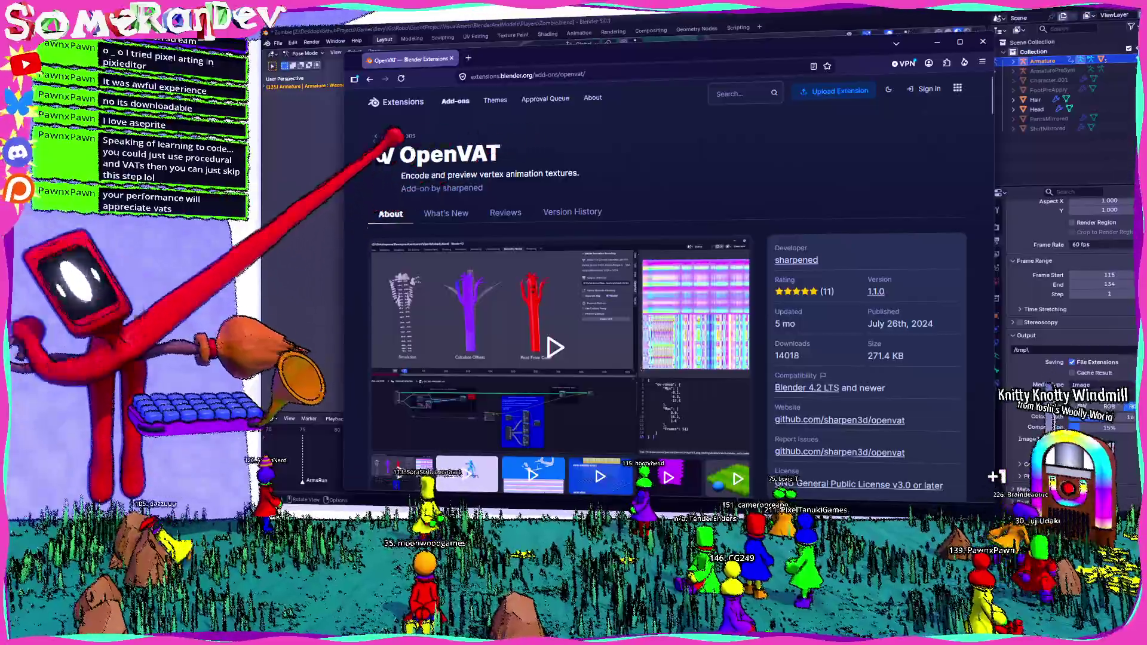
{"action": "scroll", "coordinate": [489, 224], "scroll_direction": "down", "scroll_amount": 5}
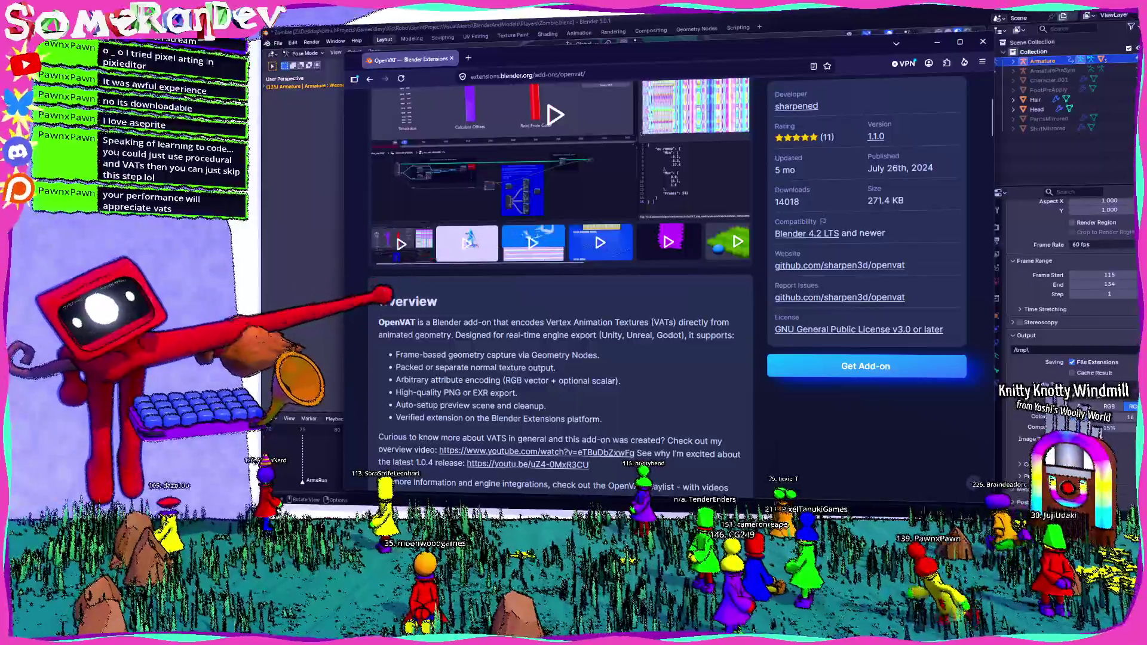
{"action": "scroll", "coordinate": [452, 285], "scroll_direction": "down", "scroll_amount": 4}
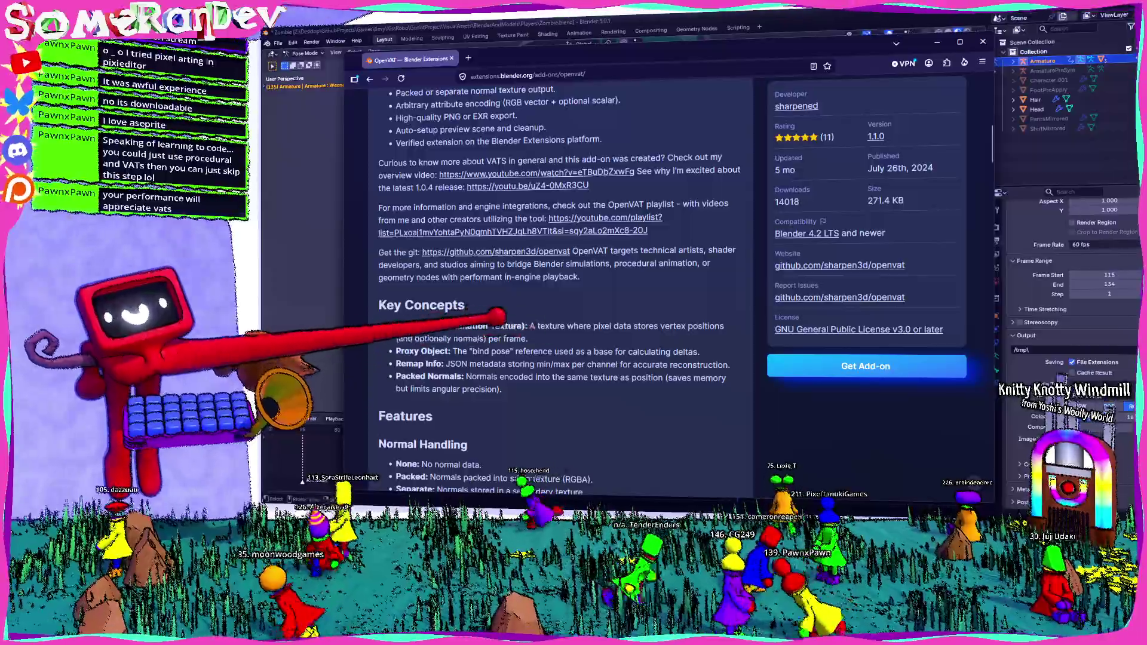
{"action": "scroll", "coordinate": [555, 314], "scroll_direction": "down", "scroll_amount": 5}
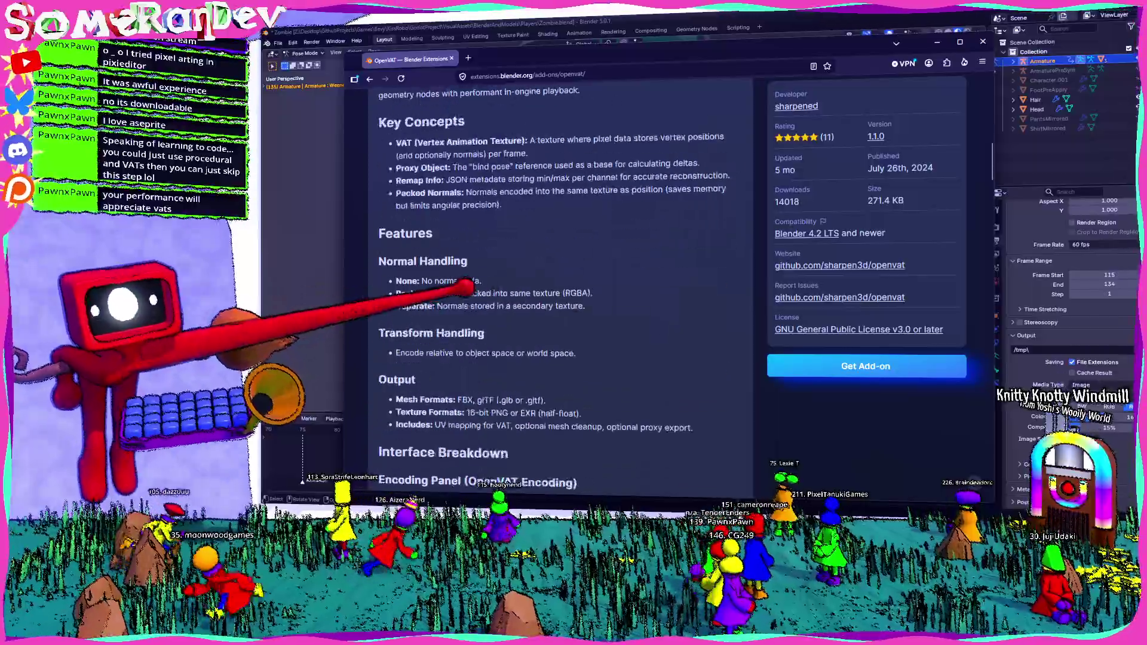
{"action": "scroll", "coordinate": [556, 315], "scroll_direction": "down", "scroll_amount": 3}
{"action": "scroll", "coordinate": [430, 296], "scroll_direction": "down", "scroll_amount": 5}
{"action": "scroll", "coordinate": [431, 287], "scroll_direction": "down", "scroll_amount": 4}
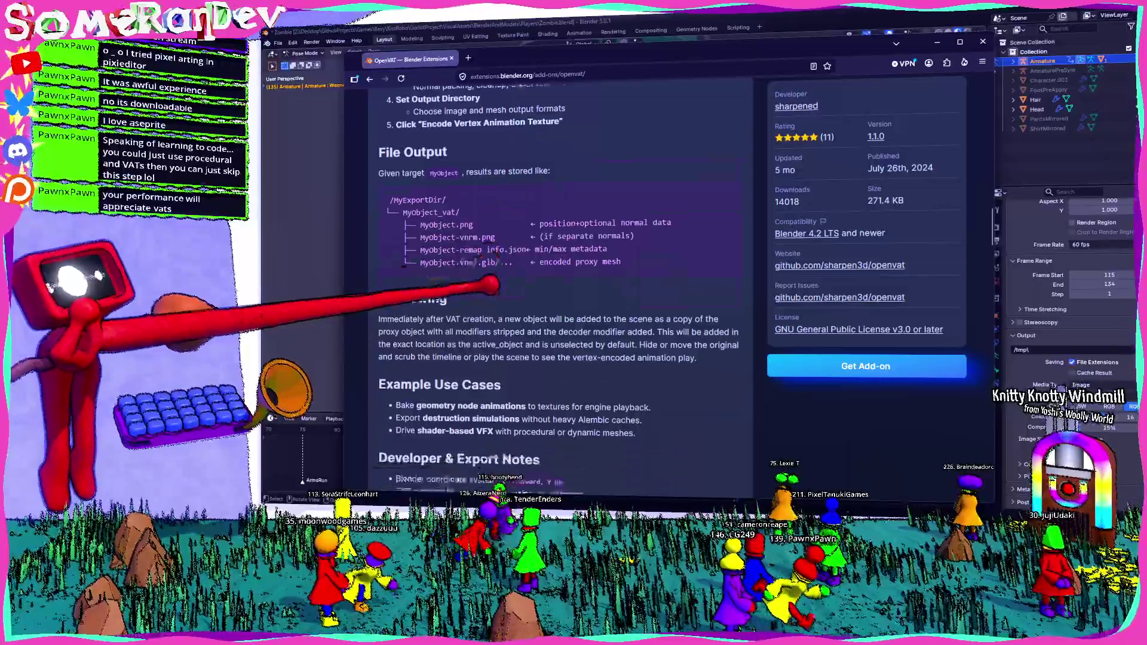
{"action": "scroll", "coordinate": [497, 289], "scroll_direction": "down", "scroll_amount": 4}
{"action": "scroll", "coordinate": [488, 296], "scroll_direction": "down", "scroll_amount": 4}
{"action": "scroll", "coordinate": [484, 358], "scroll_direction": "down", "scroll_amount": 4}
{"action": "scroll", "coordinate": [461, 260], "scroll_direction": "down", "scroll_amount": 3}
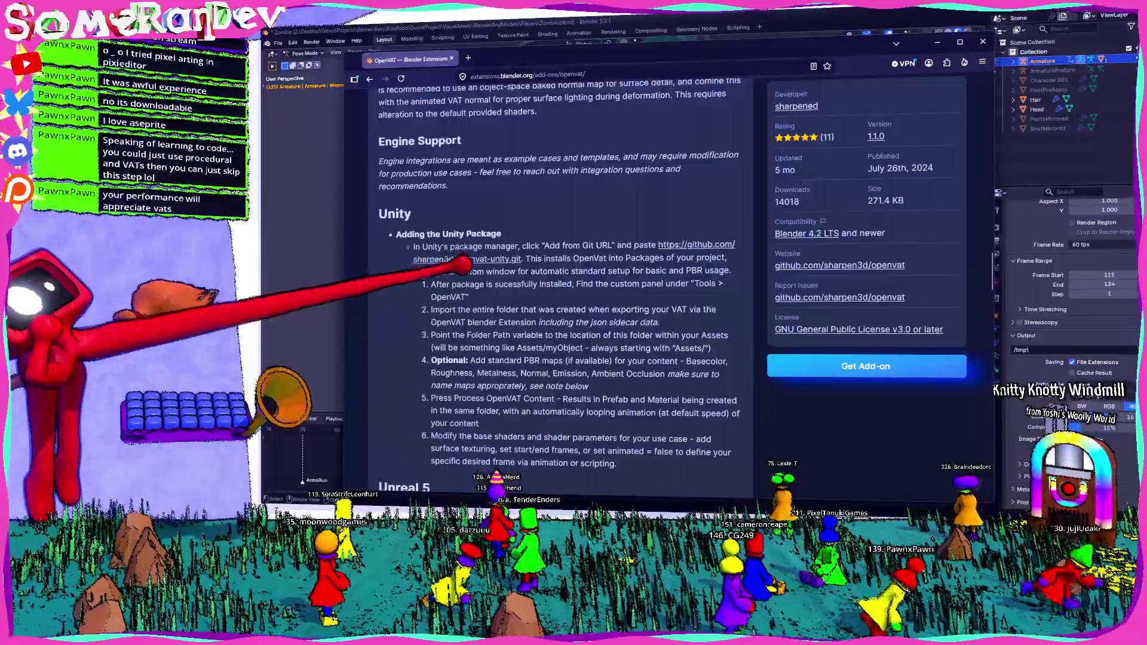
{"action": "scroll", "coordinate": [466, 269], "scroll_direction": "down", "scroll_amount": 5}
{"action": "scroll", "coordinate": [484, 288], "scroll_direction": "down", "scroll_amount": 5}
{"action": "scroll", "coordinate": [493, 297], "scroll_direction": "down", "scroll_amount": 3}
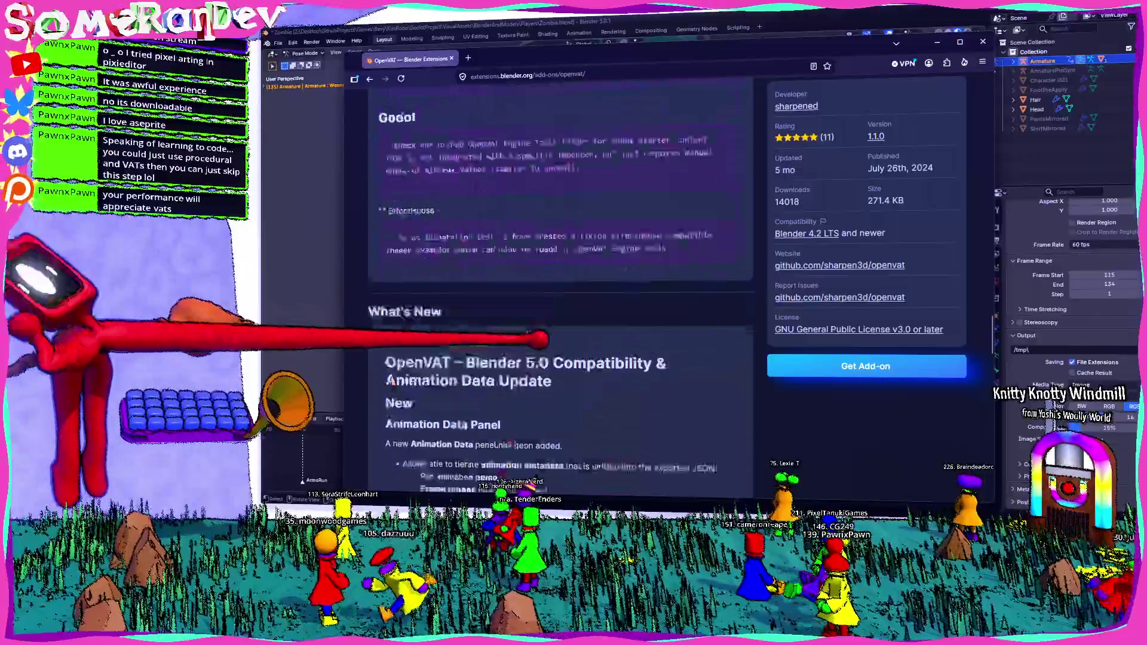
{"action": "scroll", "coordinate": [497, 295], "scroll_direction": "up", "scroll_amount": 4}
{"action": "scroll", "coordinate": [538, 323], "scroll_direction": "up", "scroll_amount": 4}
{"action": "scroll", "coordinate": [582, 351], "scroll_direction": "up", "scroll_amount": 5}
{"action": "scroll", "coordinate": [582, 351], "scroll_direction": "up", "scroll_amount": 5}
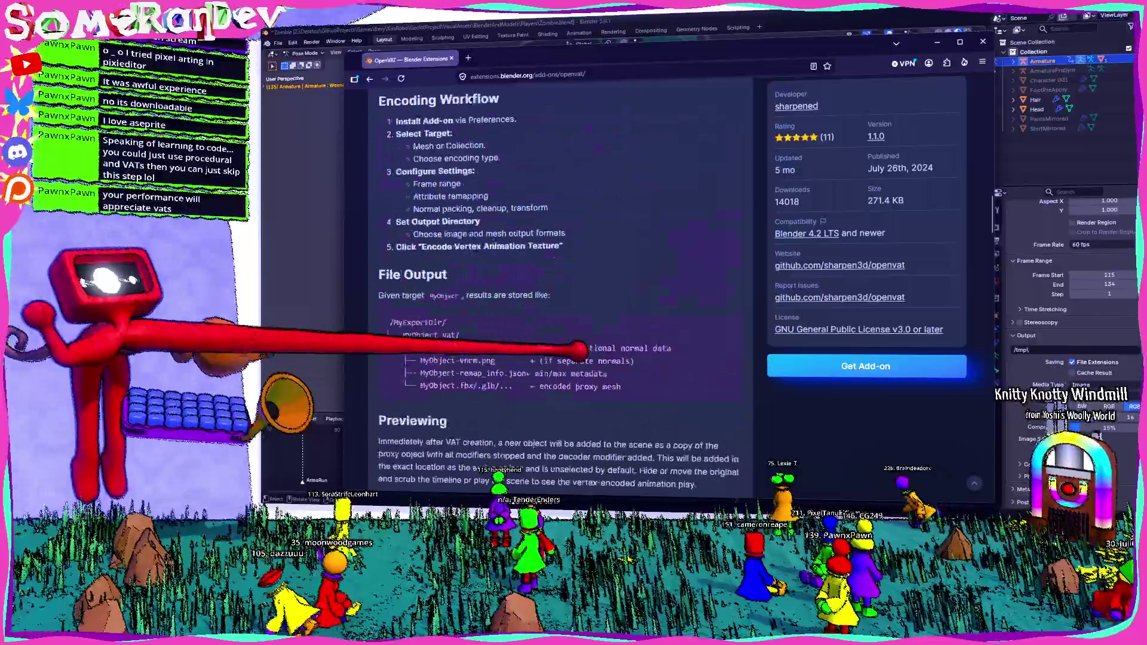
{"action": "scroll", "coordinate": [574, 340], "scroll_direction": "up", "scroll_amount": 3}
{"action": "scroll", "coordinate": [564, 305], "scroll_direction": "up", "scroll_amount": 4}
{"action": "scroll", "coordinate": [538, 180], "scroll_direction": "up", "scroll_amount": 4}
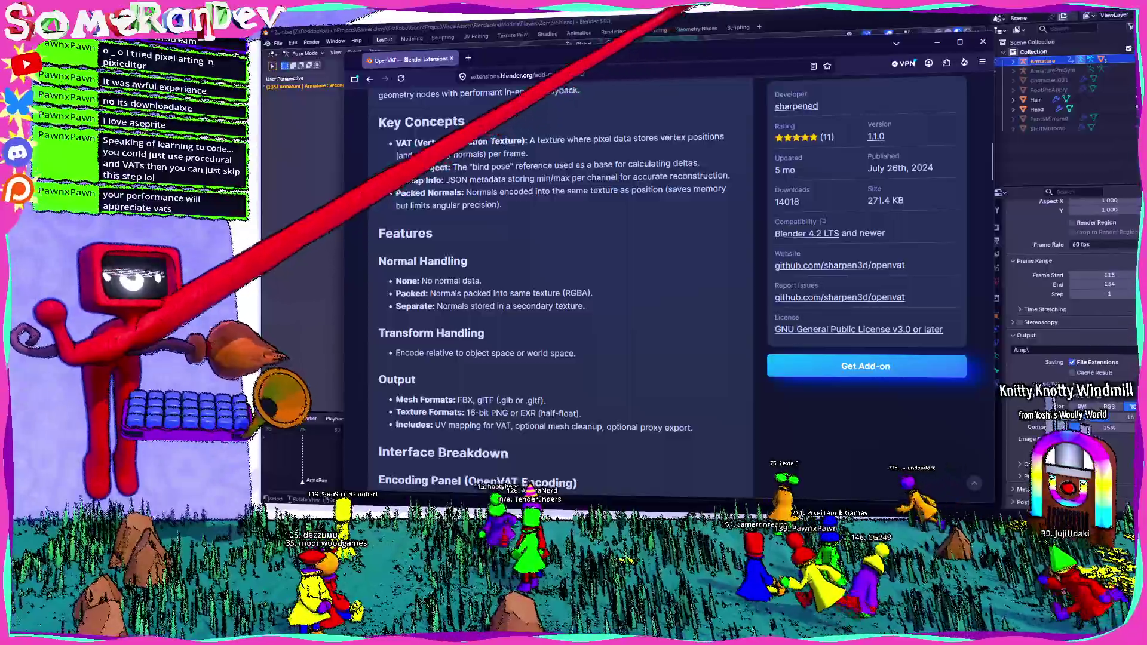
Alt+Tab from the OpenVAT extension page back to Blender
{"action": "key", "text": "alt+Tab"}
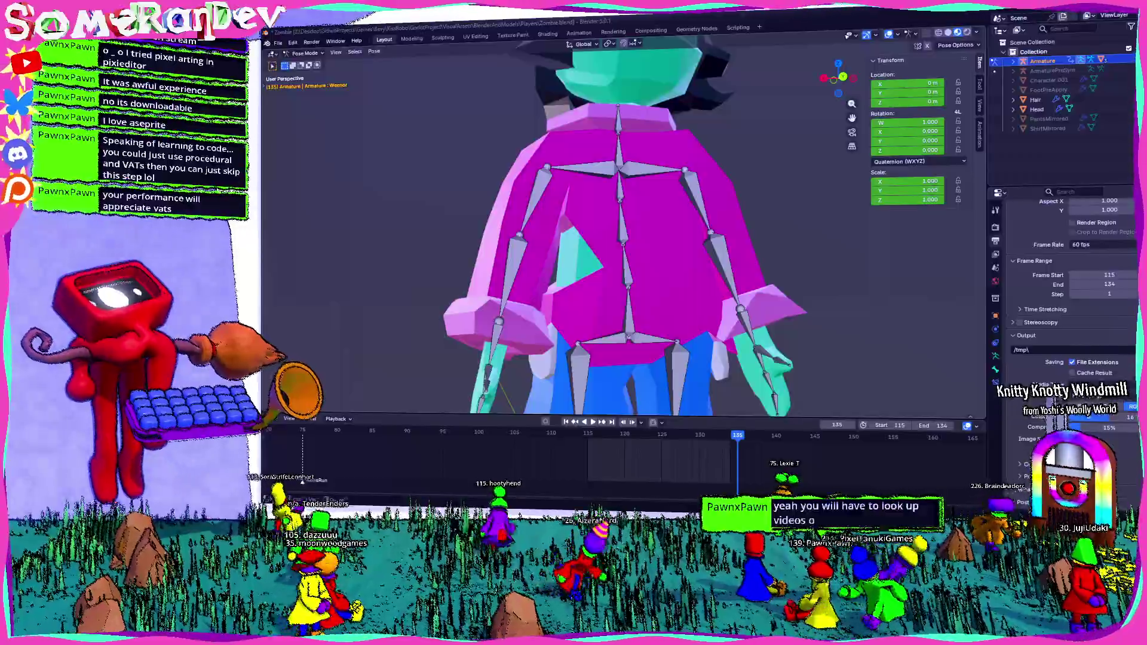
{"action": "middle_click_drag", "start_coordinate": [582, 233], "coordinate": [682, 211]}
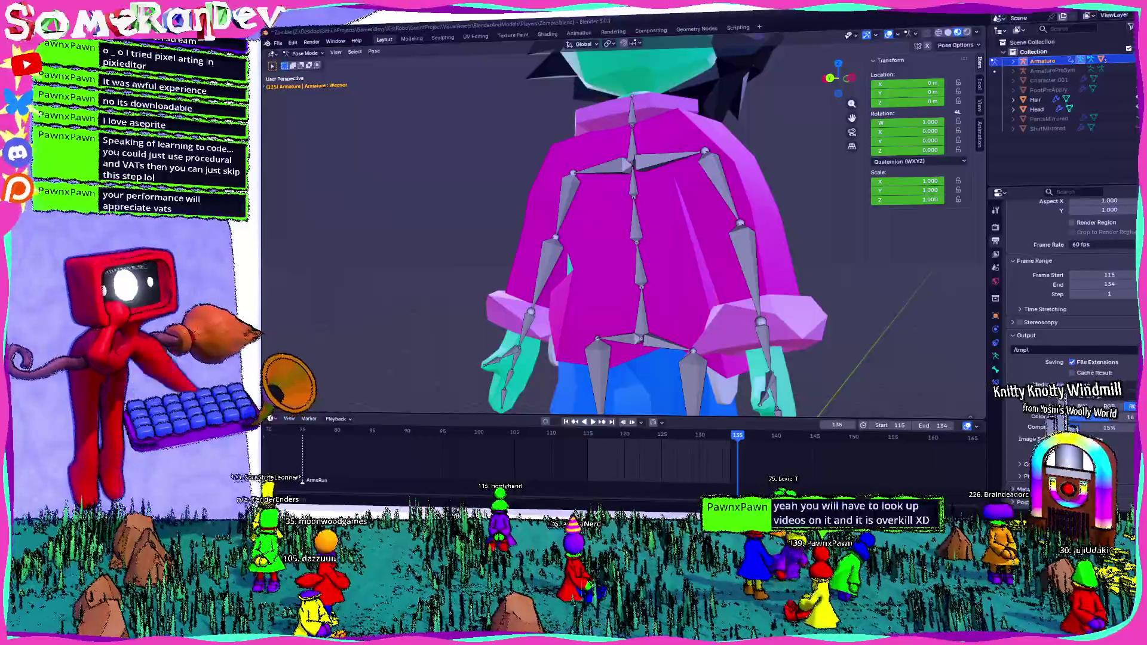
{"action": "middle_click_drag", "start_coordinate": [619, 260], "coordinate": [591, 341]}
{"action": "scroll", "coordinate": [592, 341], "scroll_direction": "down", "scroll_amount": 3}
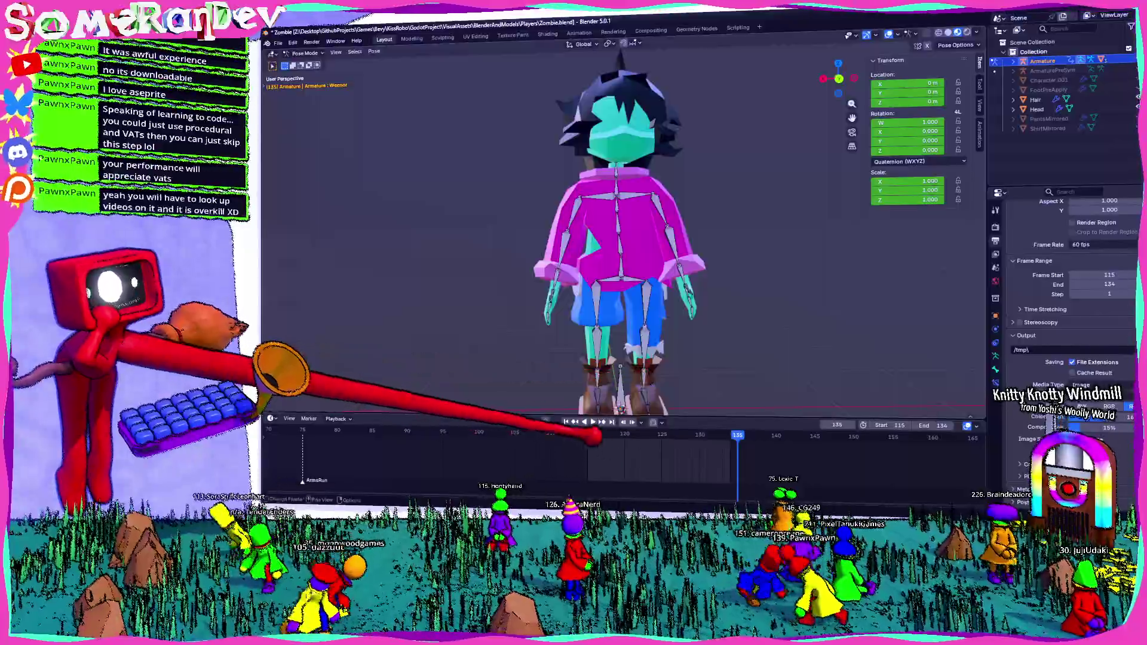
{"action": "left_click", "coordinate": [731, 437]}
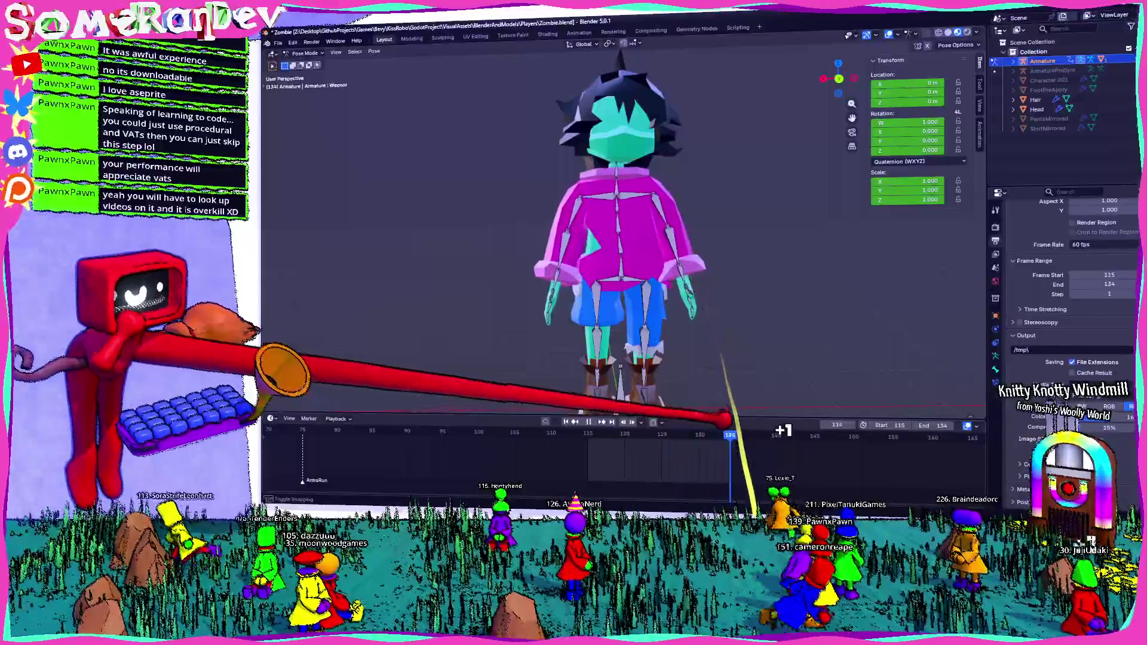
{"action": "middle_click_drag", "start_coordinate": [727, 421], "coordinate": [628, 314]}
{"action": "scroll", "coordinate": [699, 288], "scroll_direction": "up", "scroll_amount": 3}
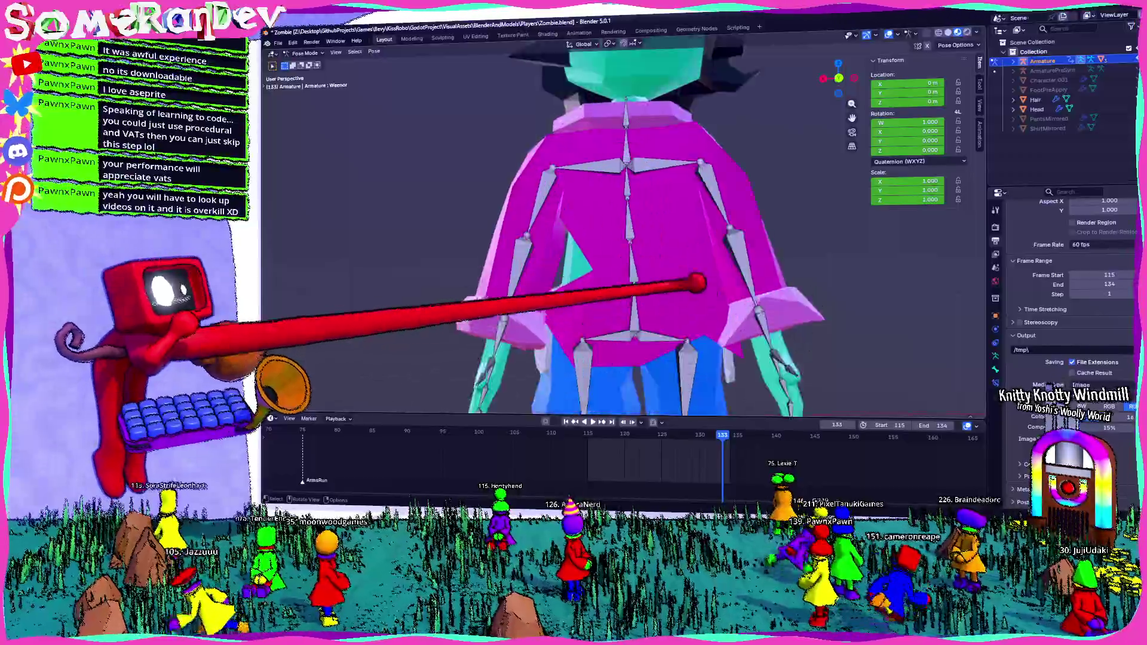
{"action": "key", "text": "ctrl+KP_1"}
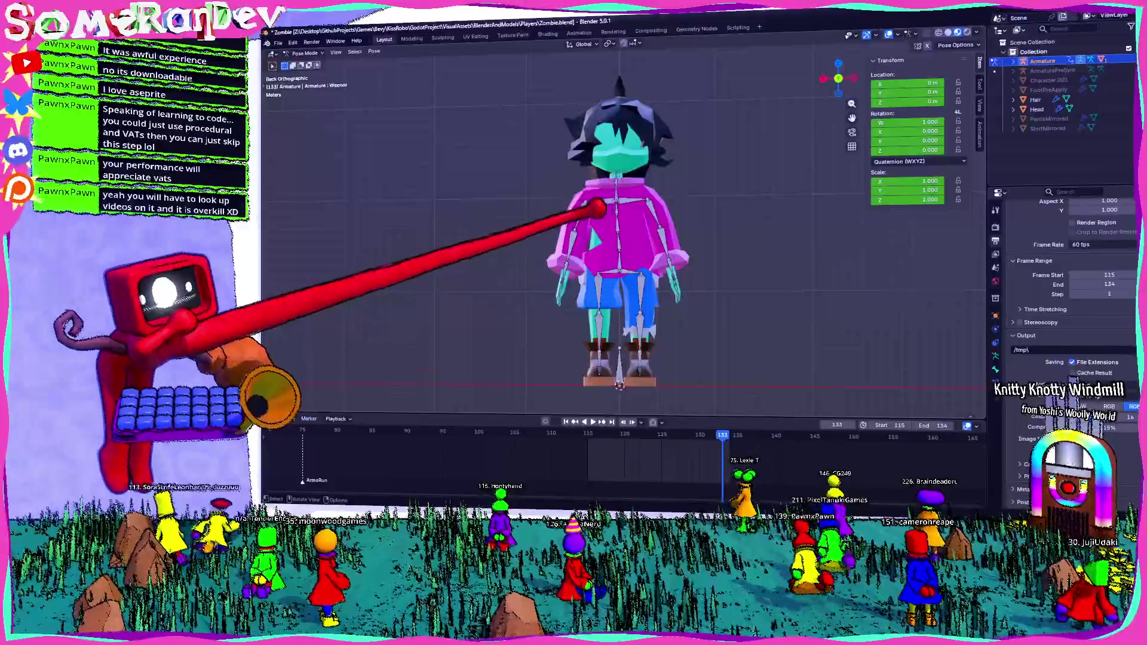
{"action": "scroll", "coordinate": [627, 224], "scroll_direction": "up", "scroll_amount": 4}
{"action": "scroll", "coordinate": [623, 206], "scroll_direction": "down", "scroll_amount": 4}
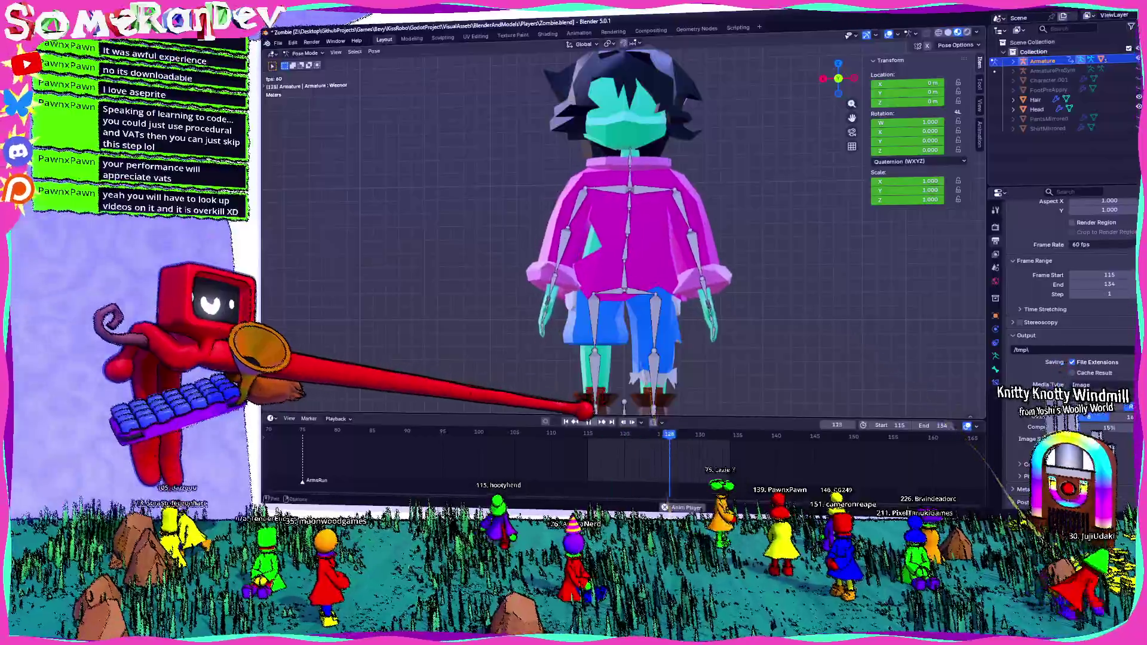
{"action": "middle_click_drag", "start_coordinate": [627, 269], "coordinate": [574, 378]}
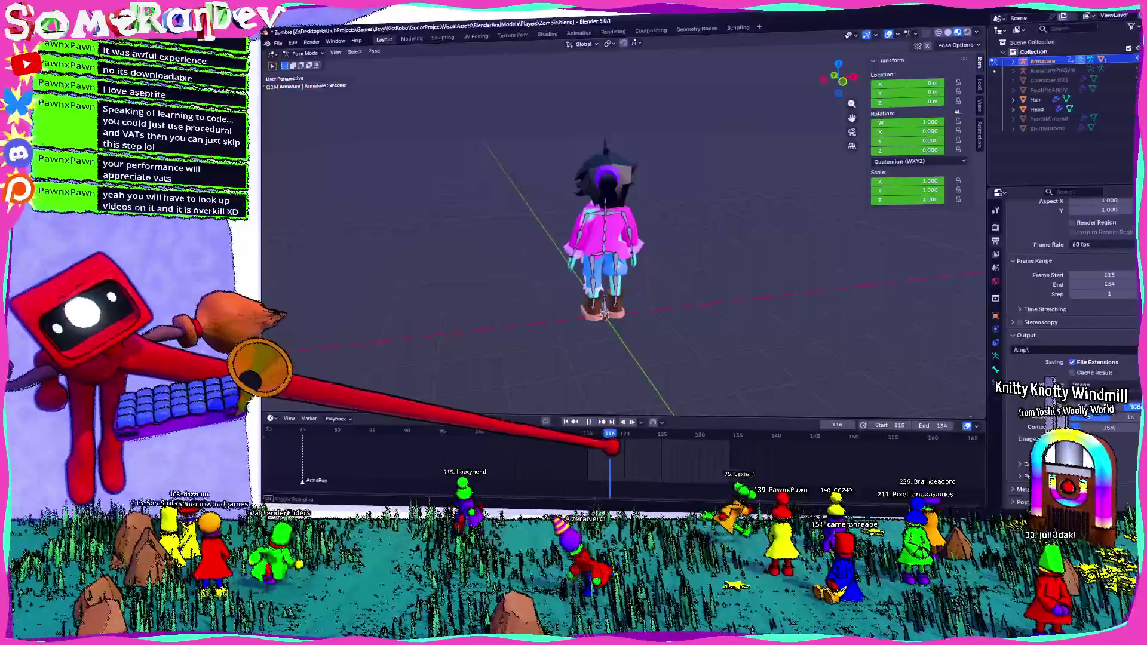
View the zombie from the front and step the playhead toward frame 116 to pose the right upper arm
{"action": "middle_click_drag", "start_coordinate": [628, 269], "coordinate": [627, 340]}
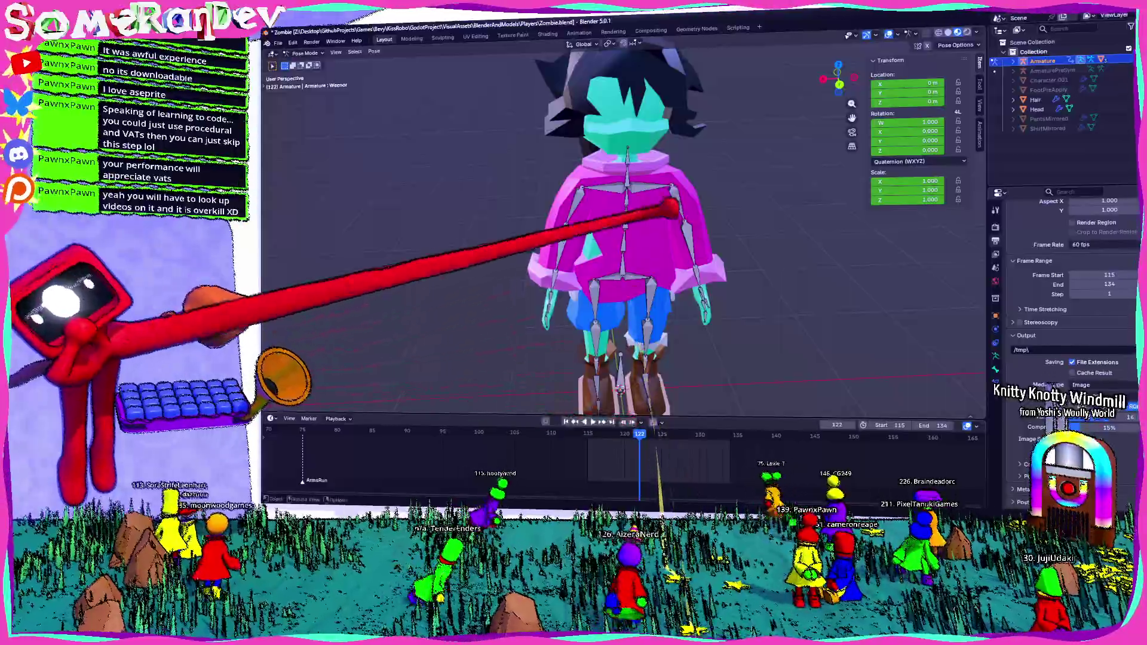
{"action": "key", "text": "i"}
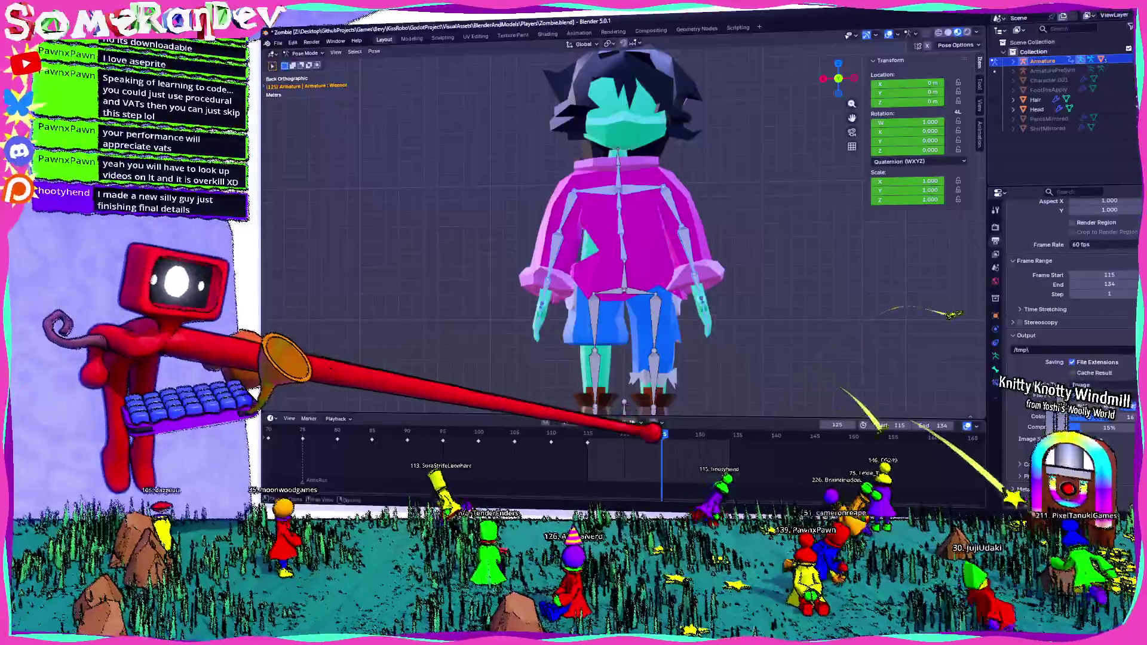
{"action": "key", "text": "Right"}
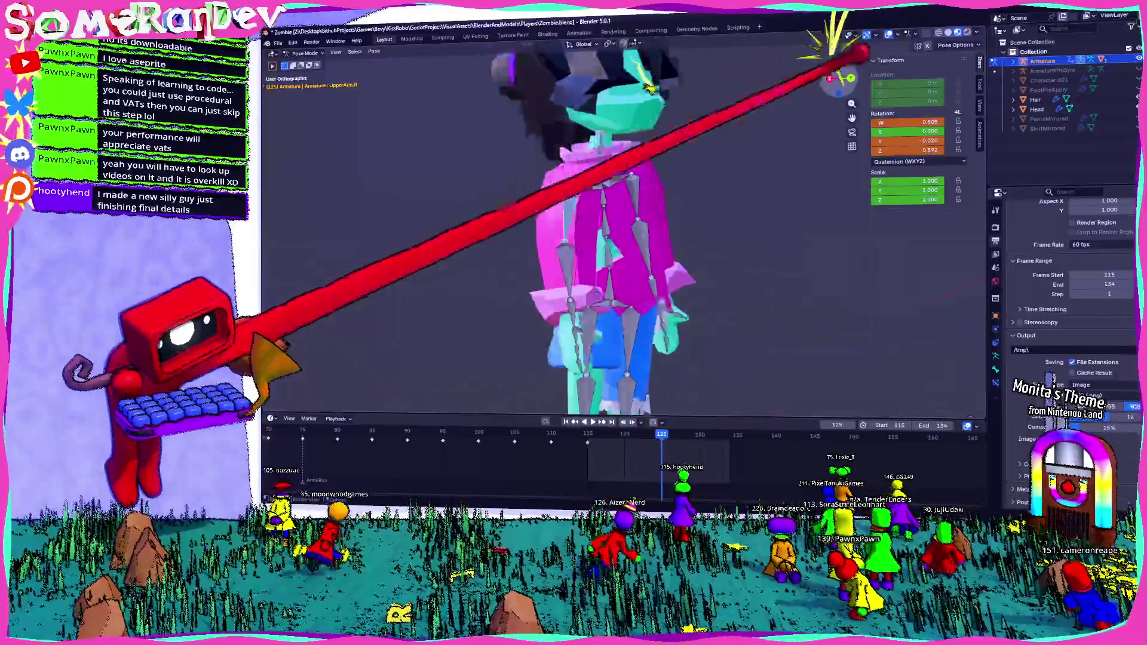
Confirm the arm rotation, snap to a back orthographic view and move the playhead back to frame 118
{"action": "left_click", "coordinate": [381, 303]}
{"action": "middle_click_drag", "start_coordinate": [538, 225], "coordinate": [672, 224]}
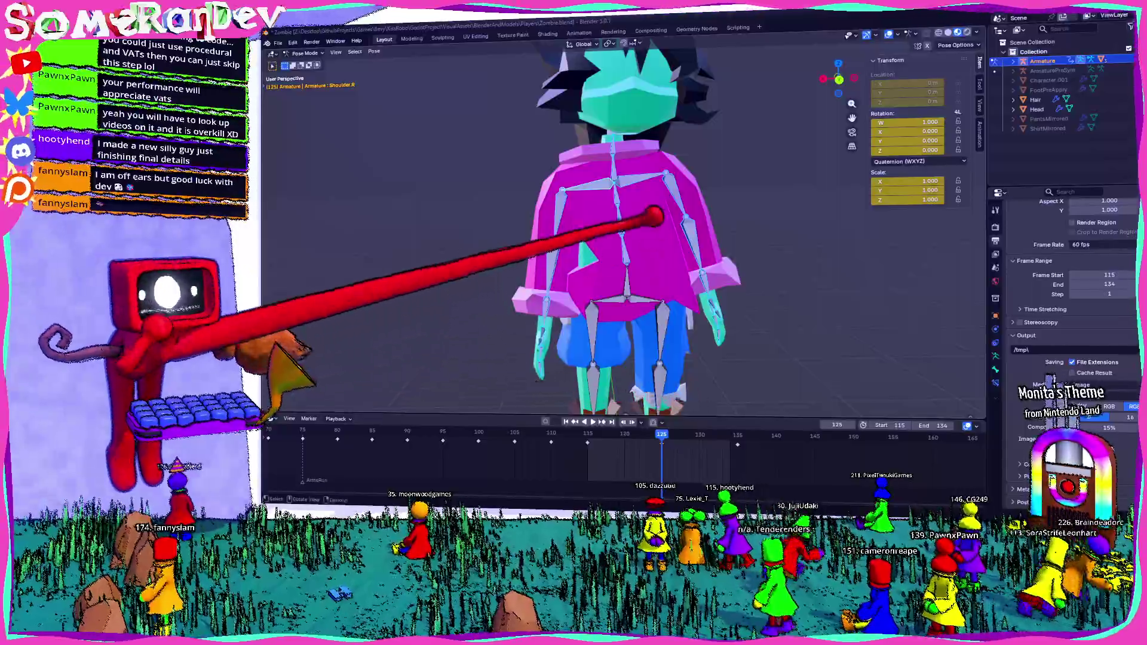
{"action": "key", "text": "ctrl+KP_1"}
{"action": "scroll", "coordinate": [583, 224], "scroll_direction": "up", "scroll_amount": 2}
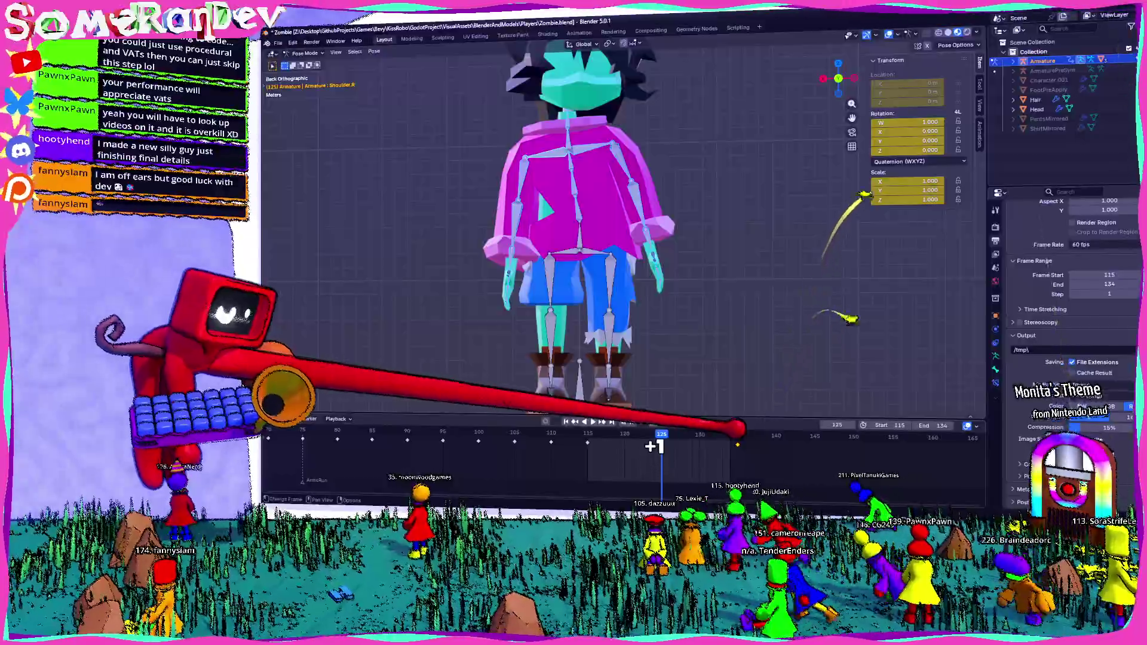
{"action": "left_click", "coordinate": [618, 435]}
Move to frame 135 and clear all transforms on the Chest bone
{"action": "left_click_drag", "start_coordinate": [619, 435], "coordinate": [648, 435]}
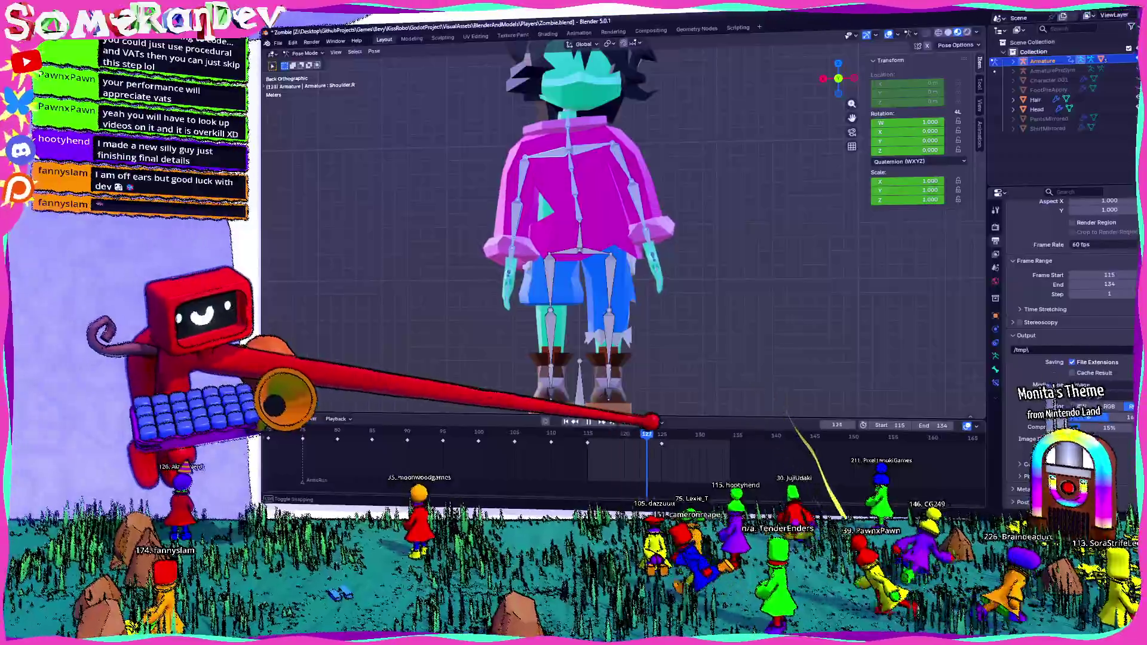
{"action": "left_click_drag", "start_coordinate": [726, 437], "coordinate": [737, 436]}
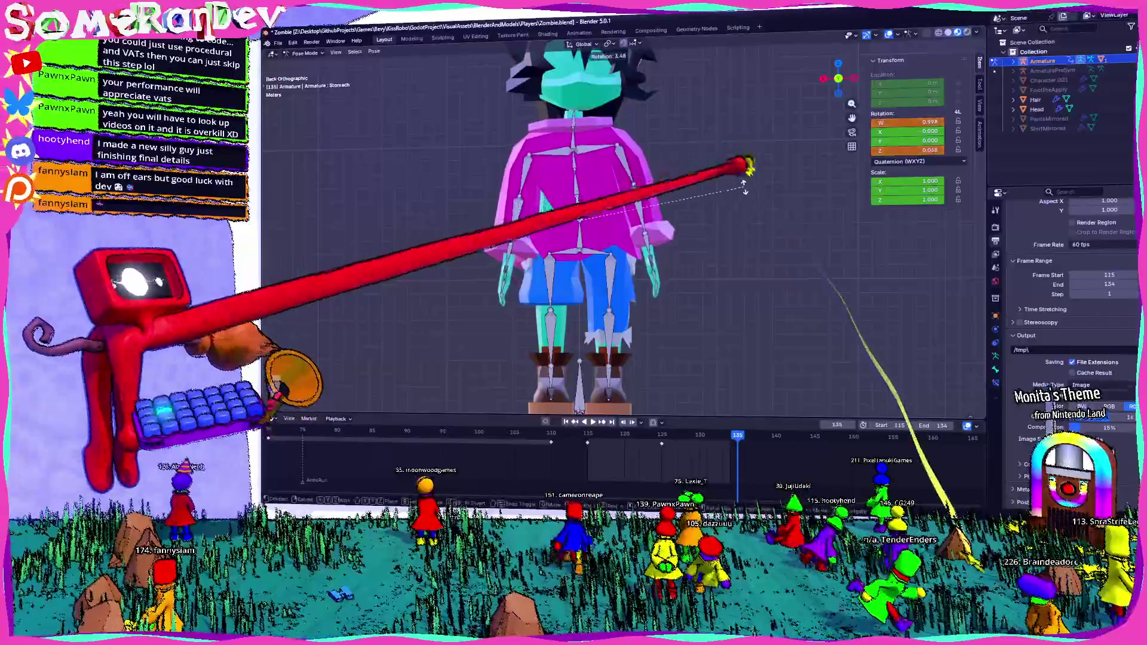
{"action": "left_click", "coordinate": [560, 115]}
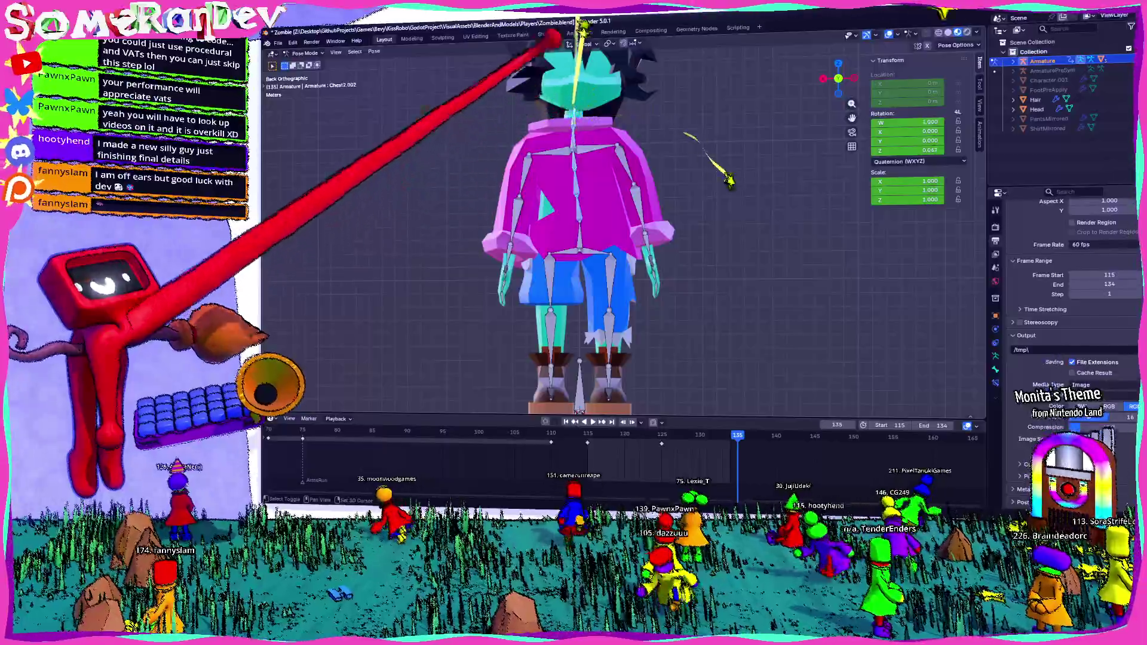
{"action": "left_click", "coordinate": [374, 52]}
{"action": "mouse_move", "coordinate": [399, 69]}
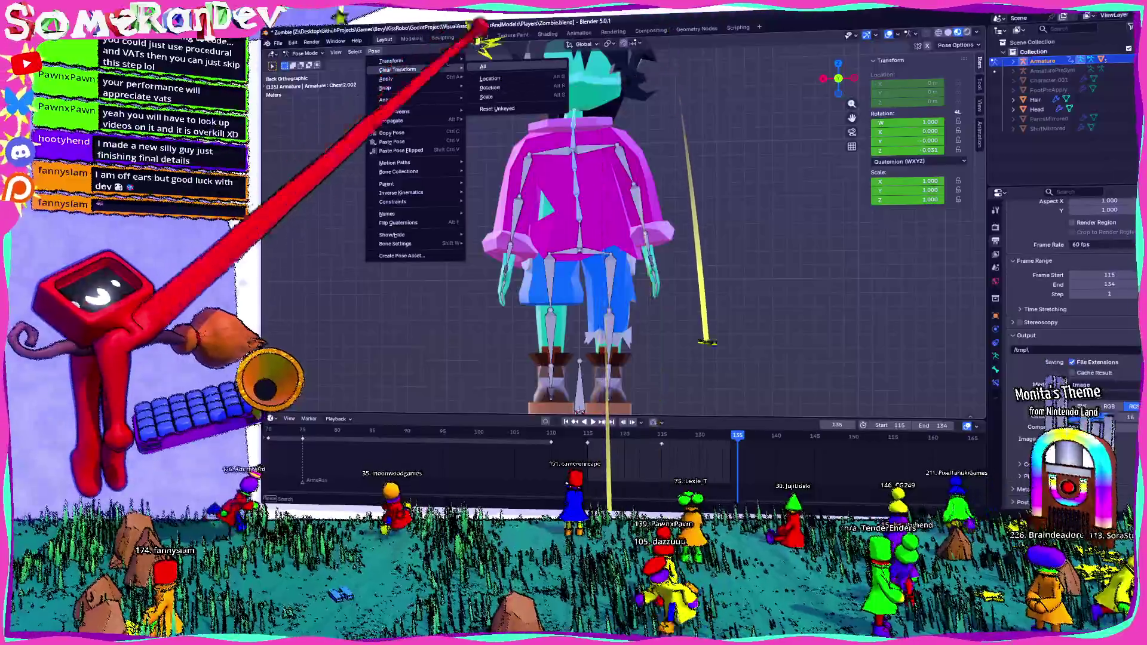
{"action": "left_click", "coordinate": [489, 67]}
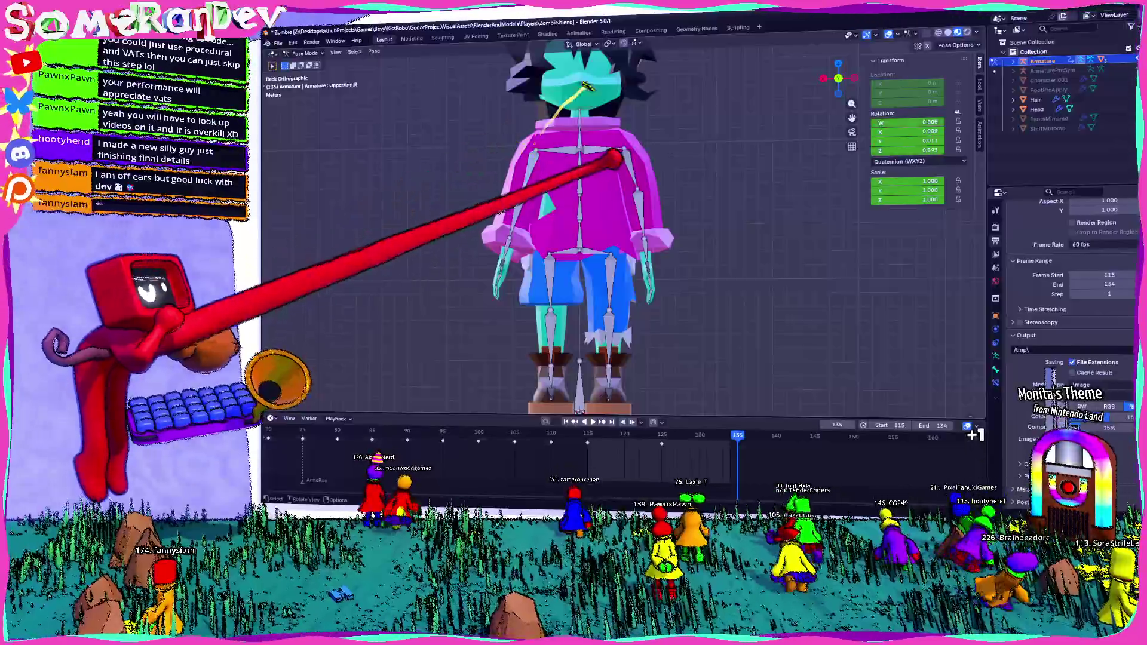
Rotate the upper and lower arm bones into a new hanging pose
{"action": "middle_click_drag", "start_coordinate": [529, 121], "coordinate": [649, 180]}
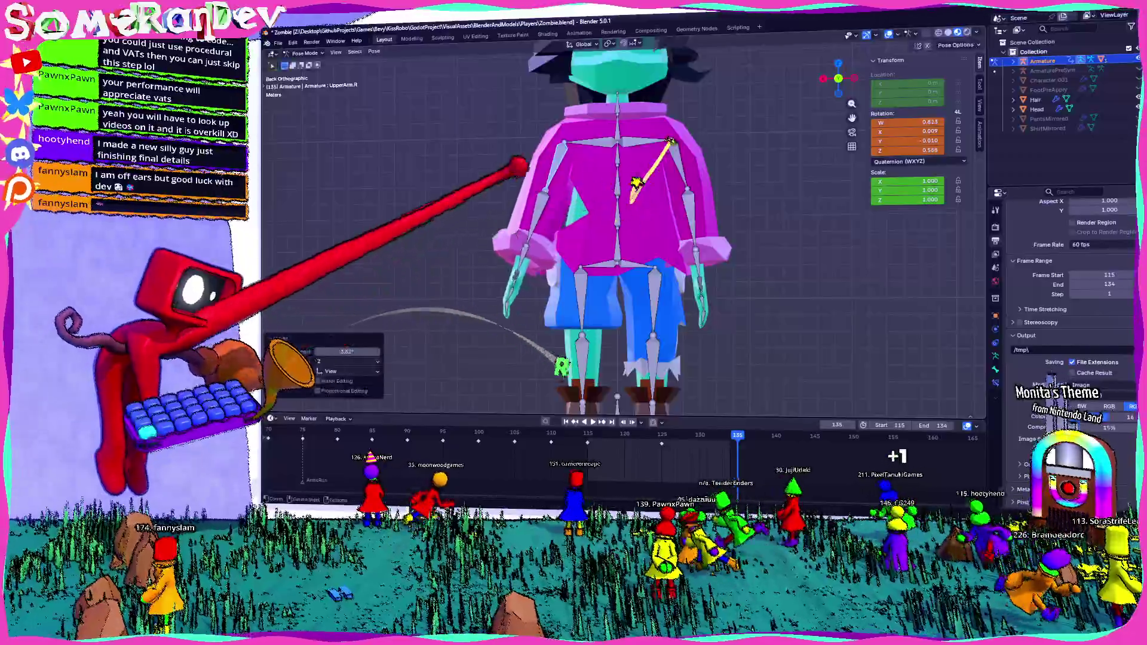
{"action": "left_click", "coordinate": [619, 268]}
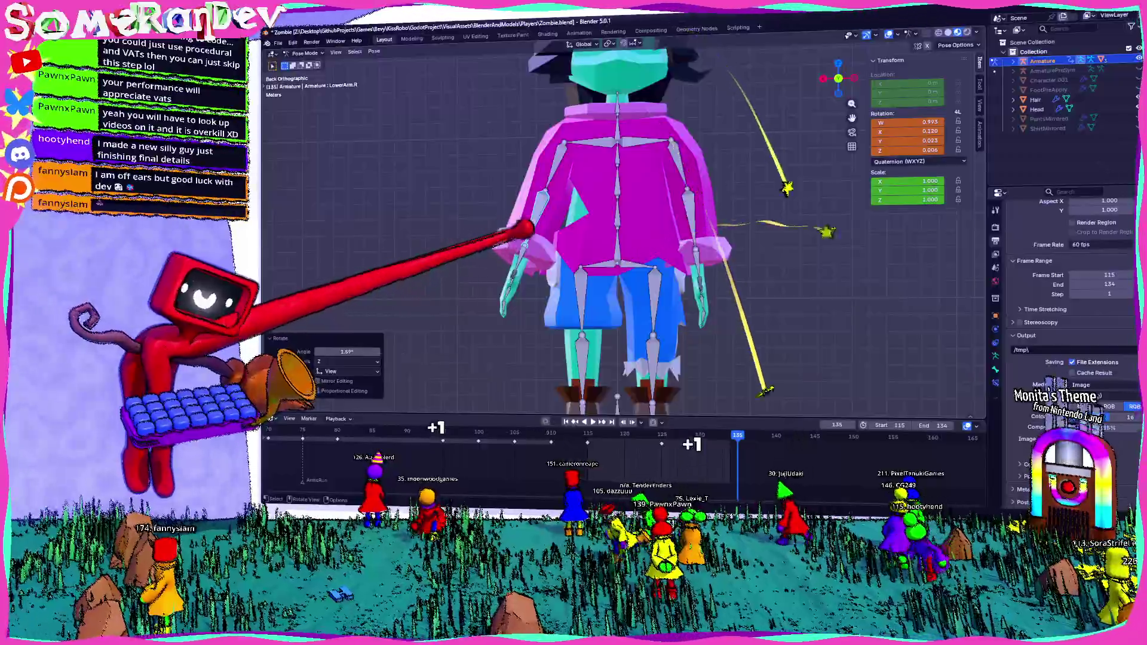
{"action": "middle_click_drag", "start_coordinate": [619, 270], "coordinate": [807, 107]}
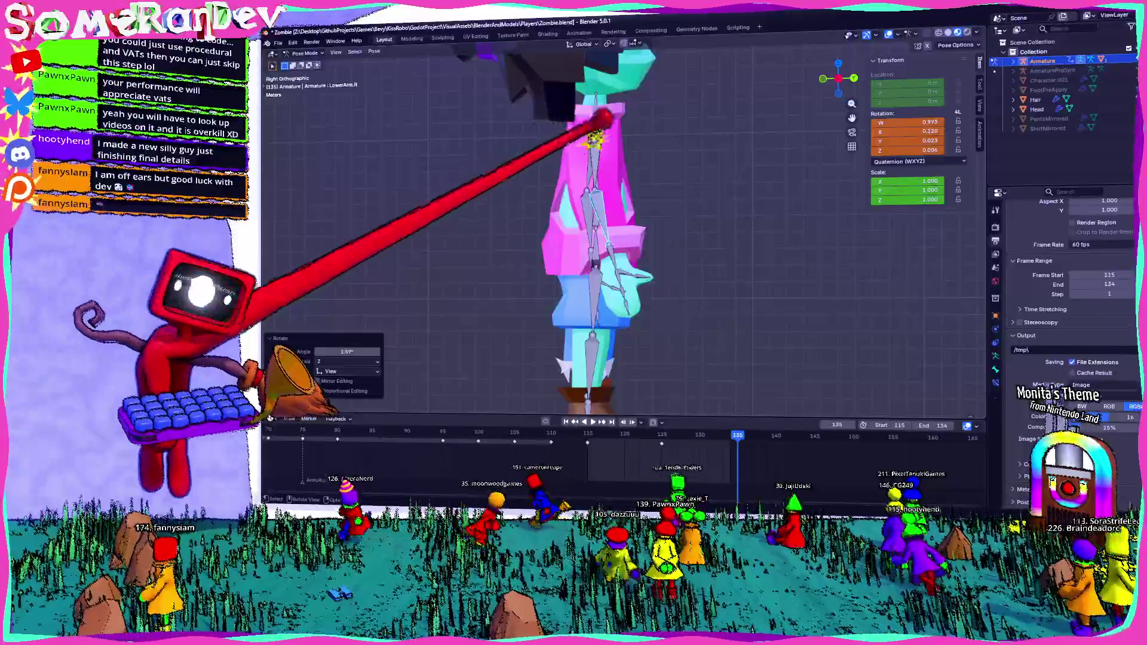
{"action": "left_click_drag", "start_coordinate": [619, 179], "coordinate": [502, 386]}
{"action": "middle_click_drag", "start_coordinate": [489, 383], "coordinate": [681, 270]}
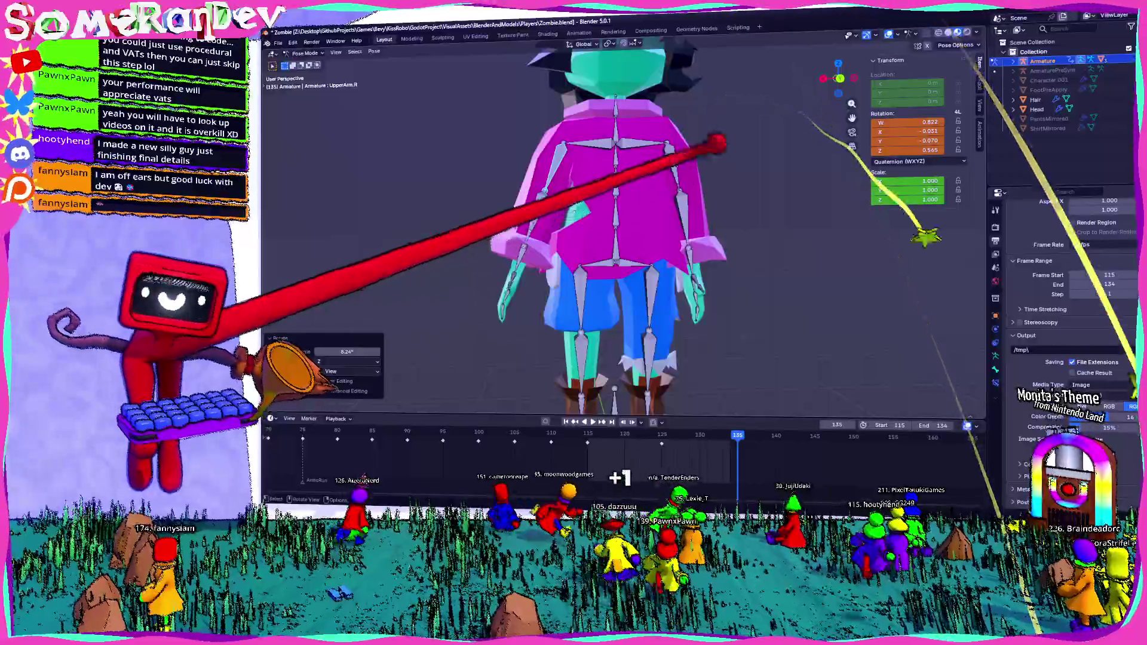
{"action": "left_click", "coordinate": [682, 143]}
{"action": "left_click_drag", "start_coordinate": [771, 90], "coordinate": [699, 215]}
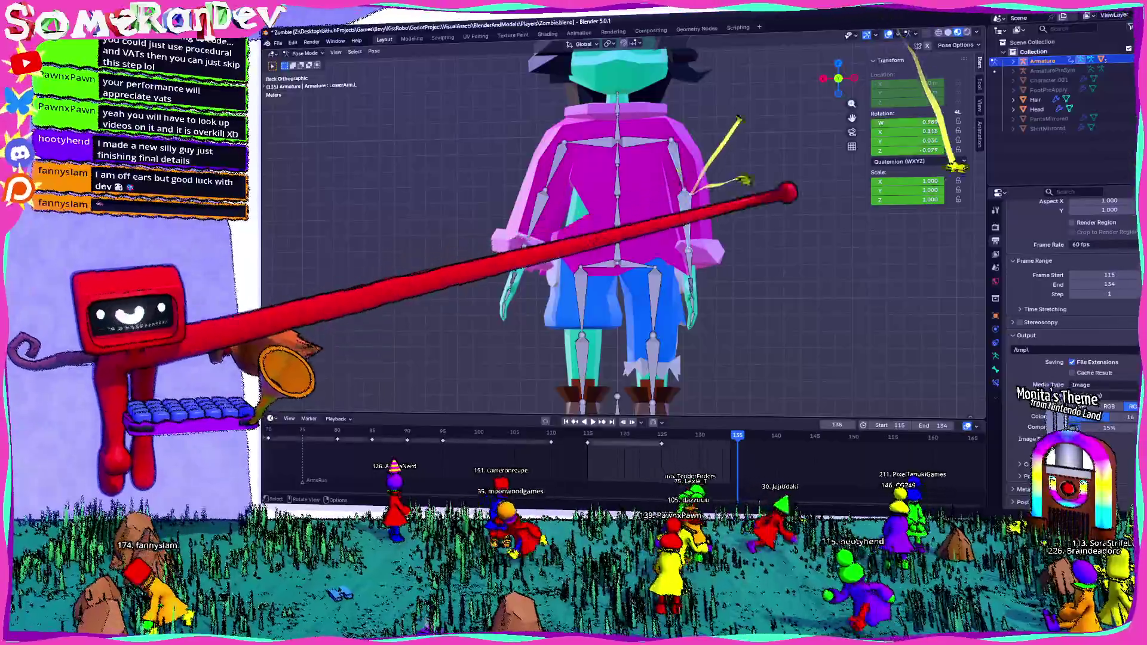
{"action": "mouse_move", "coordinate": [771, 99]}
{"action": "left_mouse_down"}
{"action": "mouse_move", "coordinate": [712, 238]}
{"action": "mouse_move", "coordinate": [758, 273]}
{"action": "left_mouse_up"}
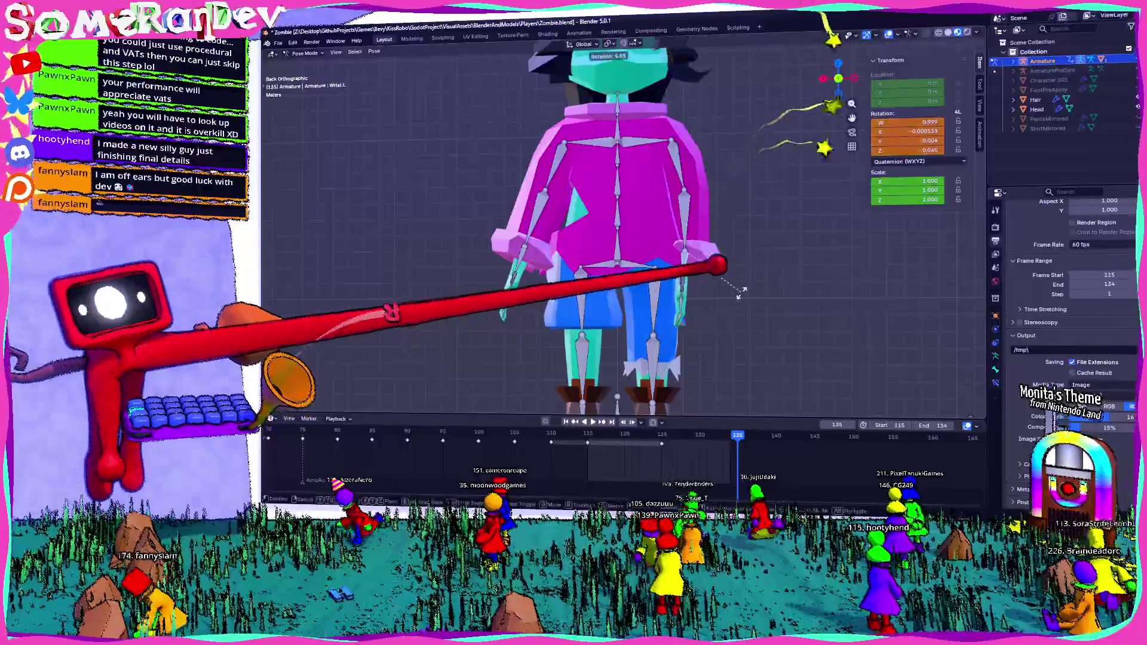
{"action": "key", "text": "r"}
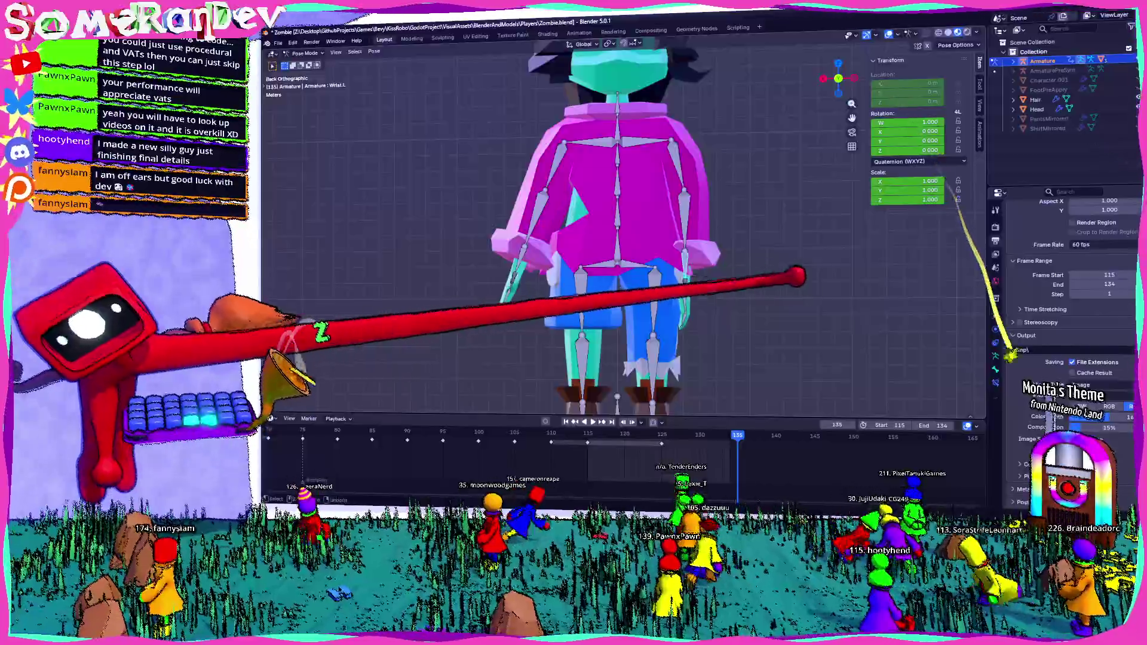
{"action": "left_click", "coordinate": [819, 310]}
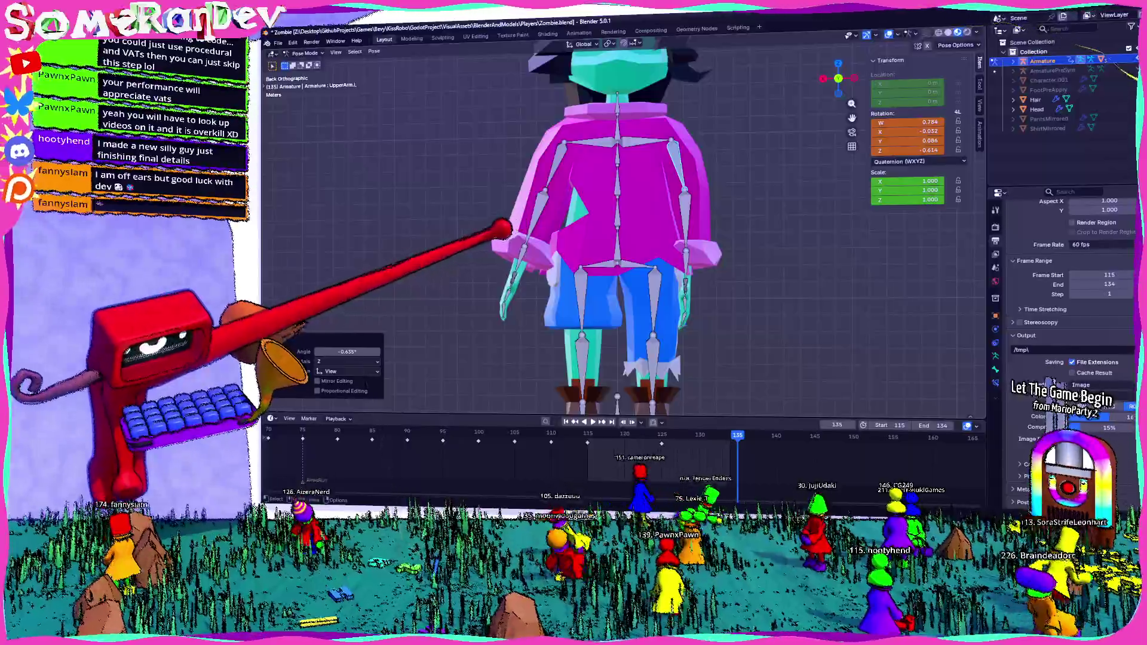
Rotate the left wrist outward and box-select the right arm bones near the hand
{"action": "left_click", "coordinate": [502, 231]}
{"action": "key", "text": "r"}
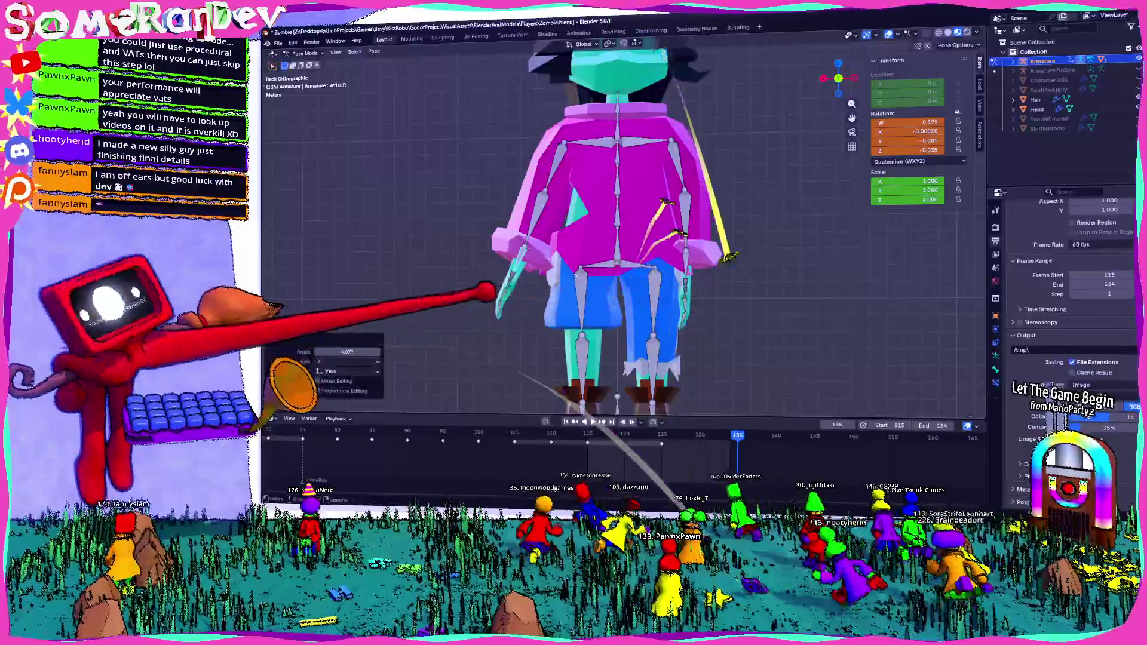
{"action": "left_click", "coordinate": [489, 291]}
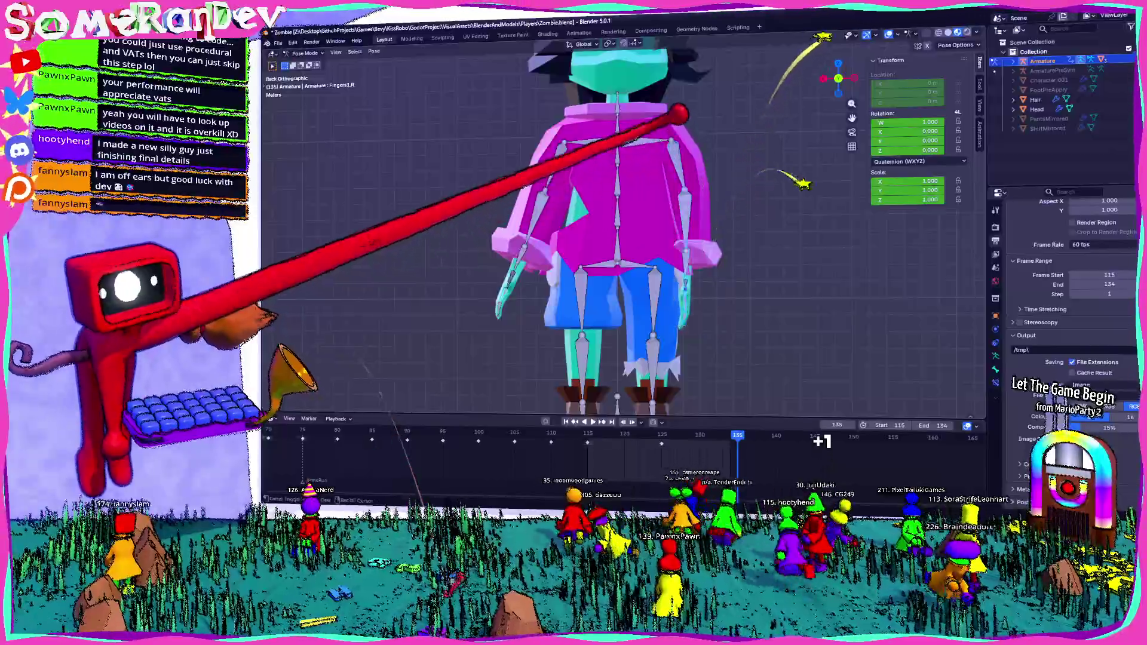
{"action": "left_click_drag", "start_coordinate": [468, 169], "coordinate": [533, 312]}
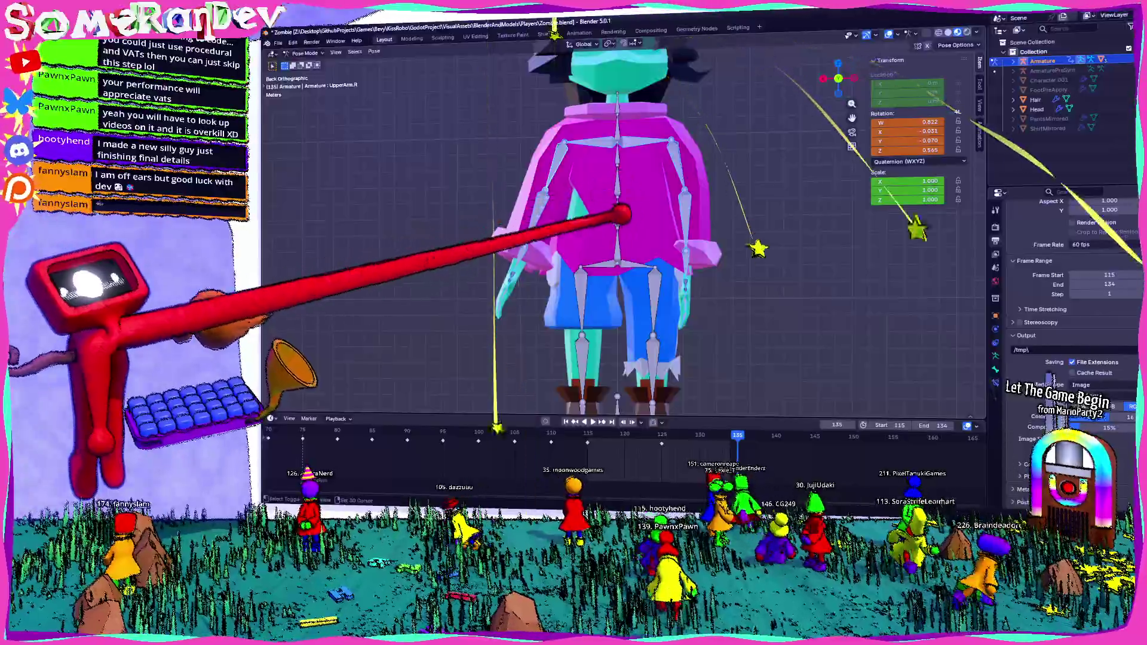
{"action": "left_click", "coordinate": [619, 229]}
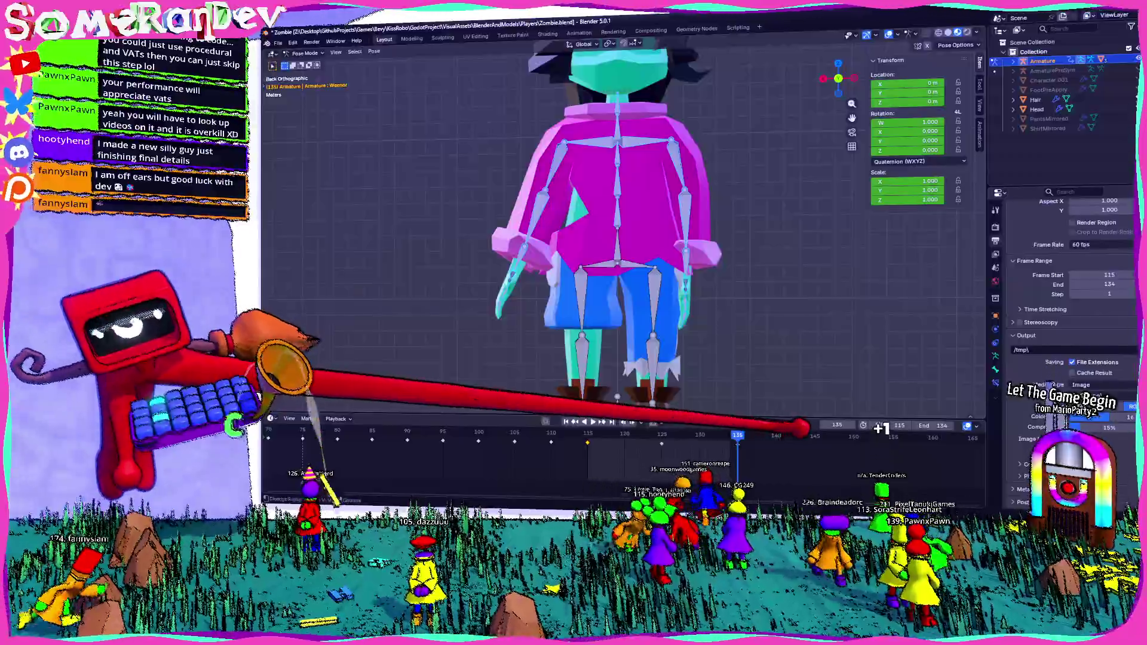
Shift the selected keyframe earlier in the timeline and check the pose around frame 129
{"action": "key", "text": "g"}
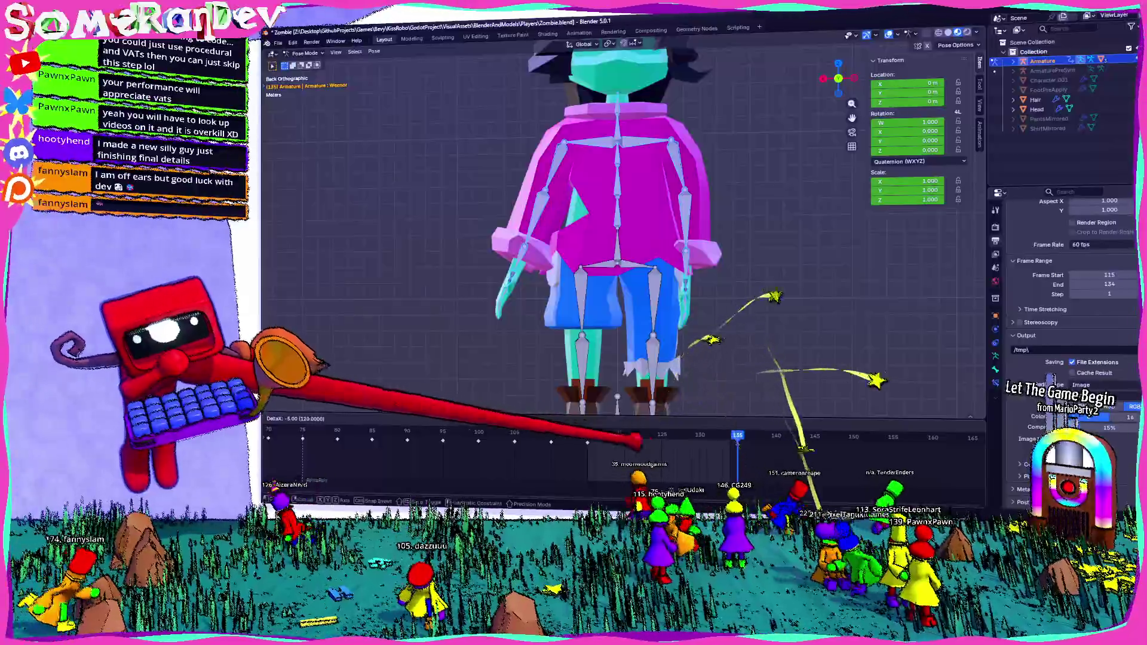
{"action": "left_click", "coordinate": [658, 437]}
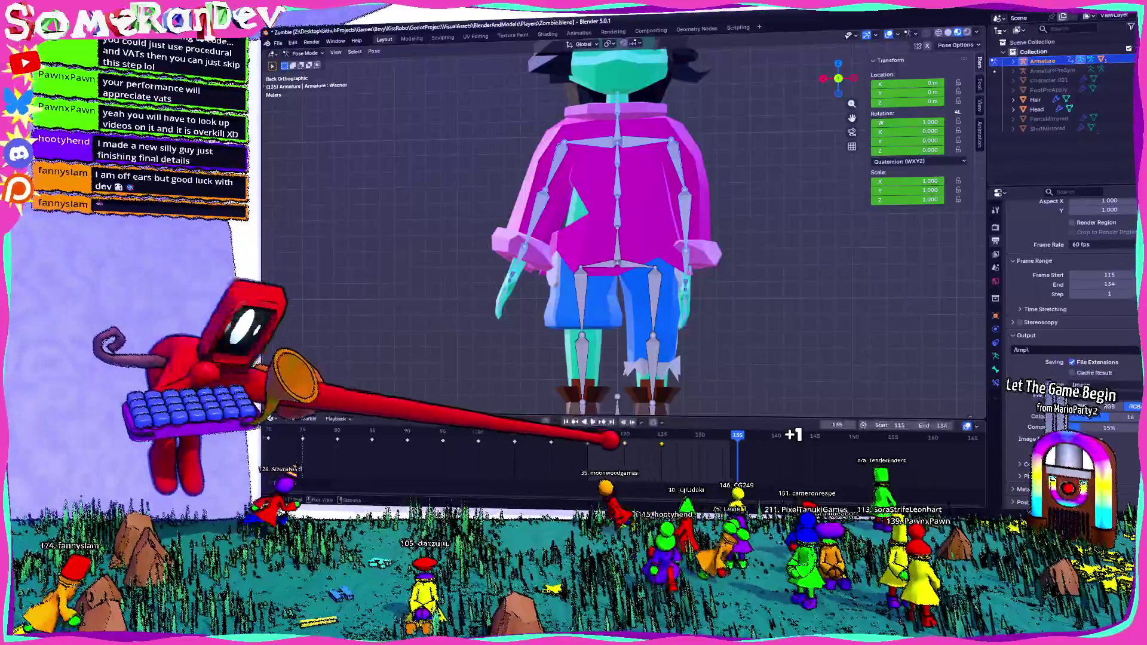
{"action": "left_click", "coordinate": [695, 436]}
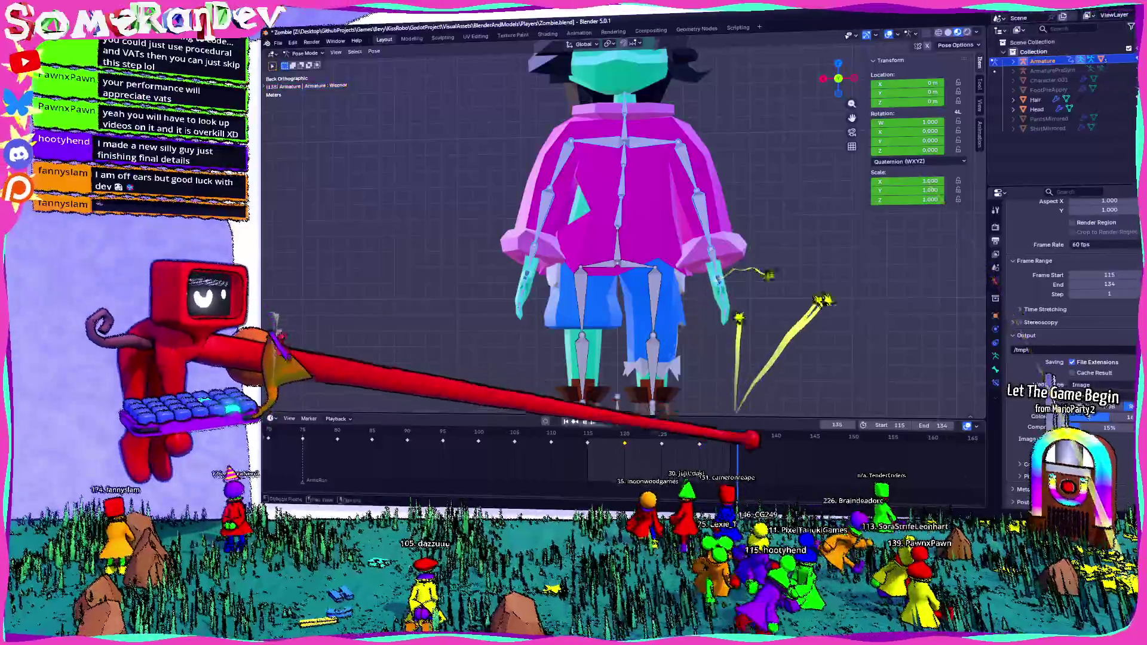
Paste the copied pose and its flipped version at frame 135, extending the loop toward frame 144
{"action": "right_click", "coordinate": [690, 394]}
{"action": "left_click", "coordinate": [708, 407]}
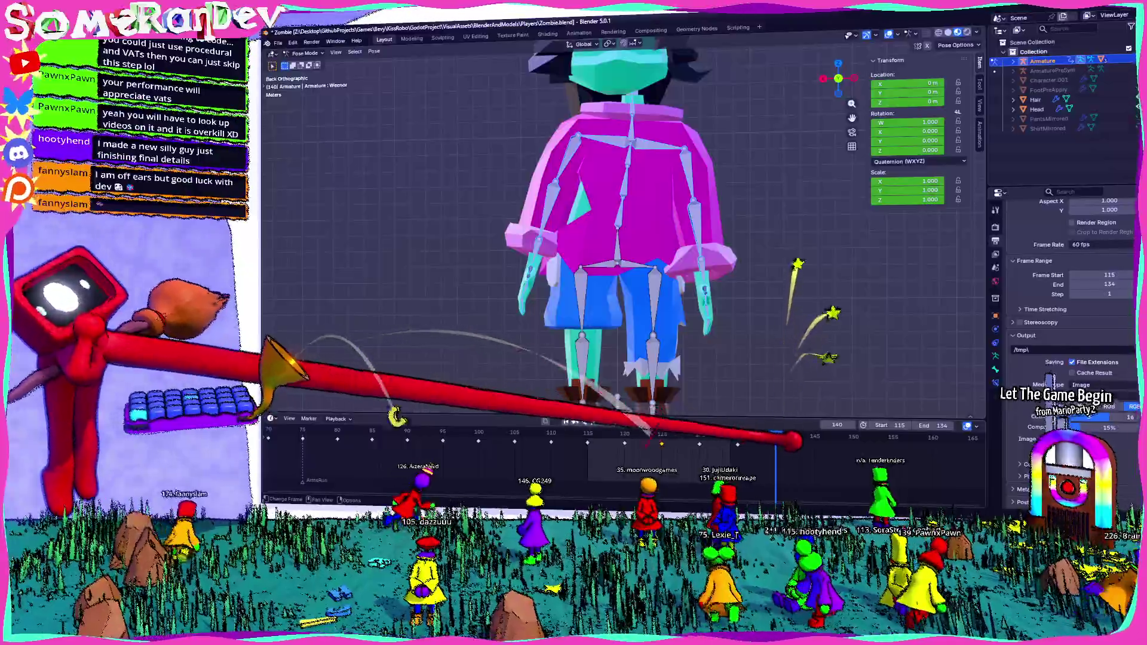
{"action": "right_click", "coordinate": [731, 386]}
{"action": "left_click", "coordinate": [744, 408]}
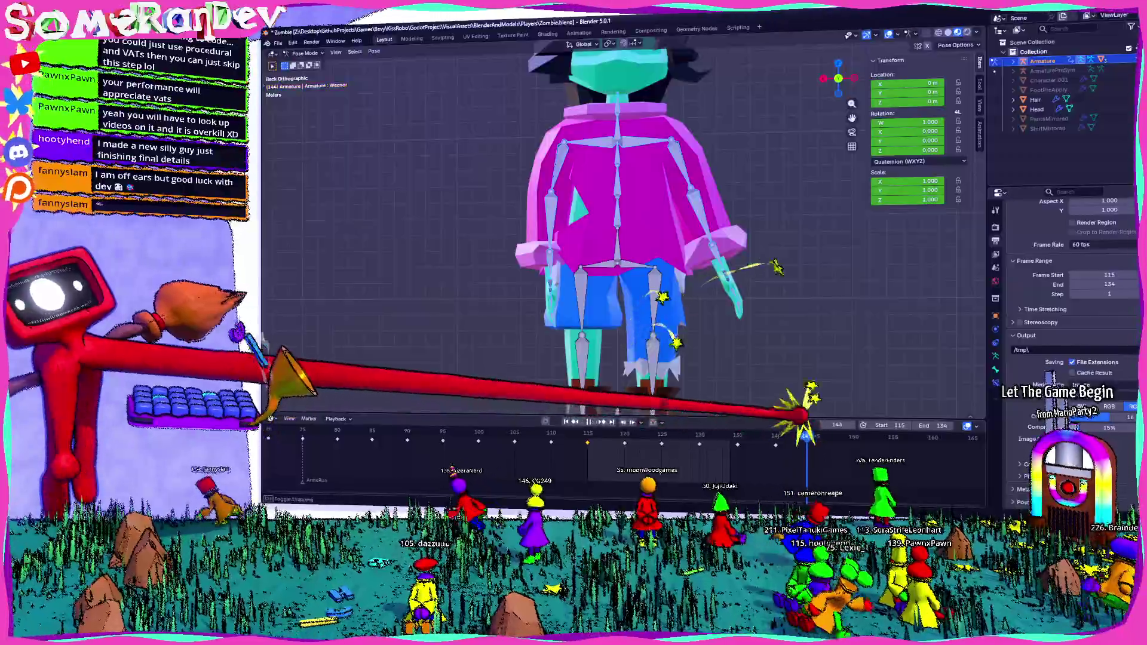
{"action": "left_click", "coordinate": [814, 437]}
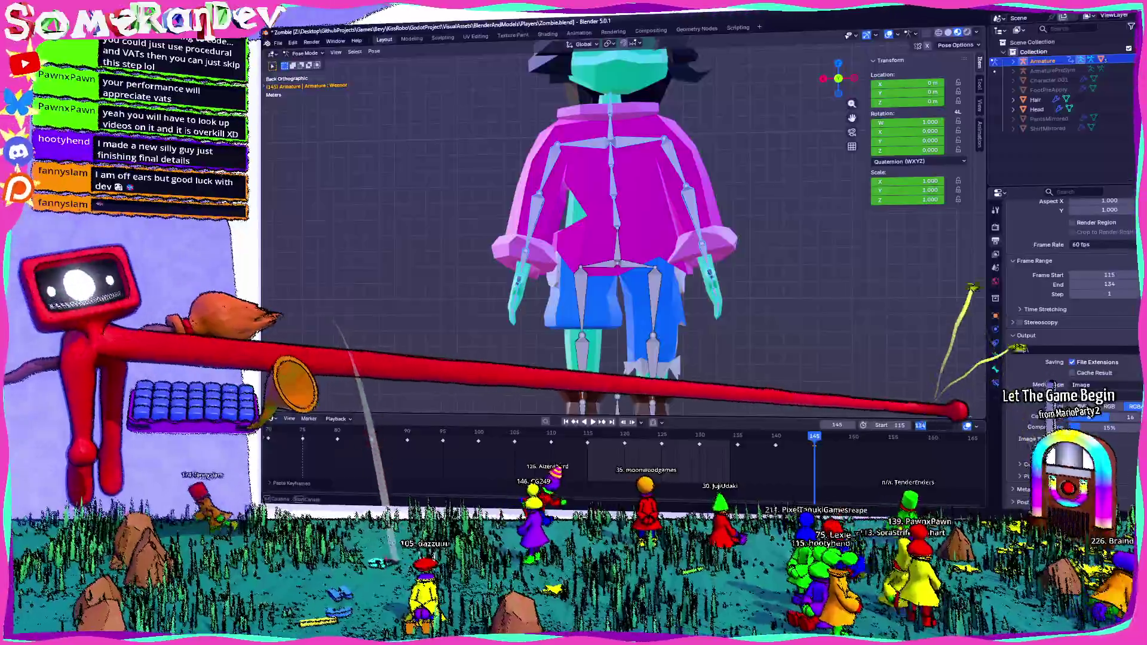
{"action": "type", "text": "144"}
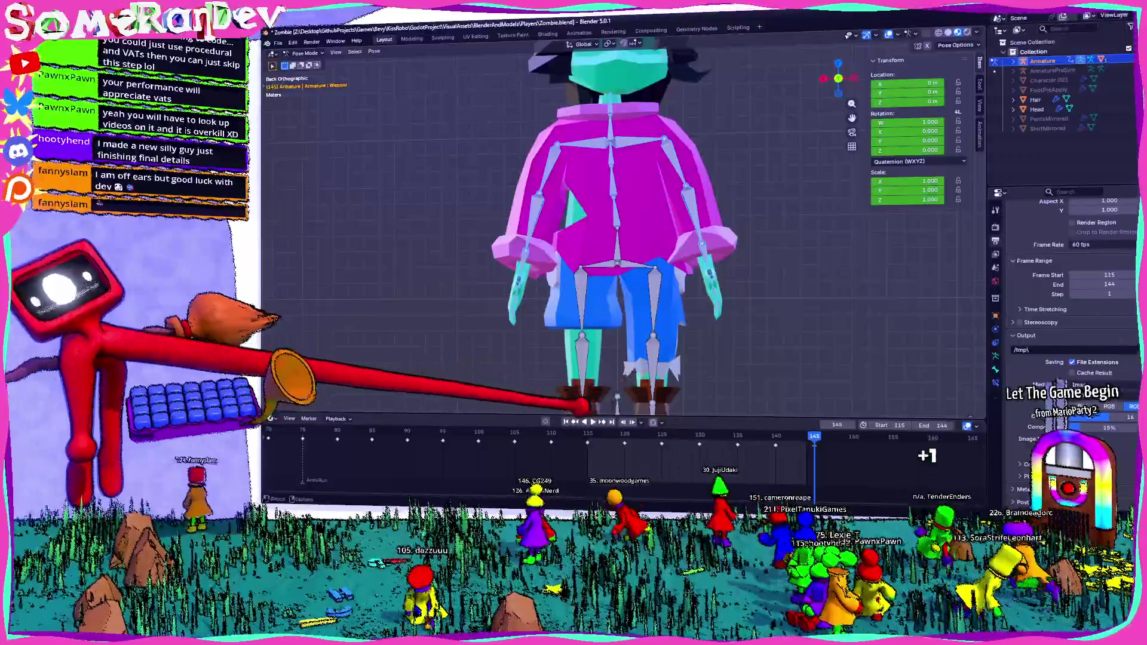
{"action": "middle_click_drag", "start_coordinate": [449, 224], "coordinate": [628, 224]}
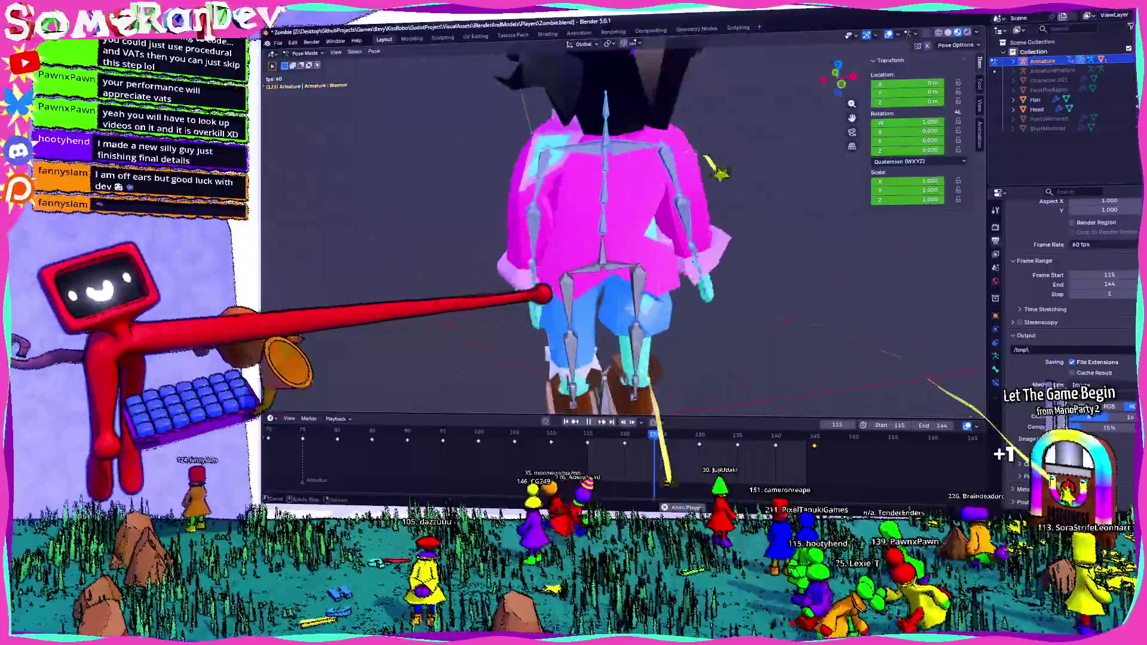
{"action": "middle_click_drag", "start_coordinate": [790, 354], "coordinate": [628, 269]}
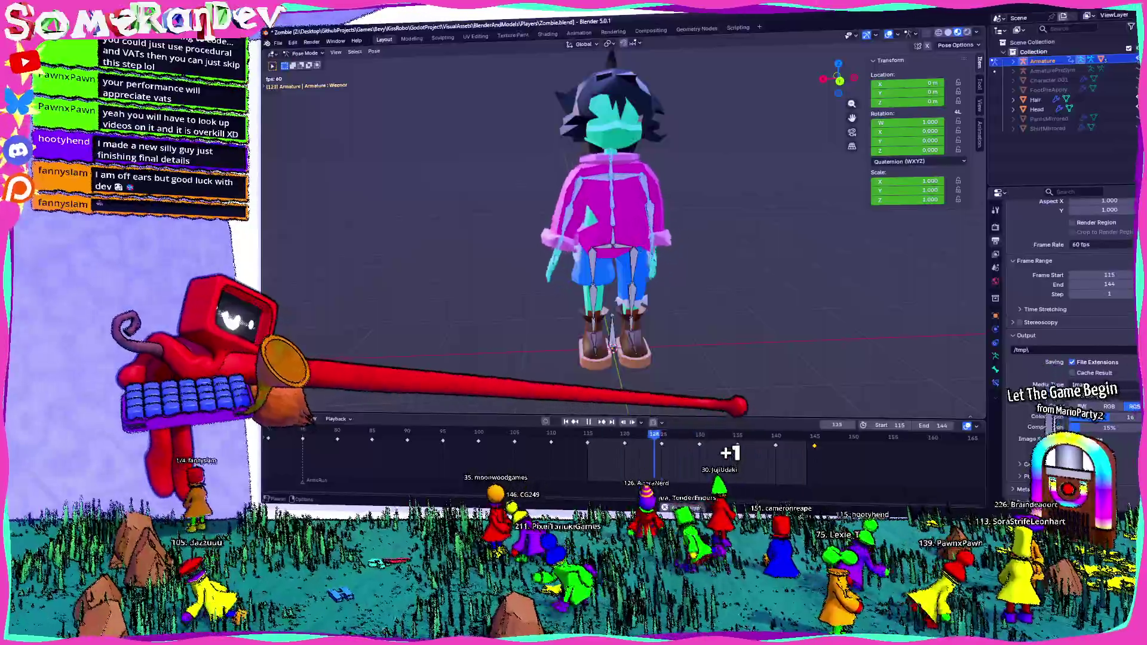
{"action": "middle_click_drag", "start_coordinate": [627, 270], "coordinate": [538, 224]}
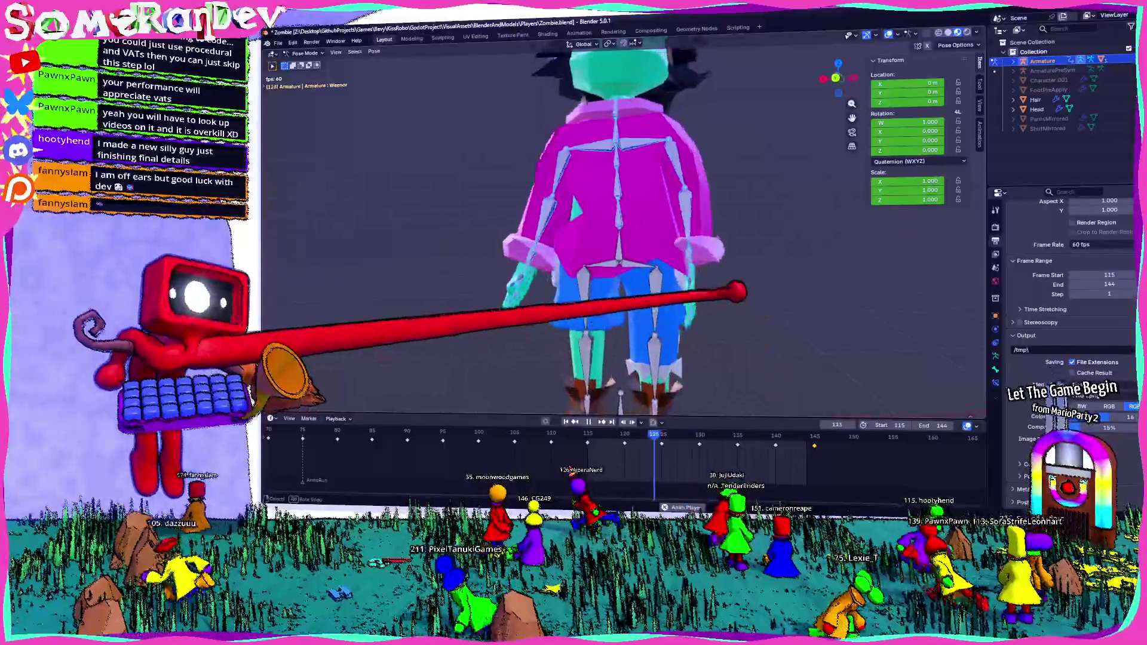
{"action": "middle_click_drag", "start_coordinate": [628, 269], "coordinate": [583, 252]}
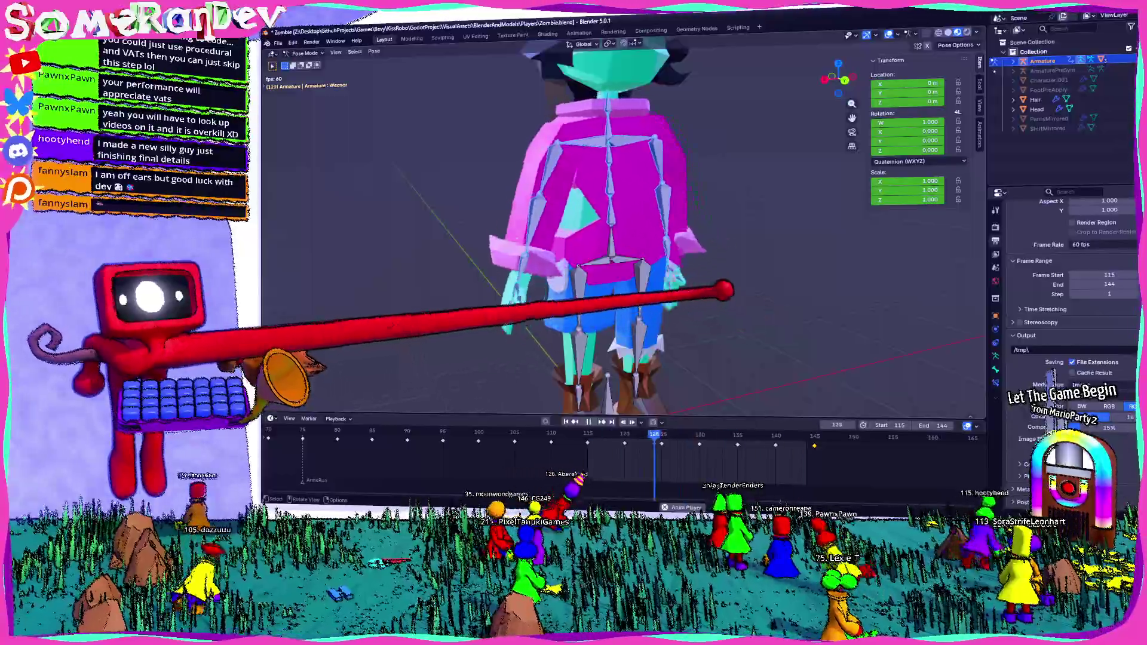
{"action": "middle_click_drag", "start_coordinate": [583, 269], "coordinate": [539, 180]}
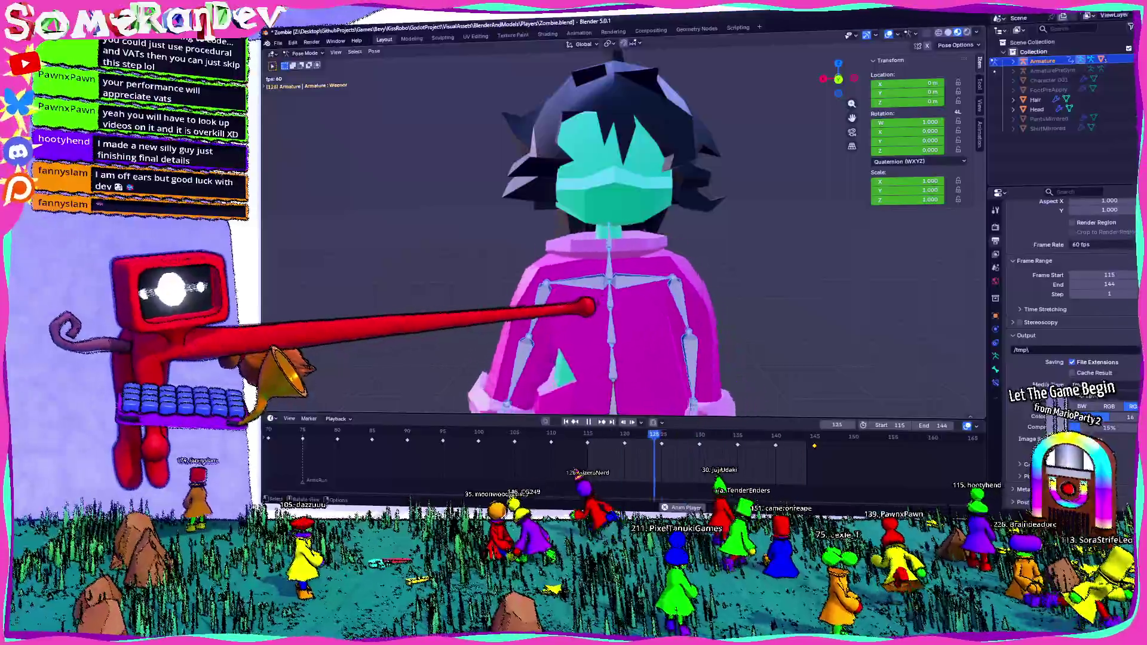
{"action": "scroll", "coordinate": [619, 233], "scroll_direction": "down", "scroll_amount": 3}
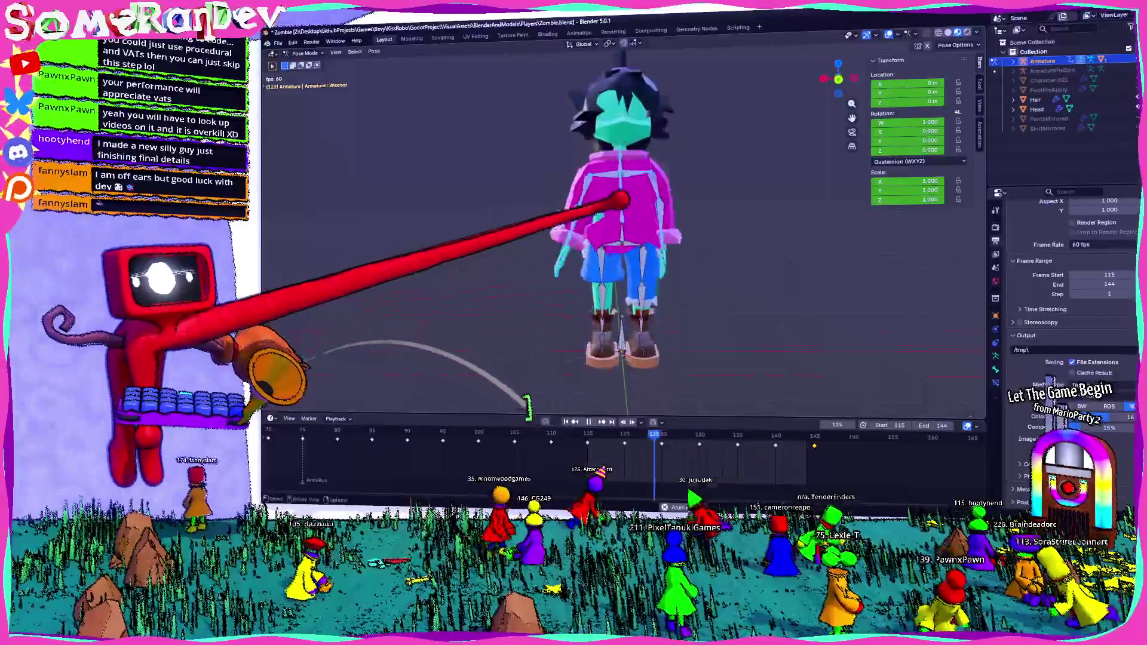
{"action": "middle_click_drag", "start_coordinate": [618, 225], "coordinate": [574, 198]}
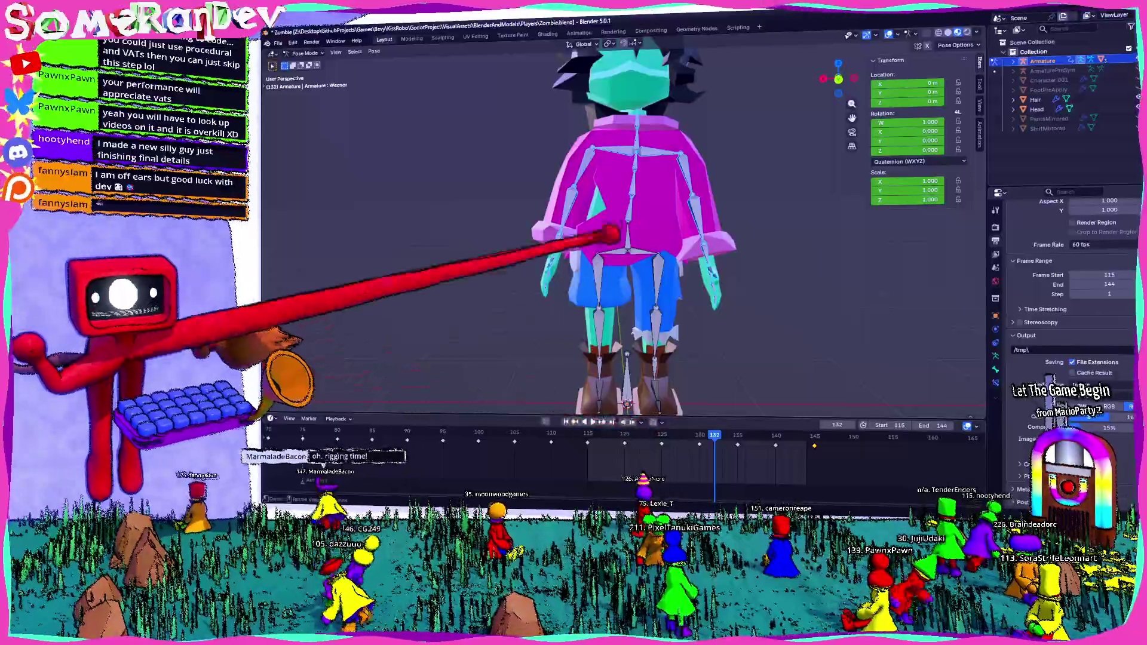
{"action": "middle_click_drag", "start_coordinate": [628, 269], "coordinate": [538, 224]}
{"action": "middle_click_drag", "start_coordinate": [627, 224], "coordinate": [538, 225]}
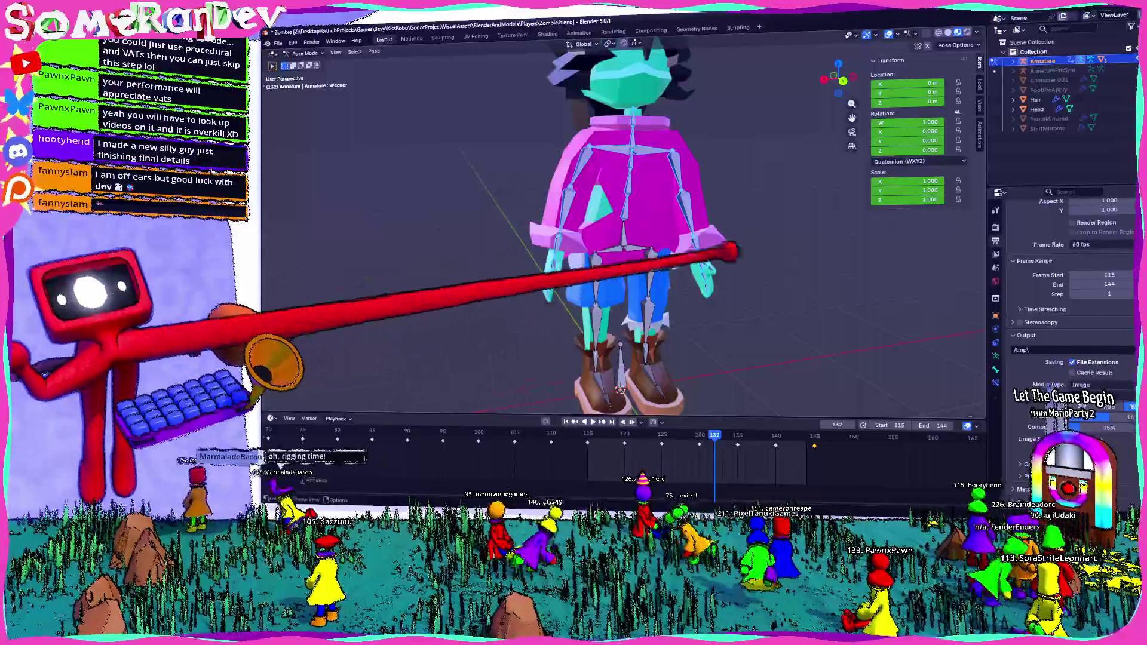
{"action": "mouse_move", "coordinate": [628, 225]}
{"action": "middle_mouse_down"}
{"action": "mouse_move", "coordinate": [582, 269]}
{"action": "mouse_move", "coordinate": [628, 225]}
{"action": "middle_mouse_up"}
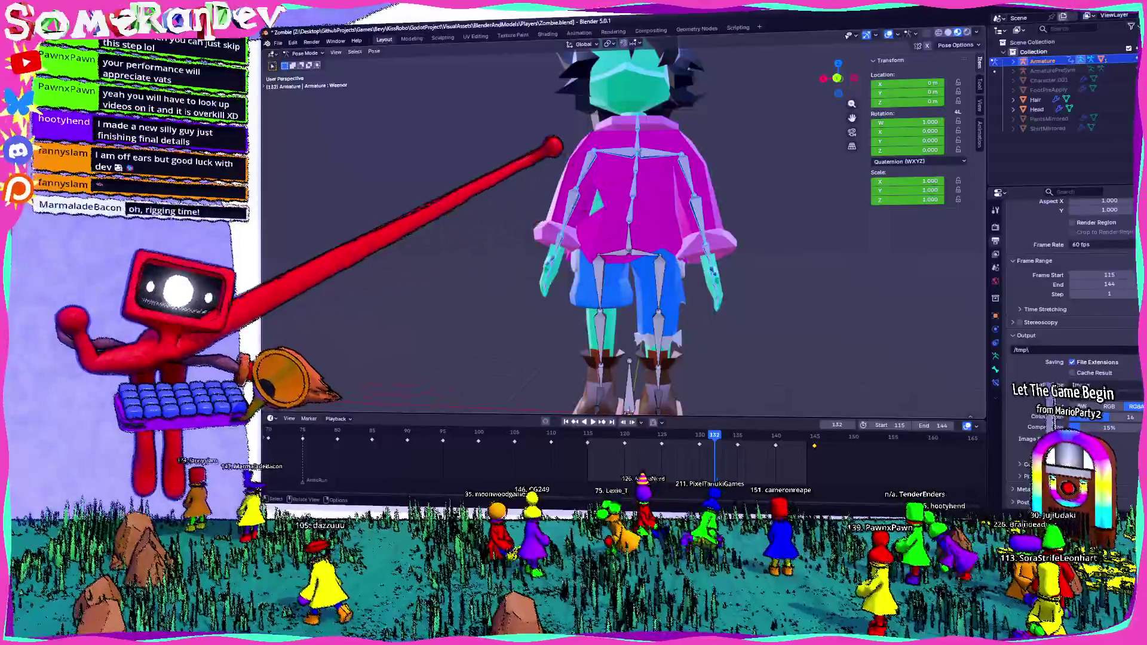
{"action": "scroll", "coordinate": [628, 224], "scroll_direction": "down", "scroll_amount": 3}
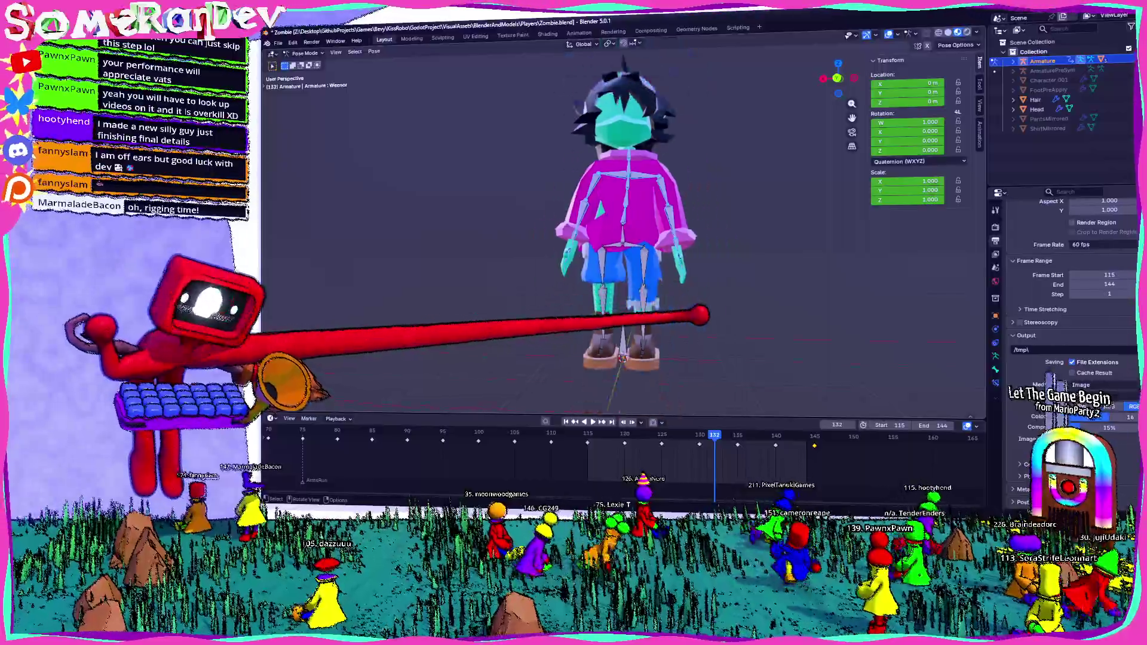
{"action": "key", "text": "space"}
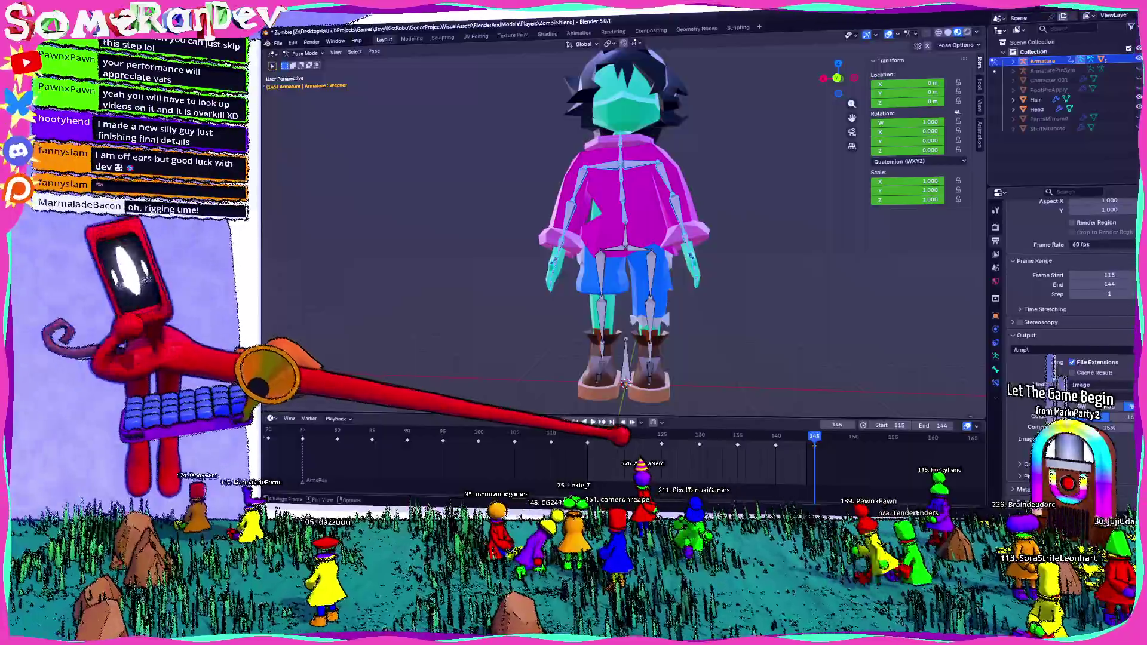
{"action": "scroll", "coordinate": [591, 332], "scroll_direction": "up", "scroll_amount": 4}
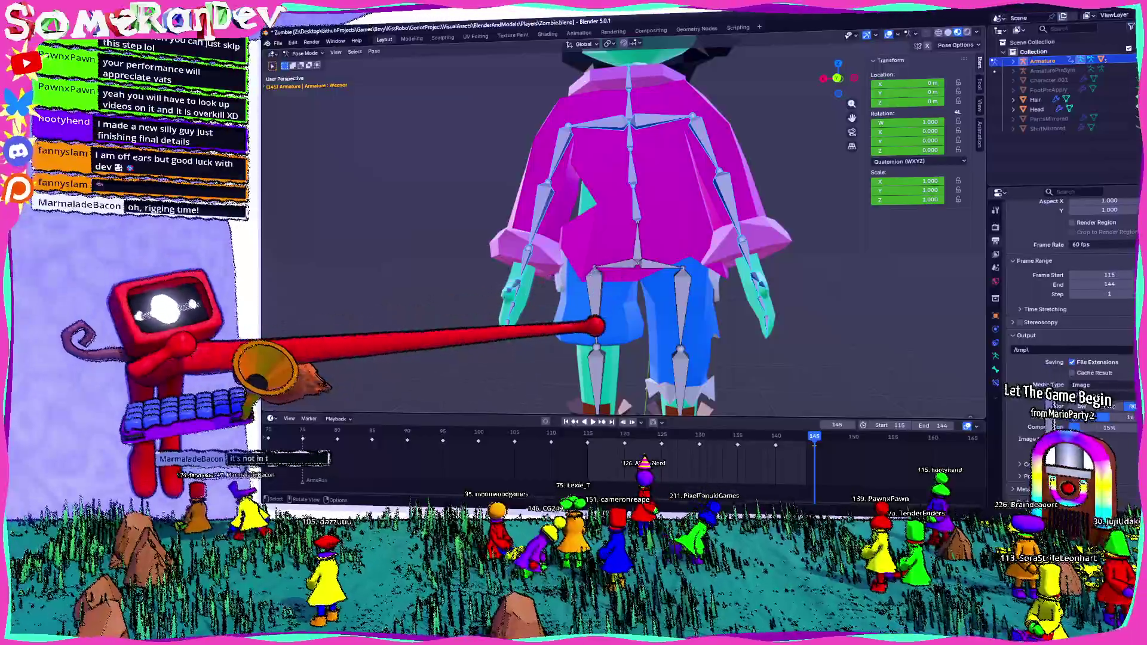
{"action": "scroll", "coordinate": [592, 331], "scroll_direction": "down", "scroll_amount": 4}
{"action": "mouse_move", "coordinate": [556, 269]}
{"action": "middle_mouse_down"}
{"action": "mouse_move", "coordinate": [628, 269]}
{"action": "mouse_move", "coordinate": [628, 224]}
{"action": "middle_mouse_up"}
{"action": "scroll", "coordinate": [627, 225], "scroll_direction": "up", "scroll_amount": 4}
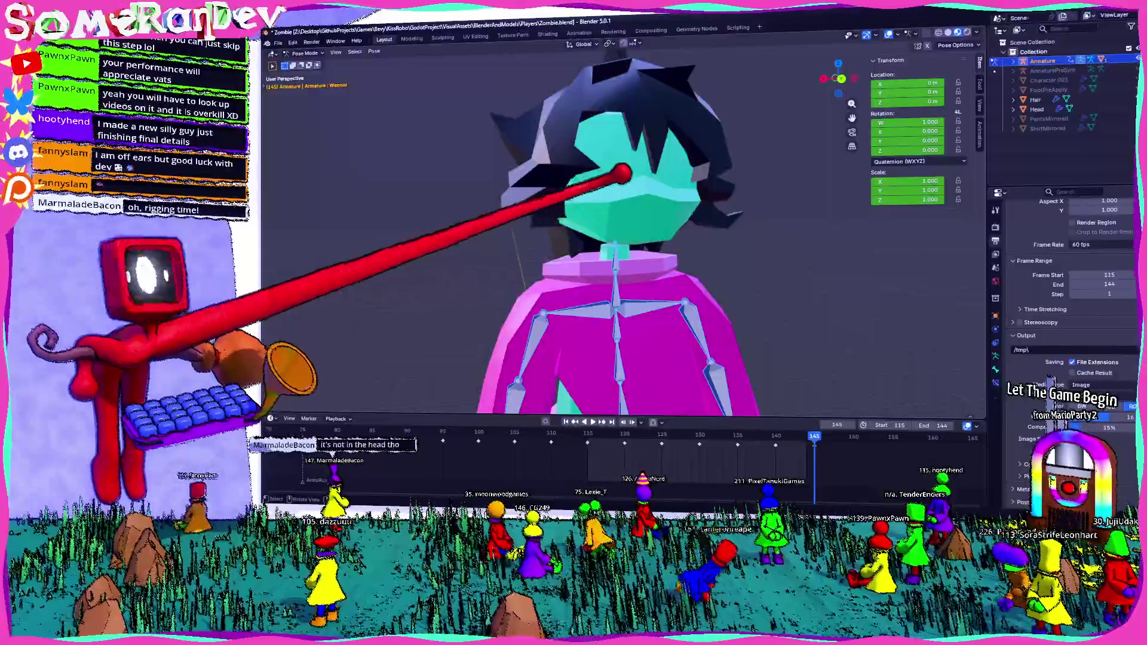
{"action": "scroll", "coordinate": [619, 251], "scroll_direction": "down", "scroll_amount": 5}
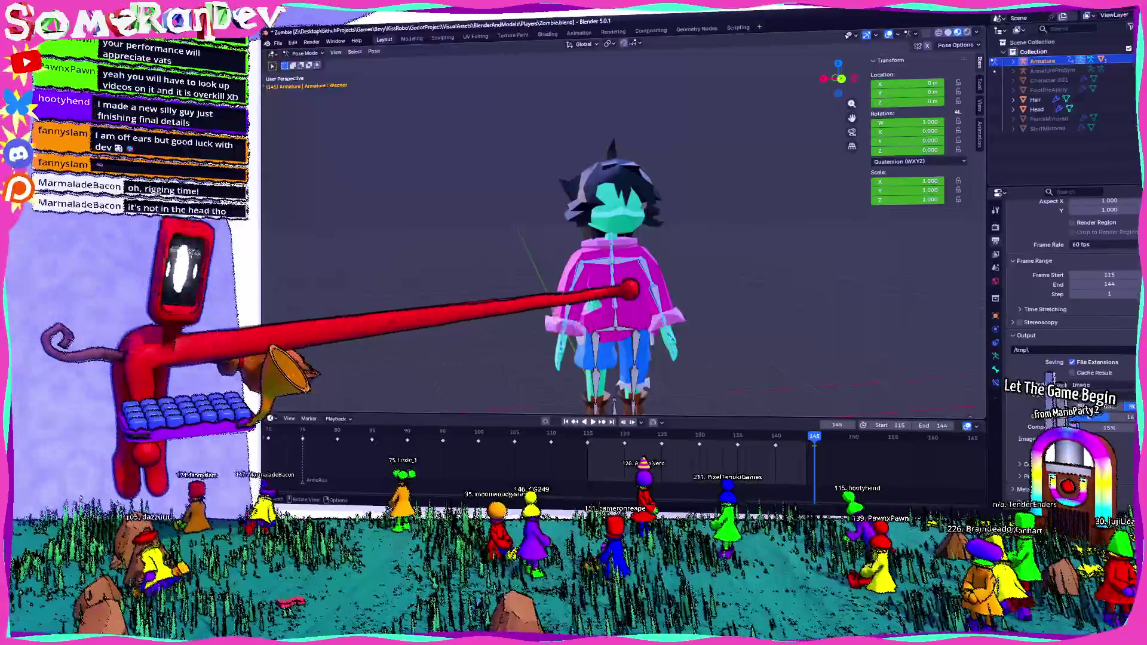
{"action": "scroll", "coordinate": [628, 269], "scroll_direction": "up", "scroll_amount": 3}
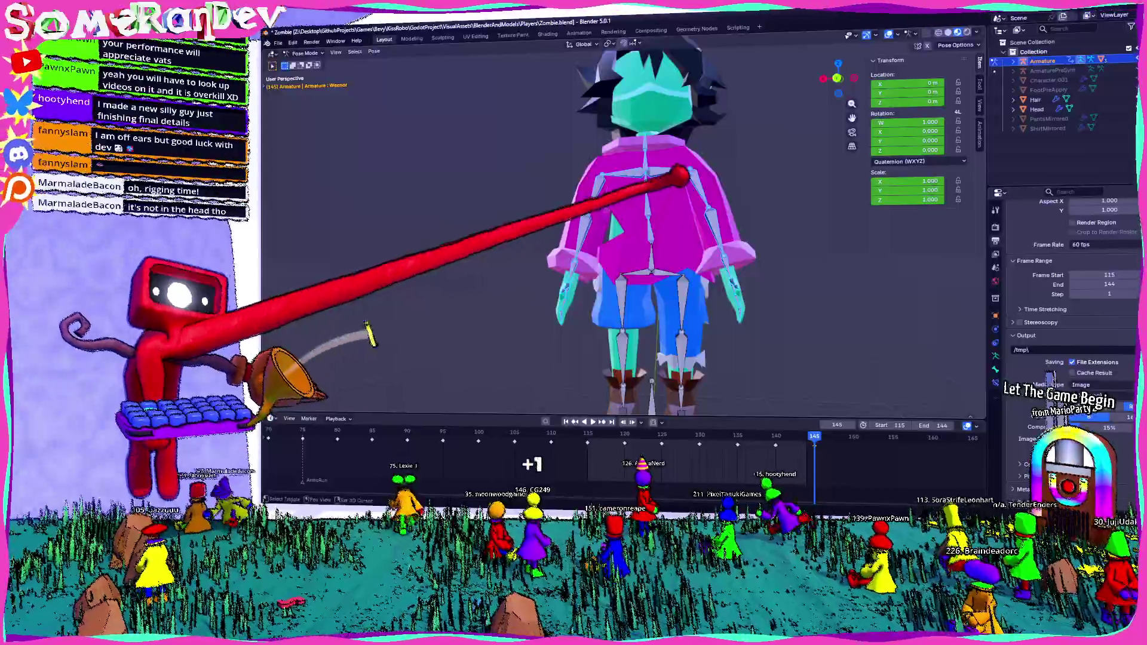
{"action": "scroll", "coordinate": [619, 268], "scroll_direction": "down", "scroll_amount": 1}
{"action": "left_click", "coordinate": [594, 437]}
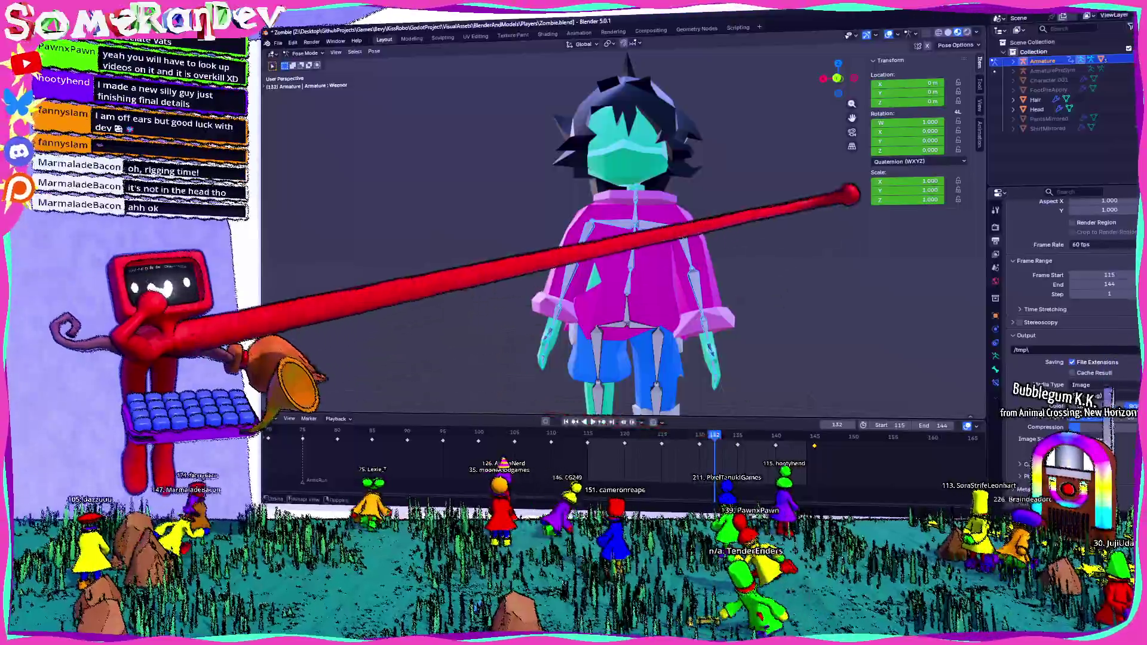
{"action": "key", "text": "ctrl+KP_1"}
{"action": "middle_click_drag", "start_coordinate": [583, 224], "coordinate": [673, 225]}
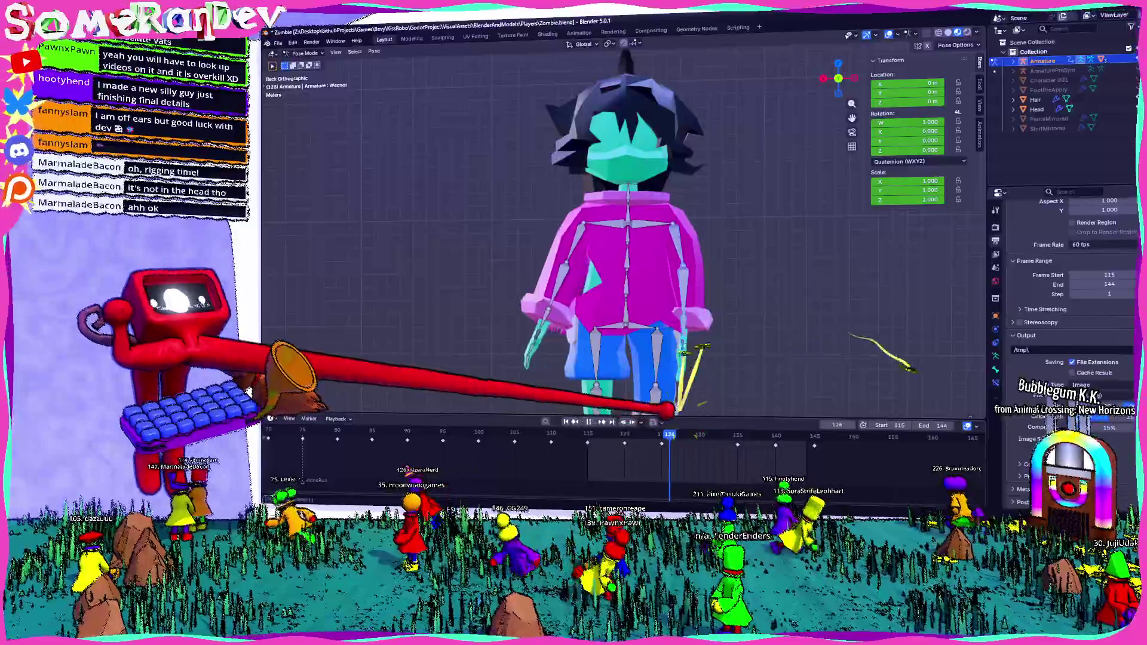
{"action": "mouse_move", "coordinate": [668, 436]}
{"action": "left_mouse_down"}
{"action": "mouse_move", "coordinate": [800, 436]}
{"action": "mouse_move", "coordinate": [746, 435]}
{"action": "left_mouse_up"}
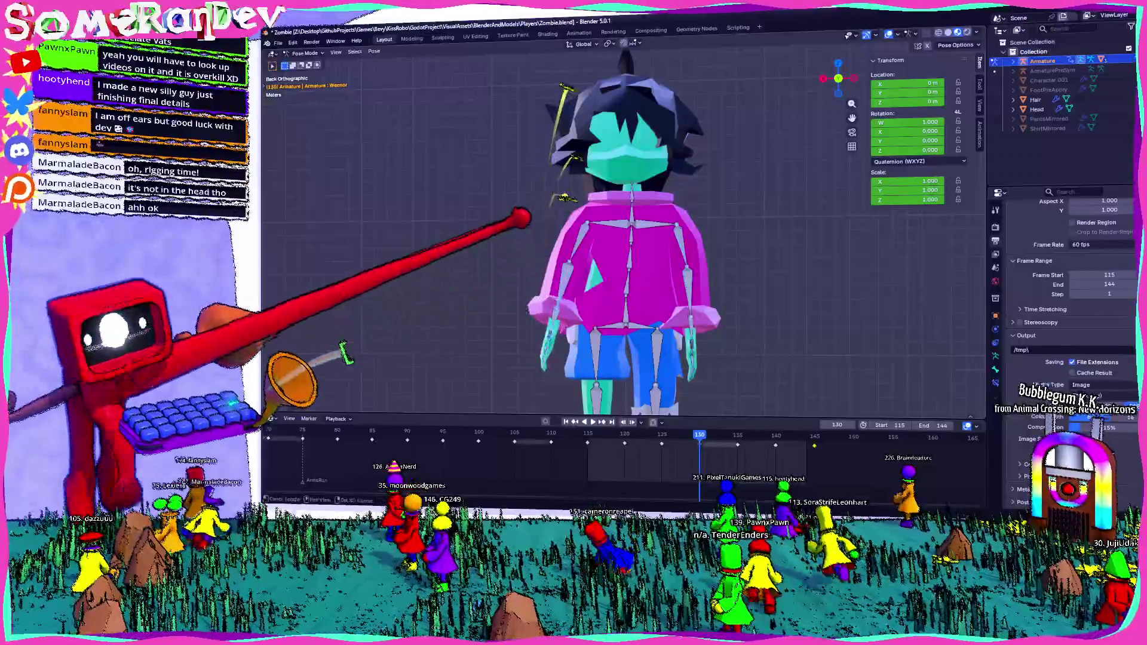
{"action": "left_click", "coordinate": [700, 439]}
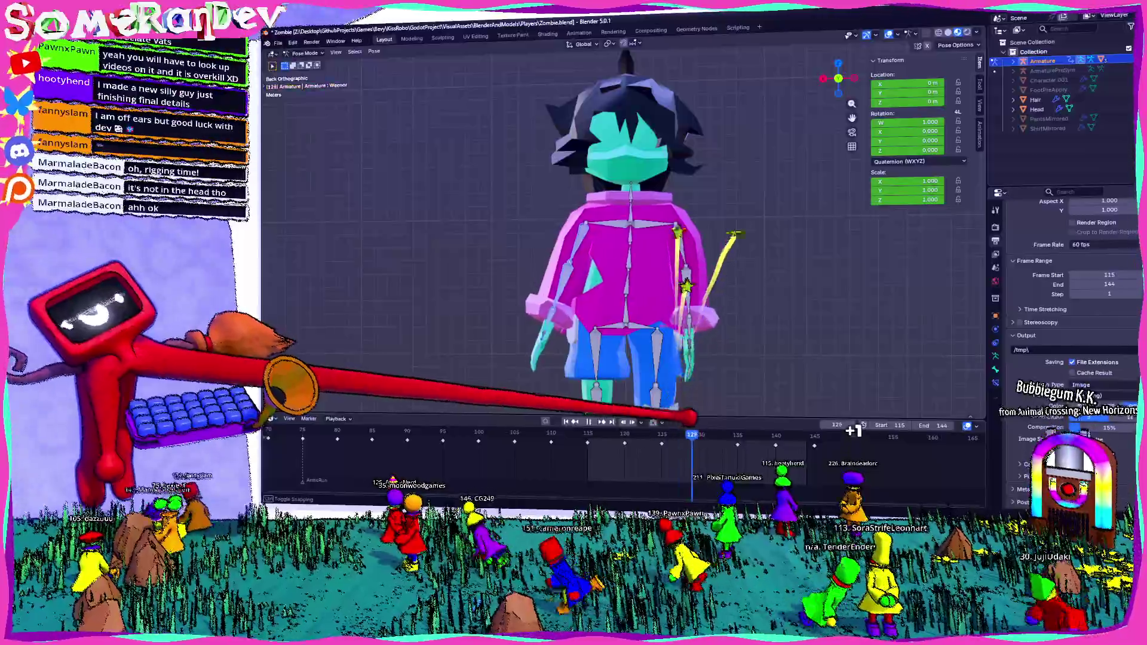
{"action": "left_click_drag", "start_coordinate": [743, 436], "coordinate": [798, 436]}
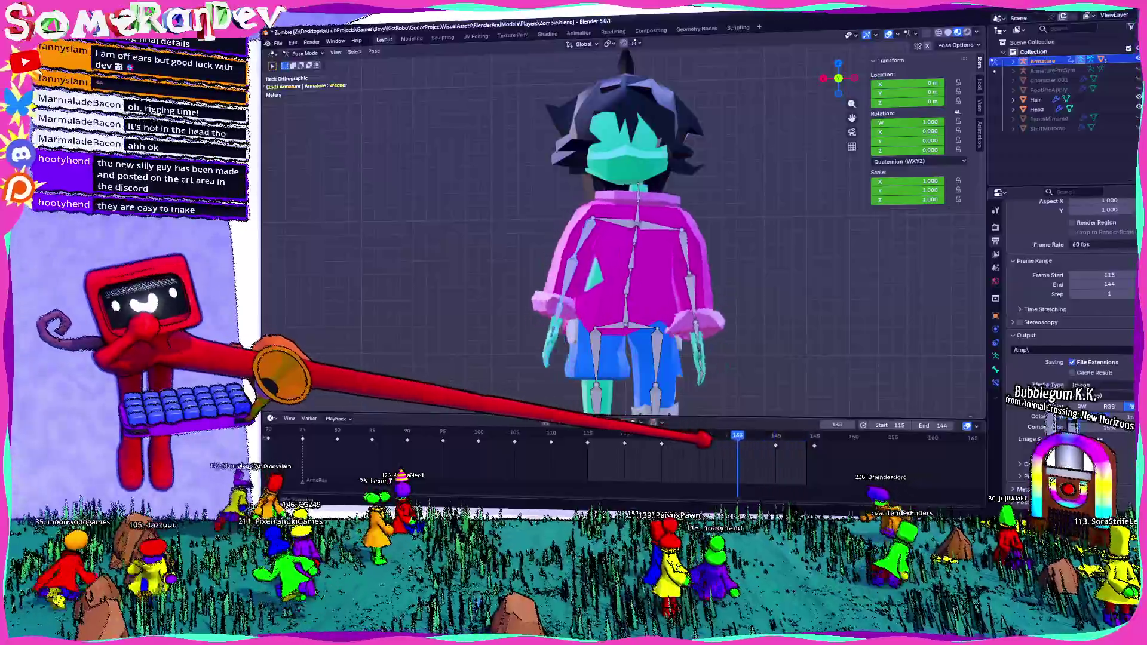
Orbit around the zombie and step the animation forward a frame to preview the loop
{"action": "middle_click_drag", "start_coordinate": [538, 224], "coordinate": [672, 268]}
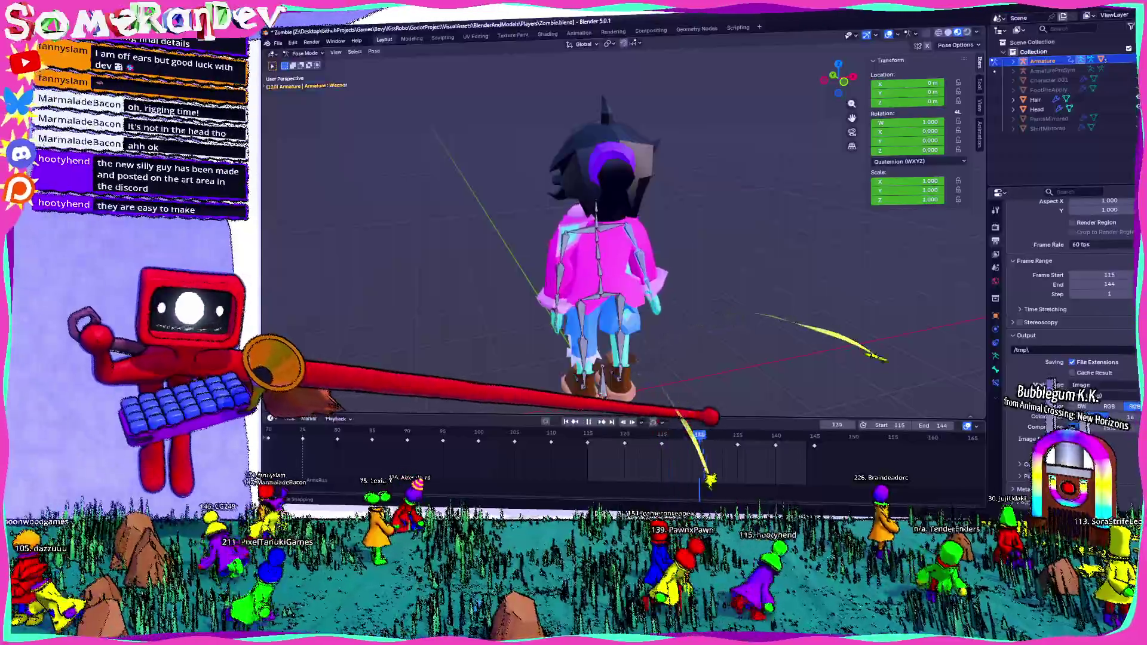
{"action": "key", "text": "Right"}
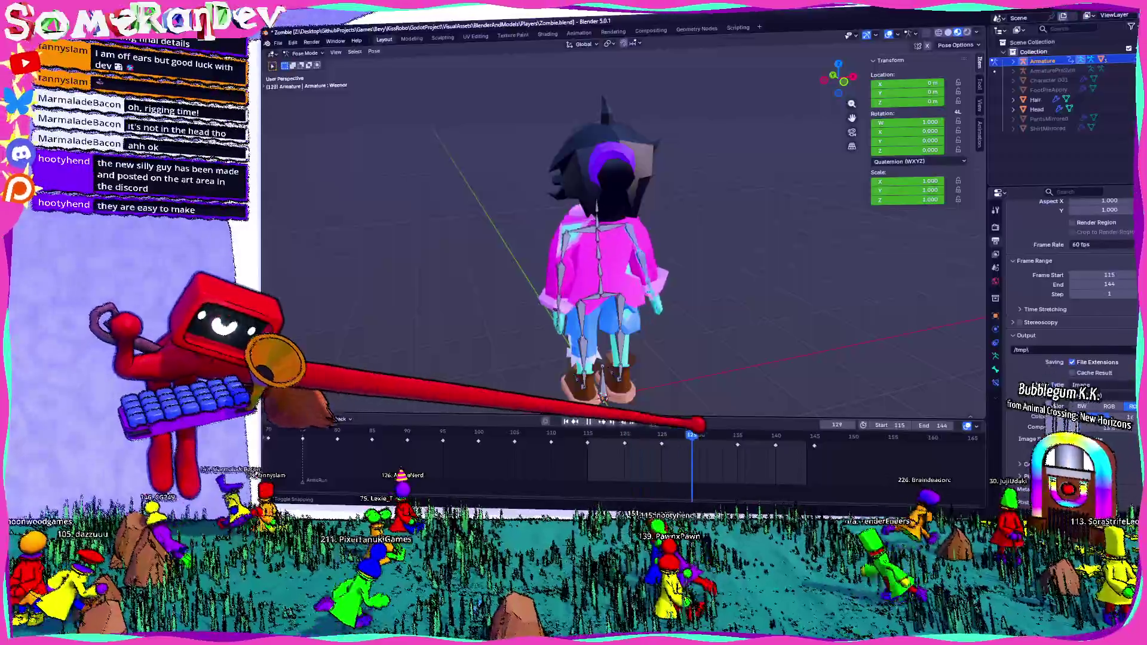
{"action": "middle_click_drag", "start_coordinate": [699, 377], "coordinate": [718, 340]}
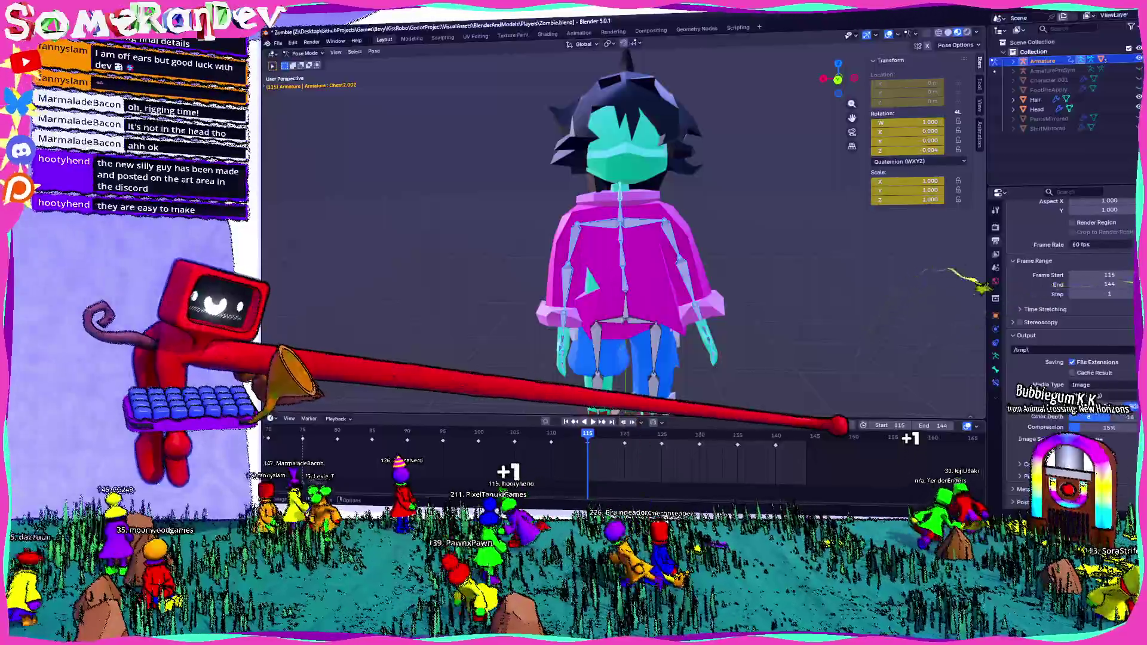
{"action": "right_click", "coordinate": [843, 395]}
{"action": "left_click", "coordinate": [789, 408]}
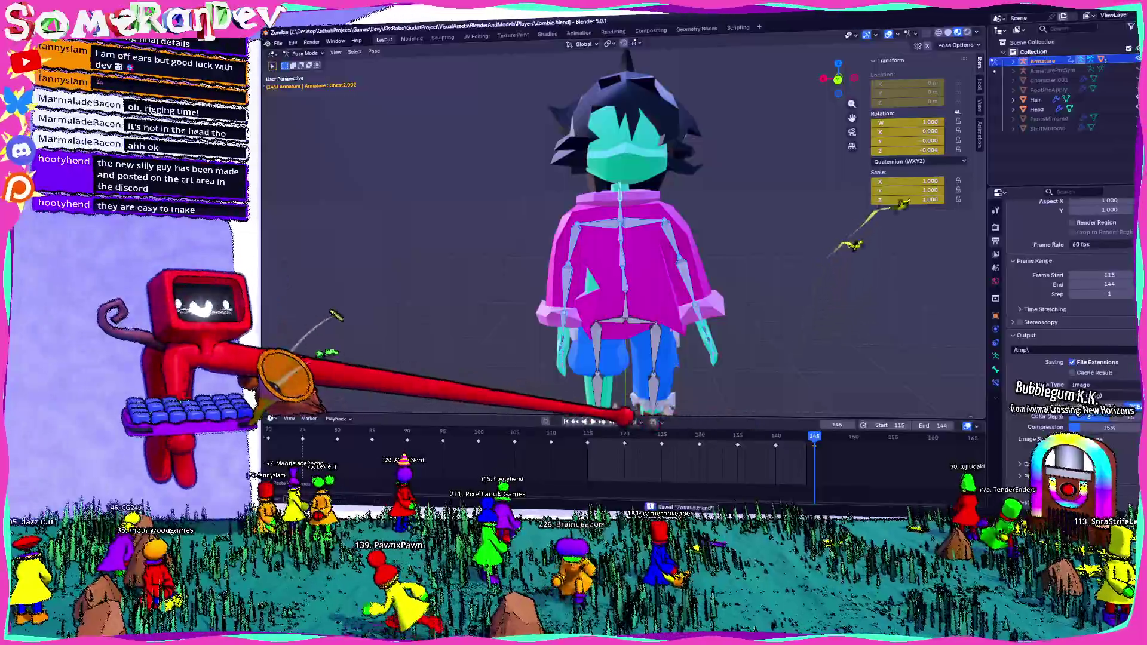
{"action": "middle_click_drag", "start_coordinate": [681, 268], "coordinate": [556, 251]}
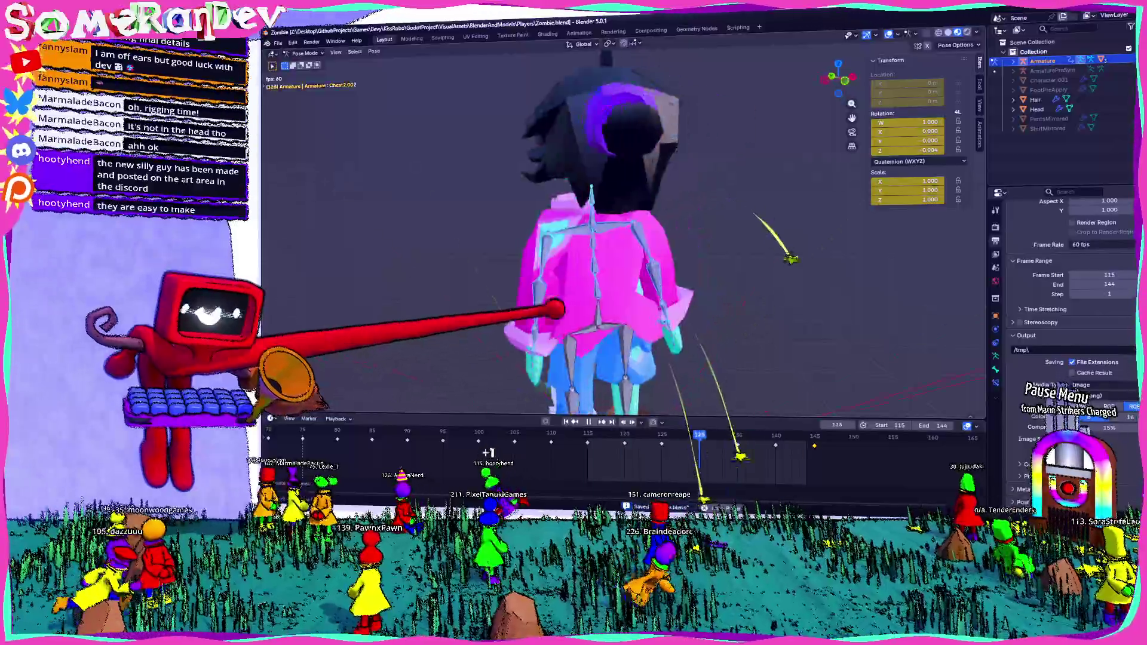
{"action": "scroll", "coordinate": [628, 251], "scroll_direction": "down", "scroll_amount": 3}
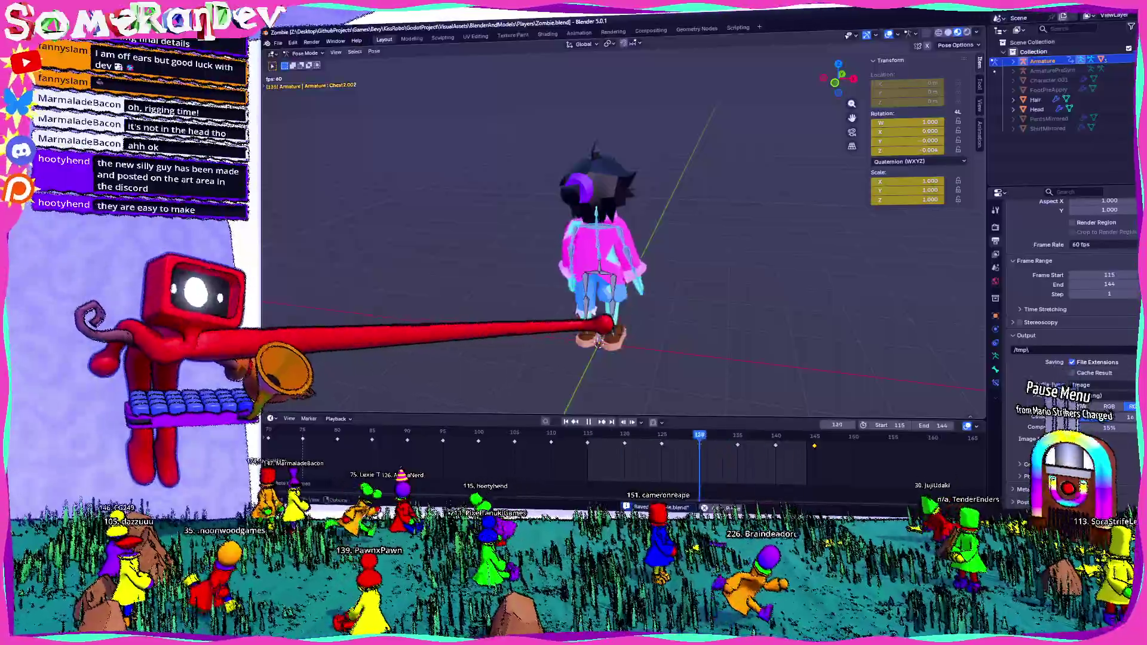
{"action": "scroll", "coordinate": [609, 251], "scroll_direction": "up", "scroll_amount": 4}
{"action": "middle_click_drag", "start_coordinate": [628, 251], "coordinate": [538, 269]}
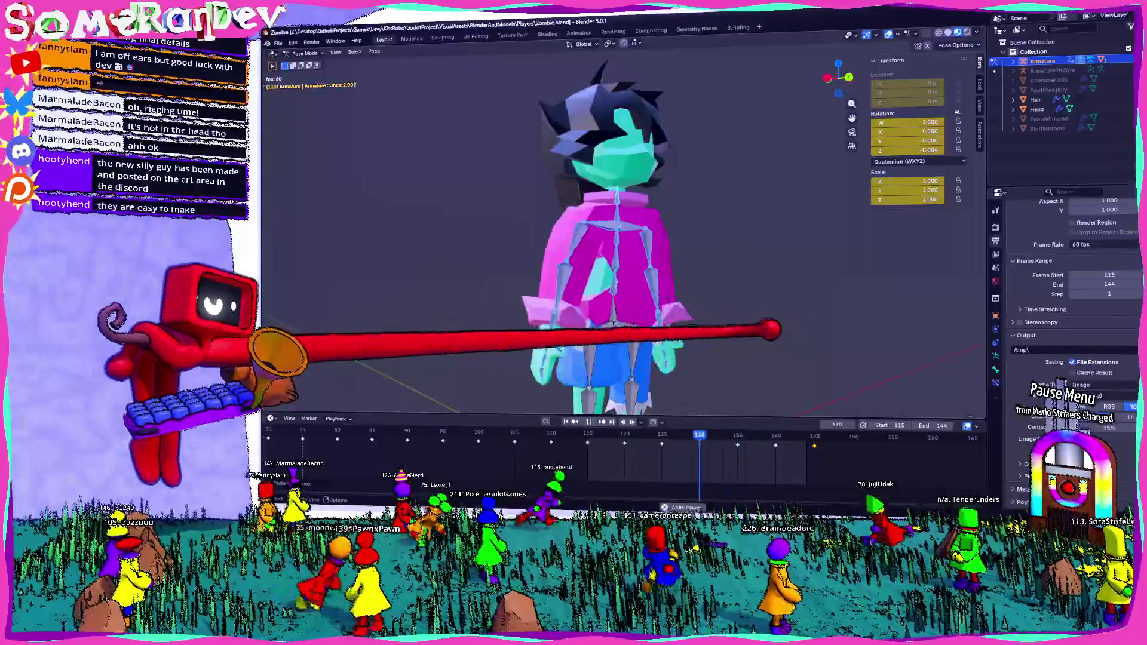
{"action": "middle_click_drag", "start_coordinate": [628, 251], "coordinate": [538, 250]}
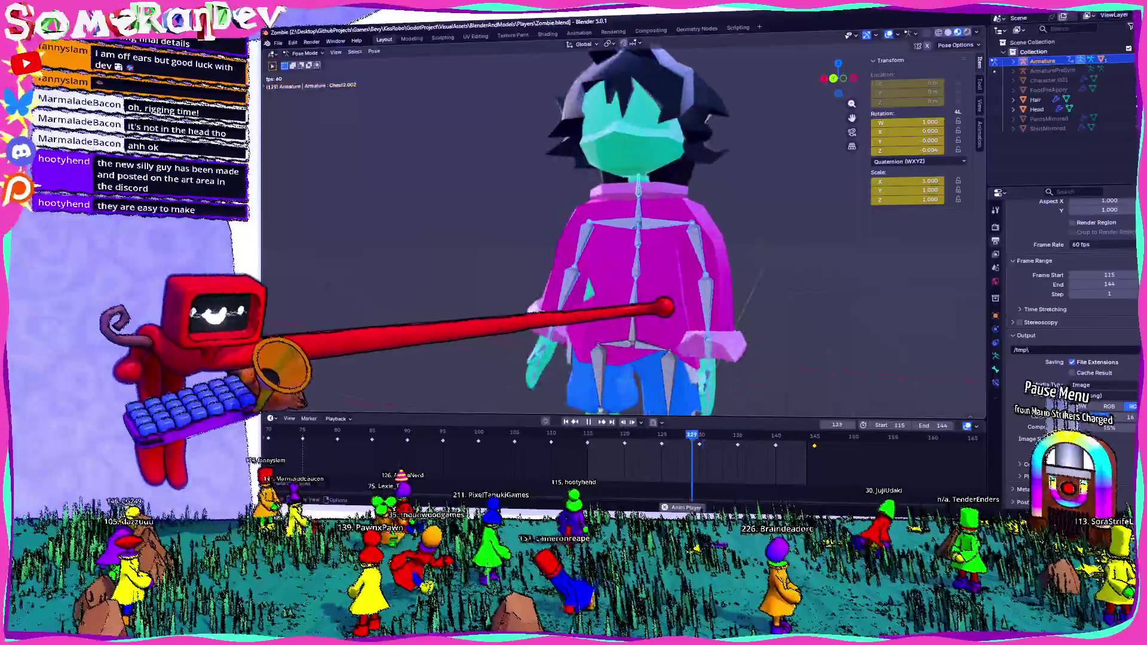
{"action": "scroll", "coordinate": [627, 251], "scroll_direction": "down", "scroll_amount": 2}
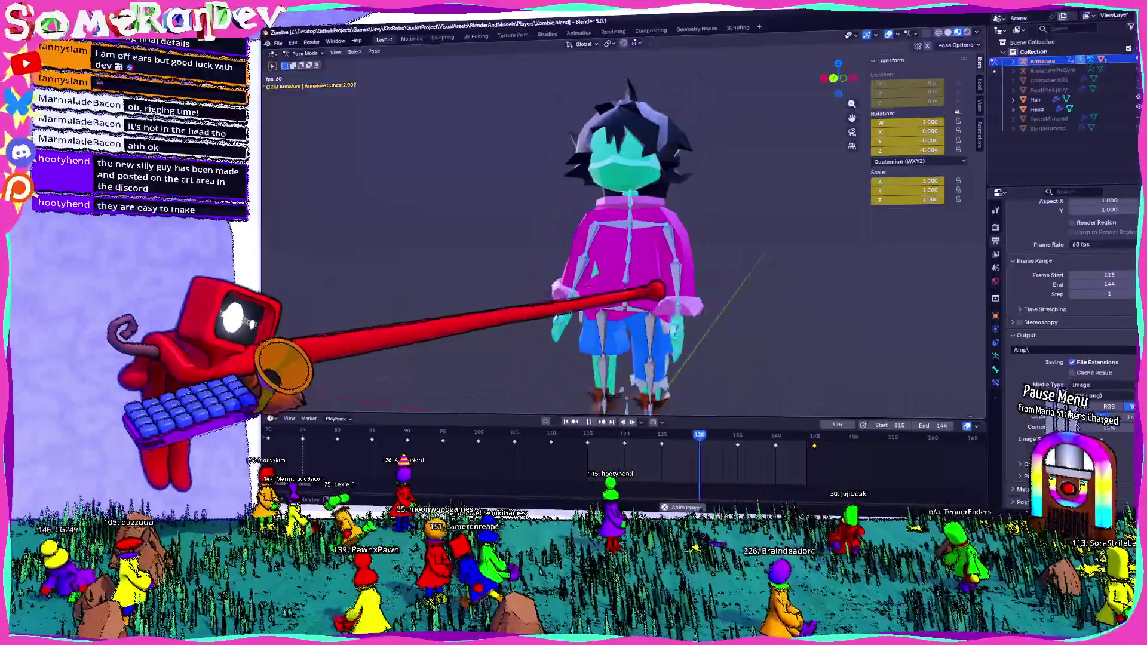
{"action": "middle_click_drag", "start_coordinate": [628, 251], "coordinate": [539, 251]}
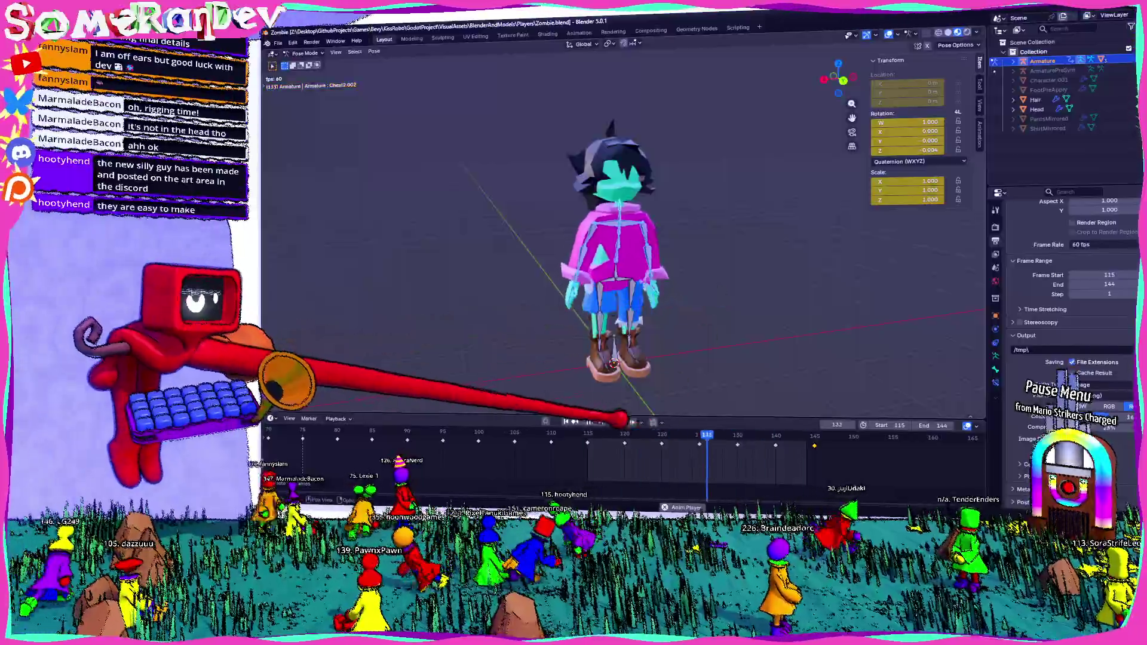
{"action": "middle_click_drag", "start_coordinate": [627, 251], "coordinate": [556, 251]}
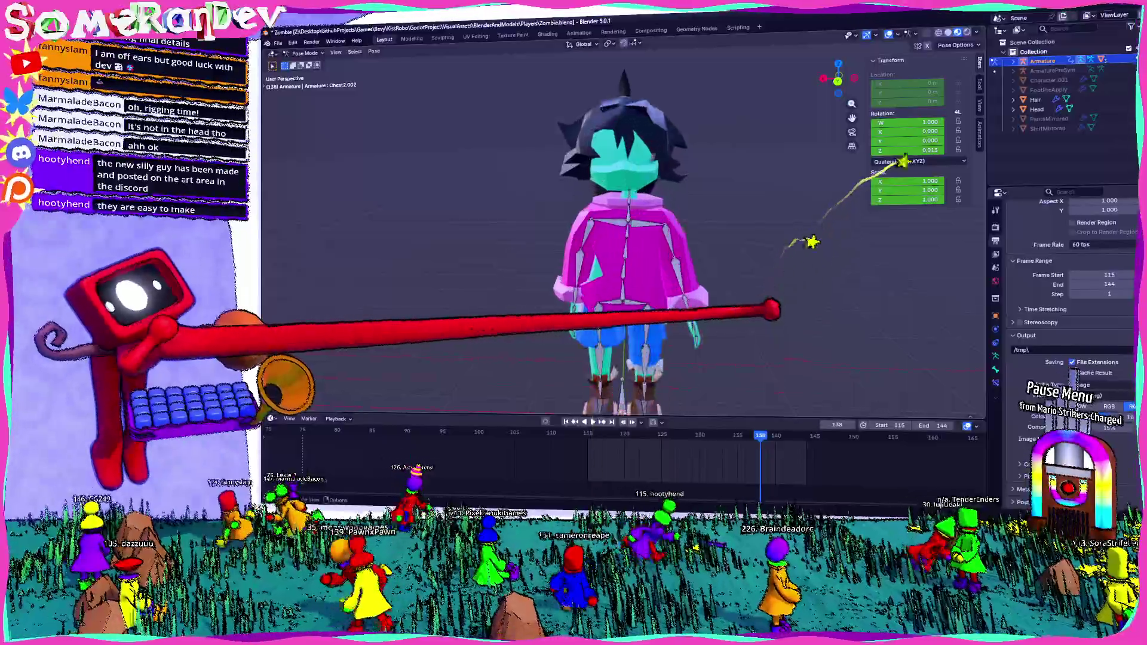
{"action": "scroll", "coordinate": [628, 251], "scroll_direction": "down", "scroll_amount": 2}
{"action": "key", "text": "shift+Left"}
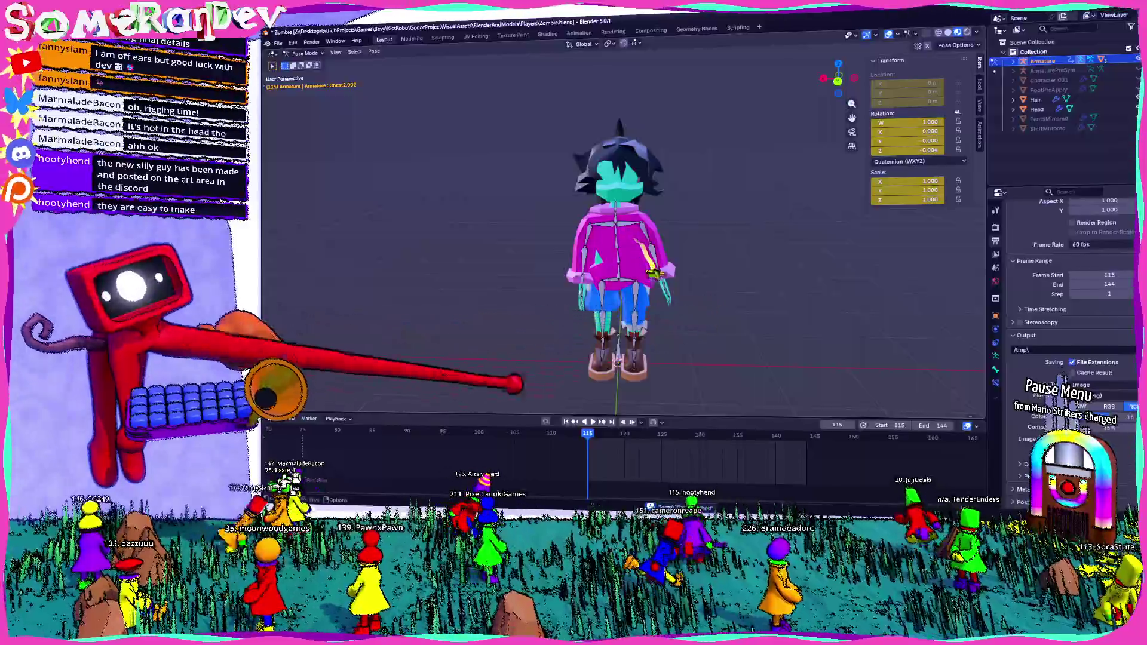
{"action": "left_click", "coordinate": [308, 418]}
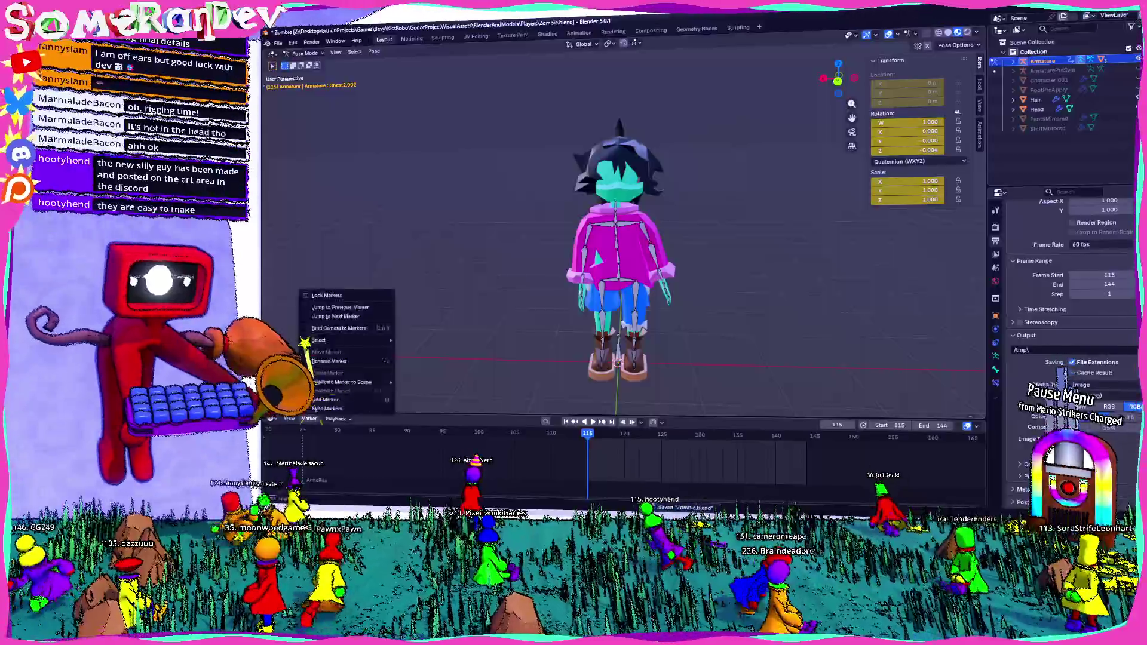
Add a timeline marker at the idle start frame and switch over to the Godot editor
{"action": "left_click", "coordinate": [328, 408]}
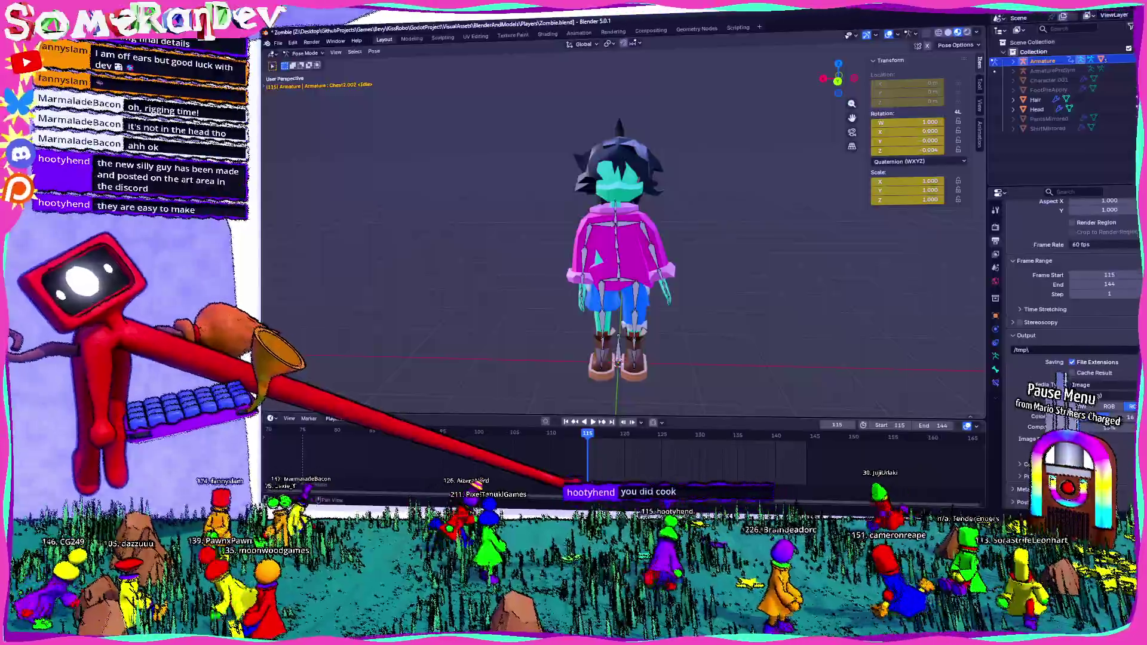
{"action": "mouse_move", "coordinate": [503, 269]}
{"action": "middle_mouse_down"}
{"action": "mouse_move", "coordinate": [413, 327]}
{"action": "mouse_move", "coordinate": [359, 341]}
{"action": "middle_mouse_up"}
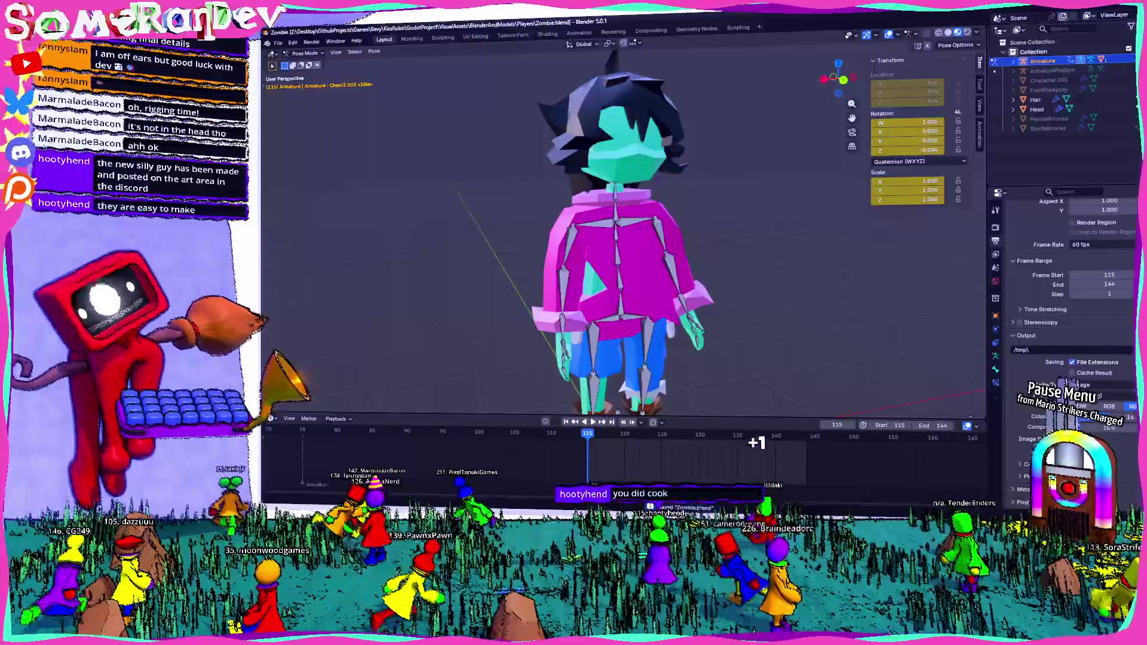
{"action": "key", "text": "alt+Tab"}
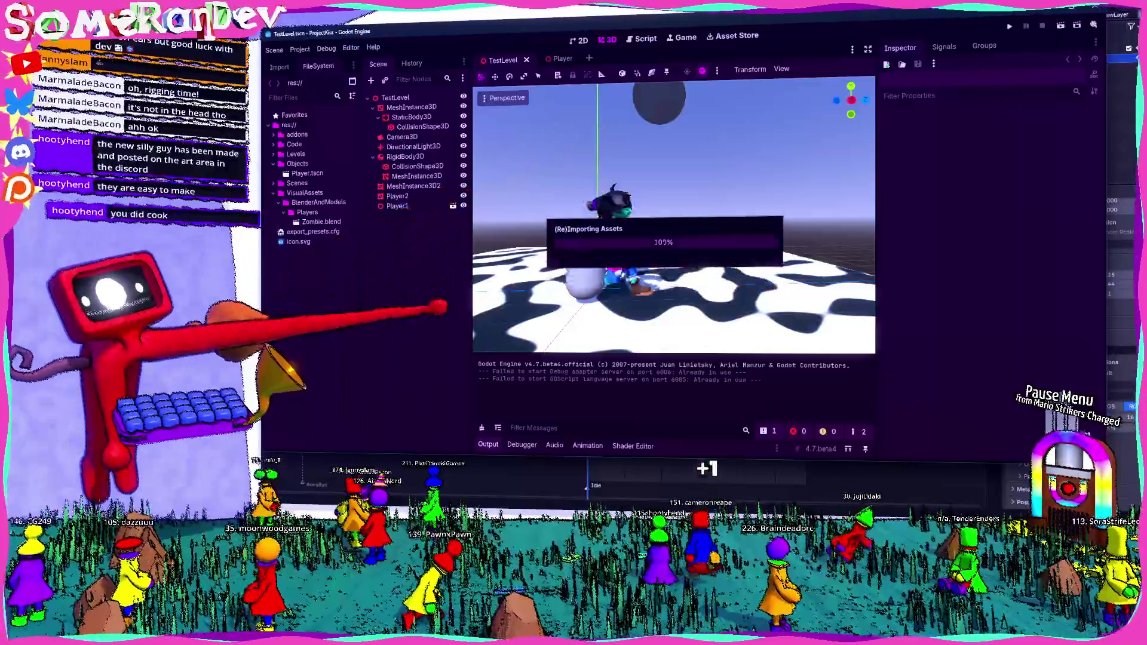
In Zombie.blend's Advanced Import Settings, name animation Slice 3 'Idle', then return to Blender
{"action": "double_click", "coordinate": [313, 222]}
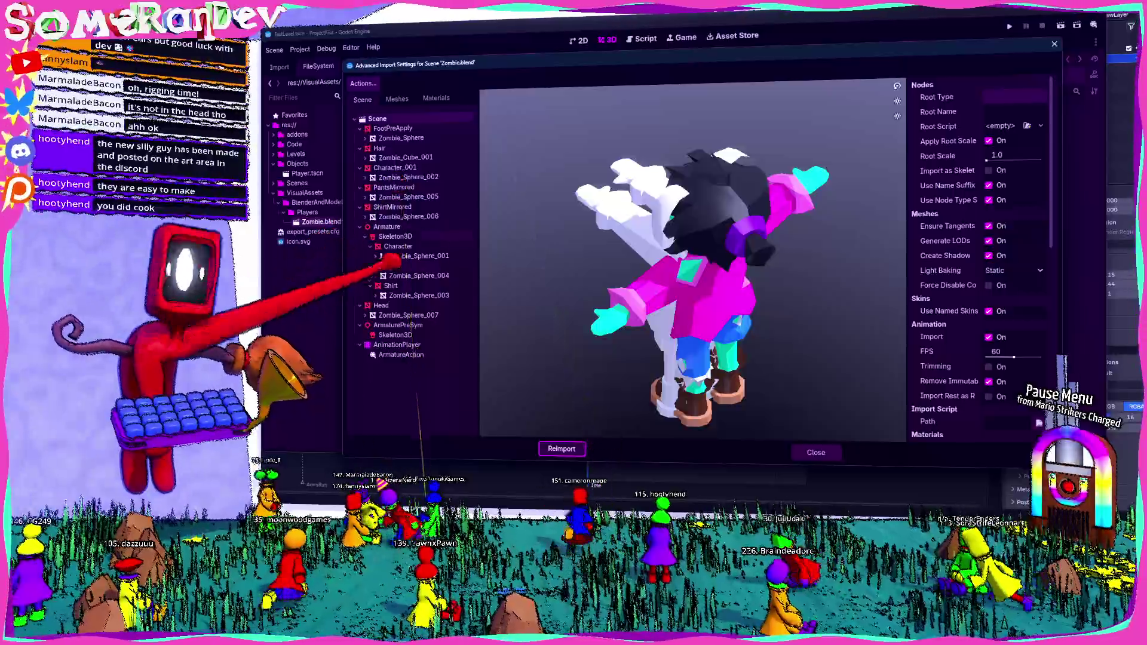
{"action": "left_click", "coordinate": [395, 344]}
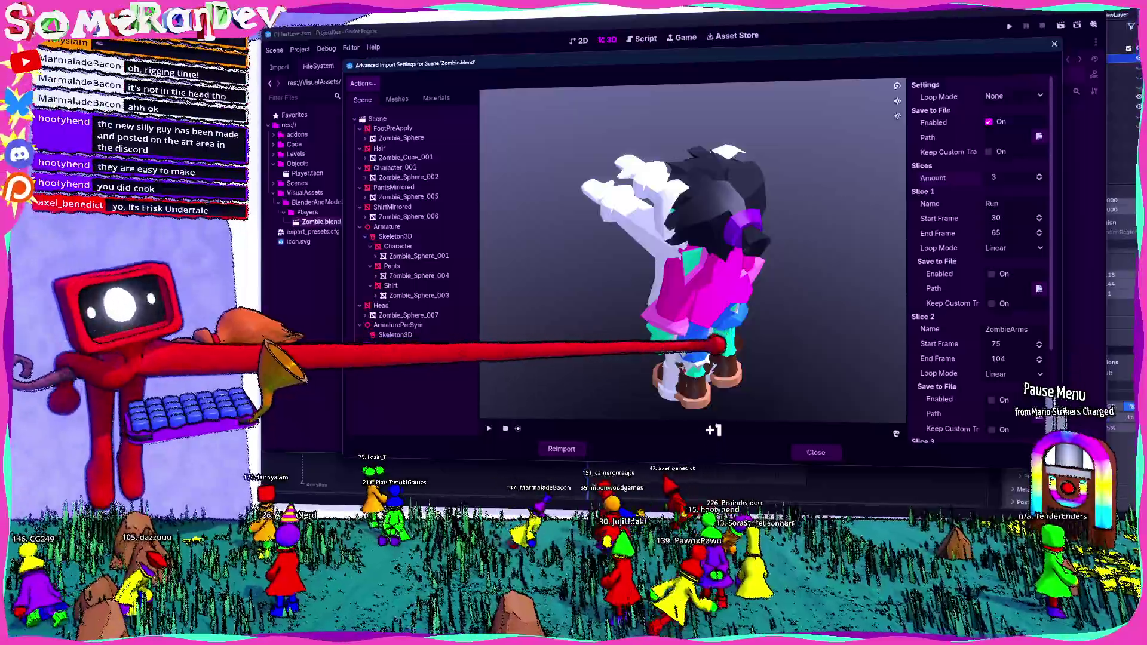
{"action": "scroll", "coordinate": [987, 296], "scroll_direction": "down", "scroll_amount": 3}
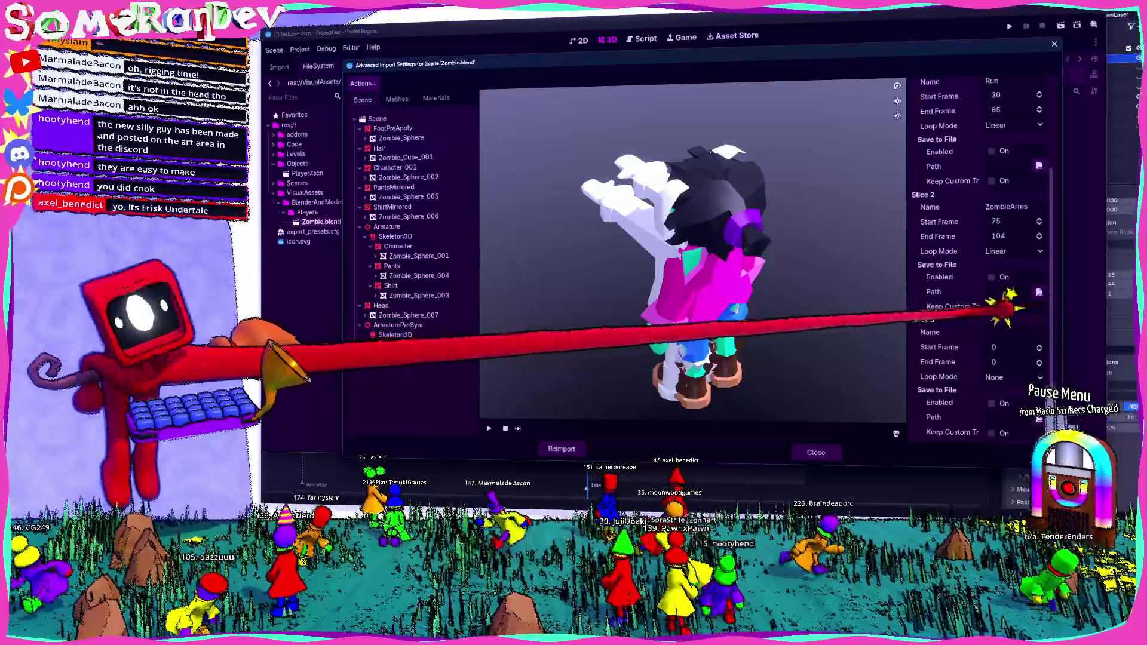
{"action": "left_click", "coordinate": [1014, 331]}
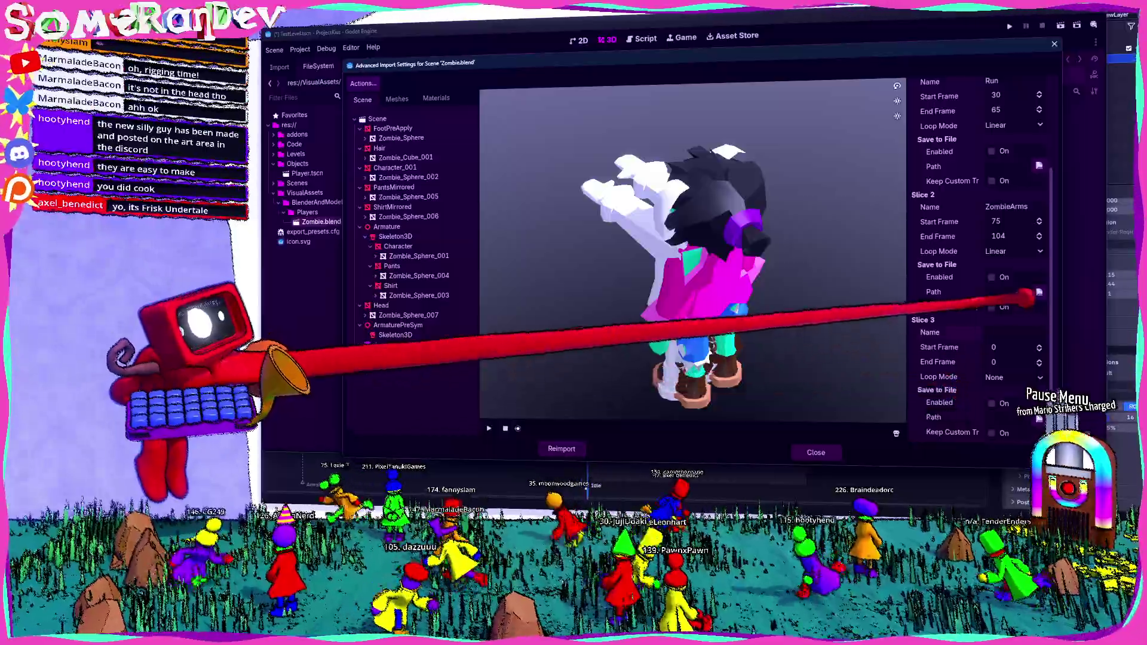
{"action": "type", "text": "Idle"}
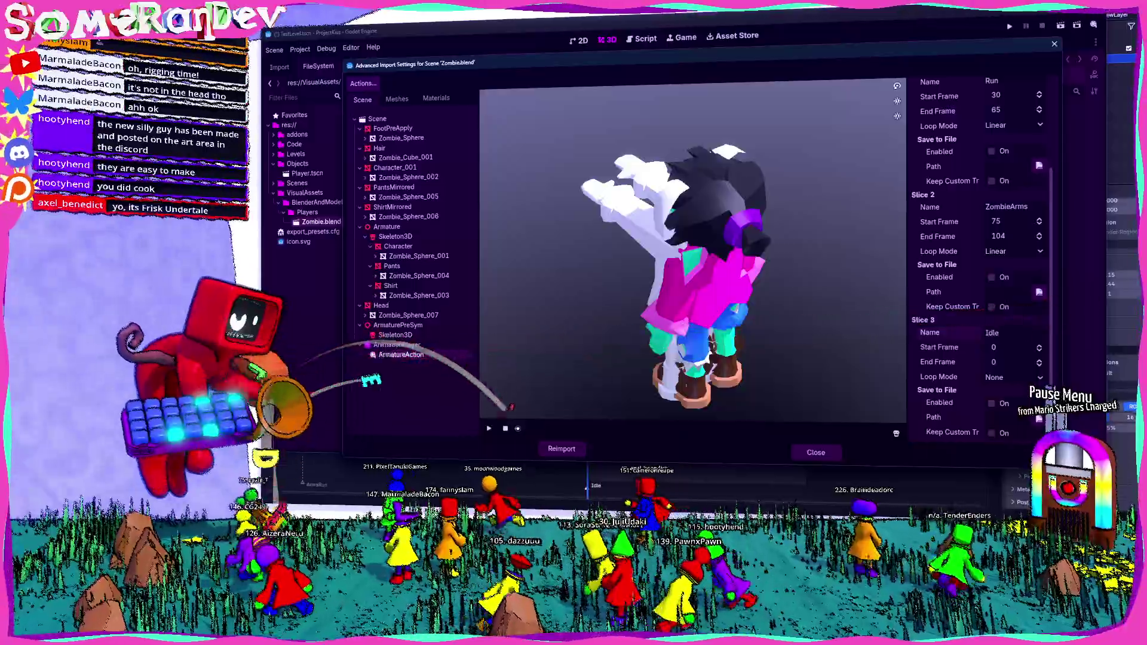
{"action": "left_click", "coordinate": [636, 475]}
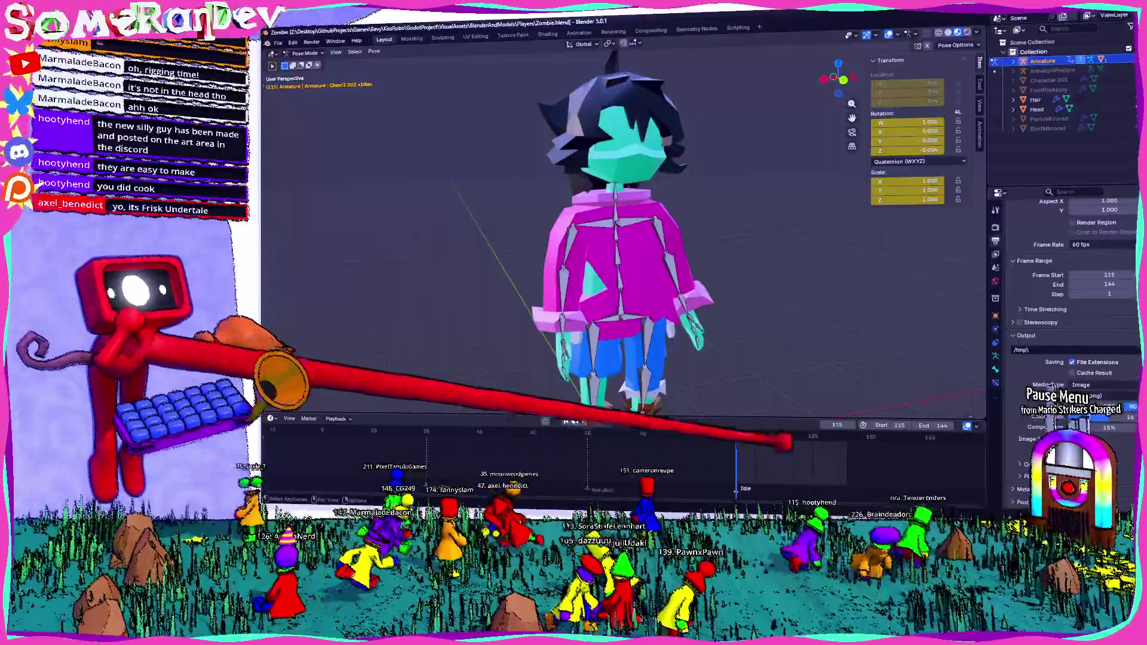
{"action": "scroll", "coordinate": [628, 435], "scroll_direction": "down", "scroll_amount": 3}
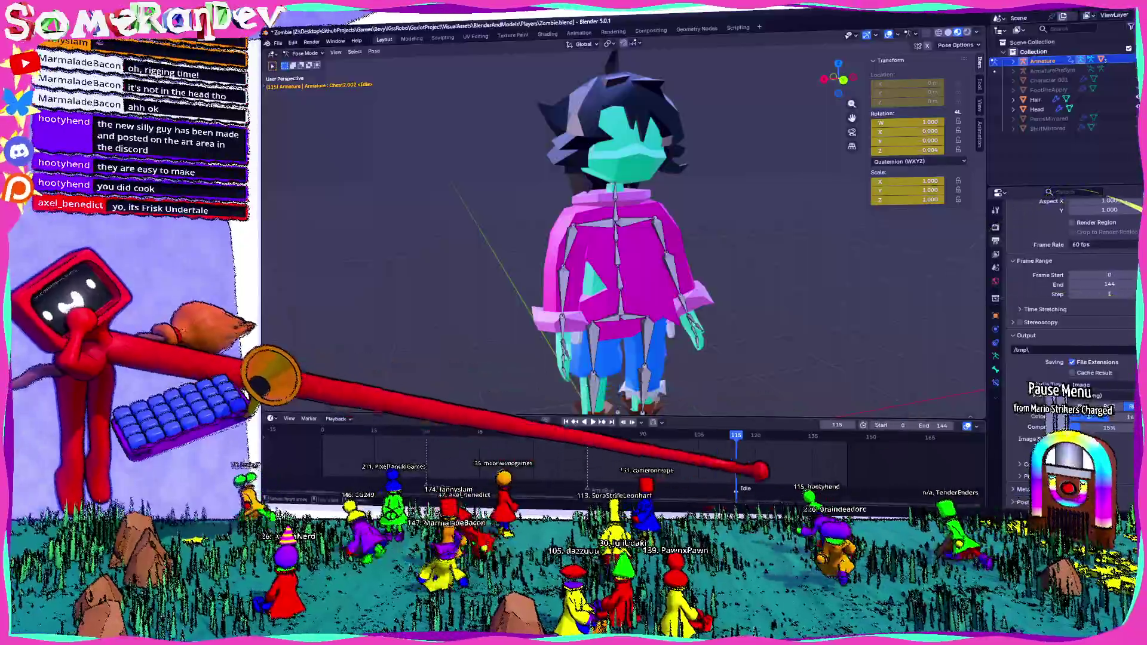
{"action": "scroll", "coordinate": [887, 431], "scroll_direction": "down", "scroll_amount": 3}
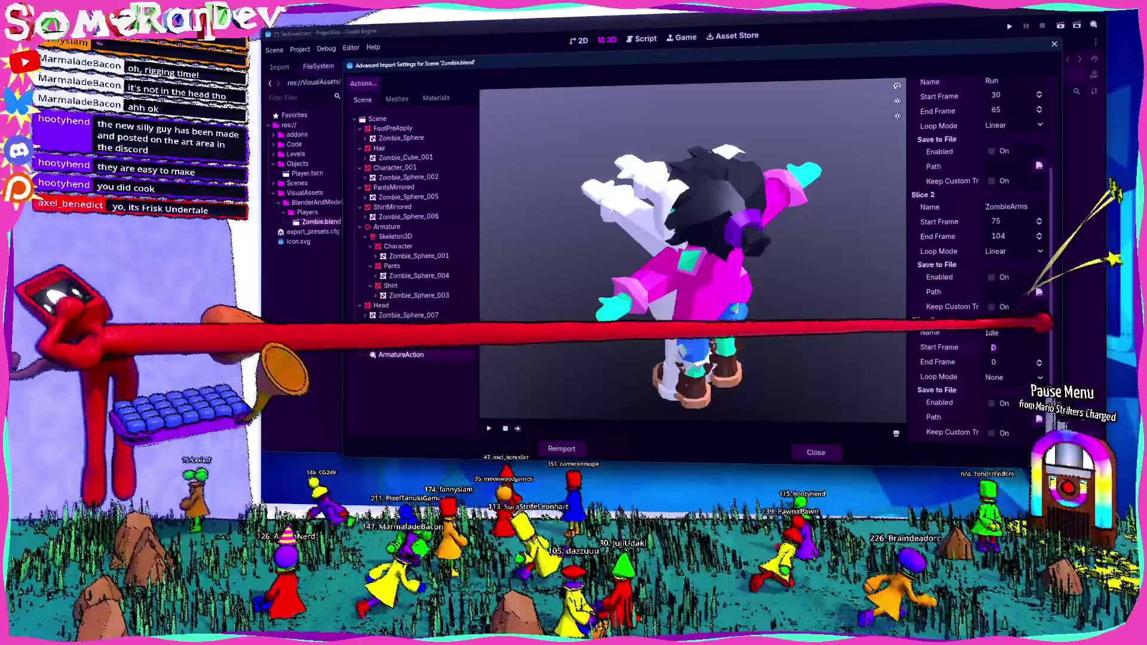
{"action": "type", "text": "144"}
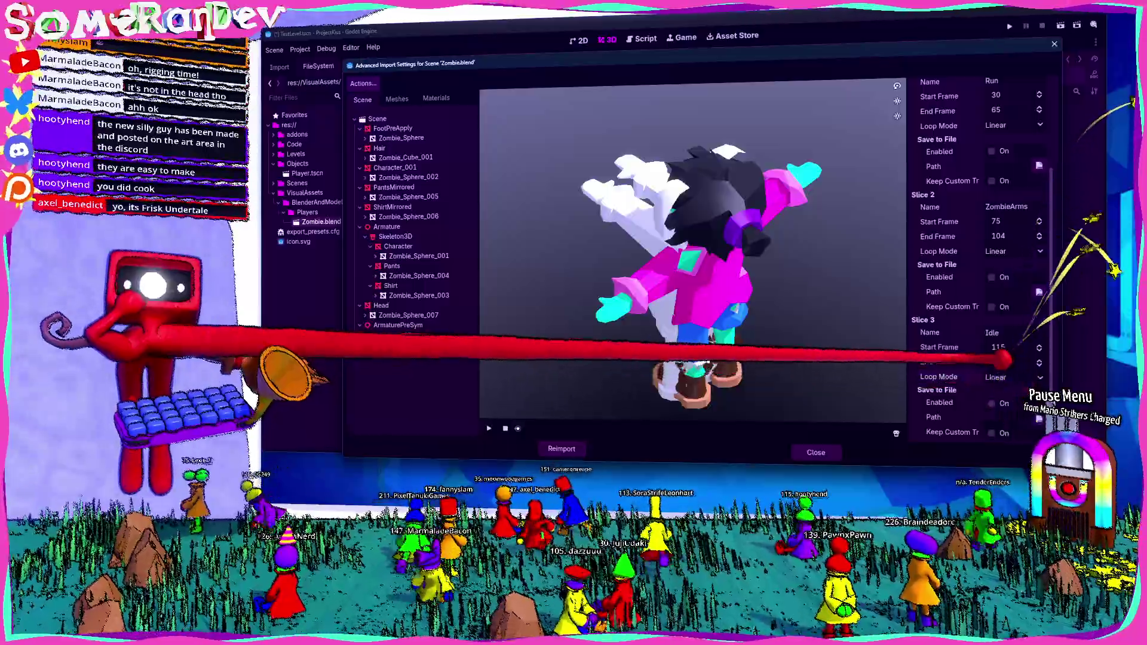
Reimport Zombie.blend with the Idle slice at frames 115-144 and switch to the Player scene
{"action": "left_click", "coordinate": [561, 449]}
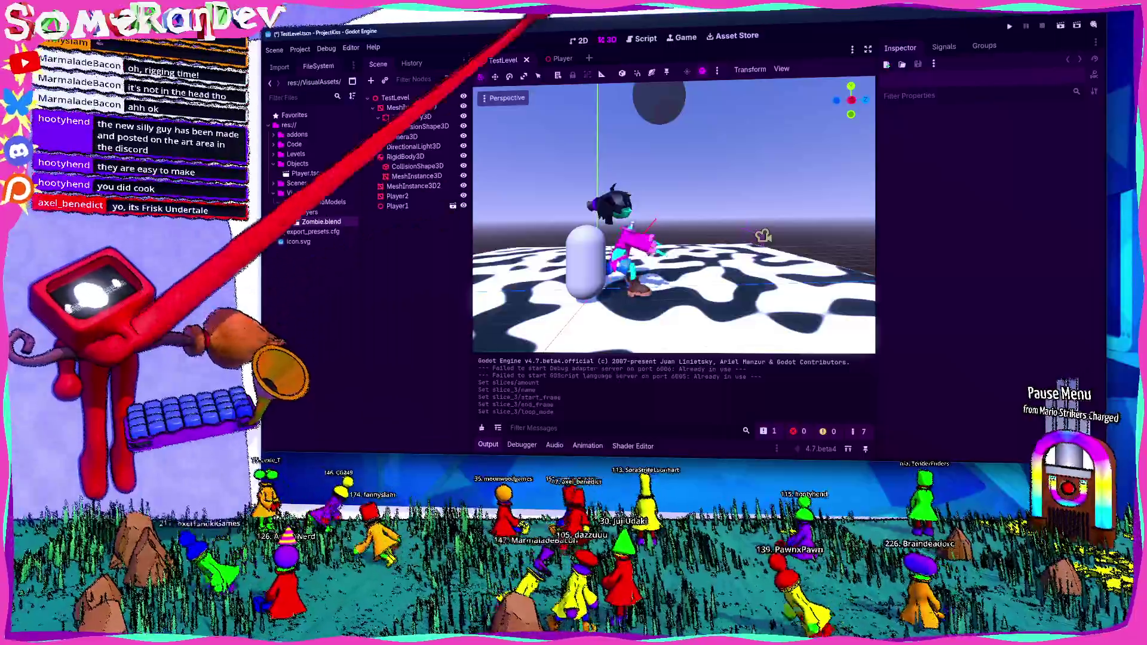
{"action": "left_click", "coordinate": [562, 59]}
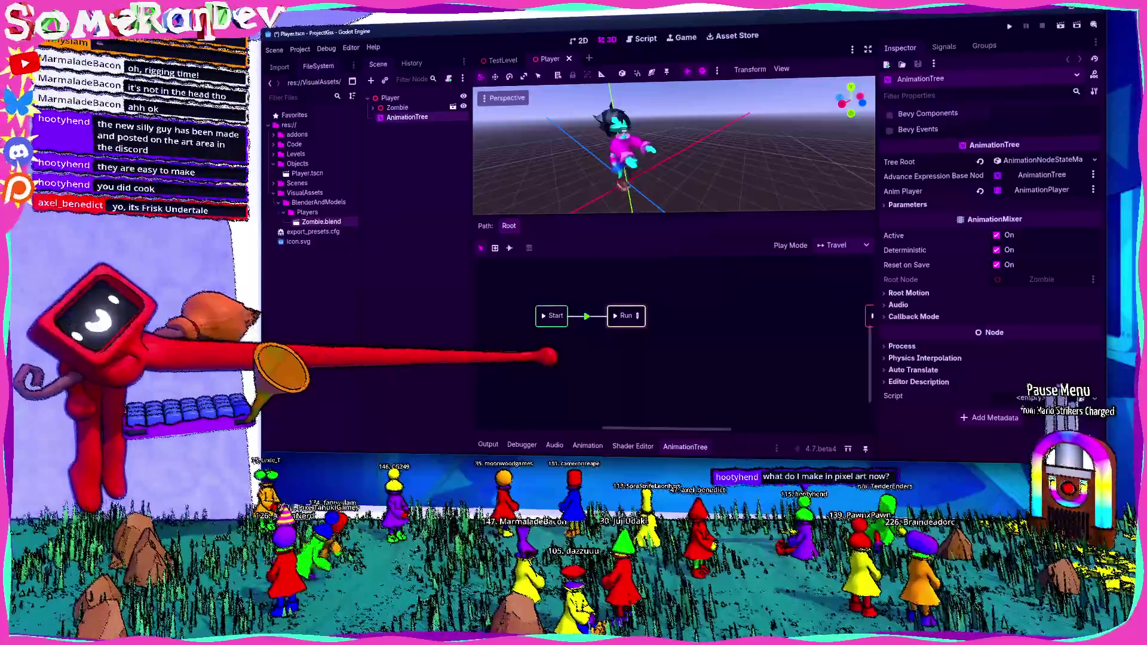
{"action": "middle_click_drag", "start_coordinate": [538, 358], "coordinate": [610, 376]}
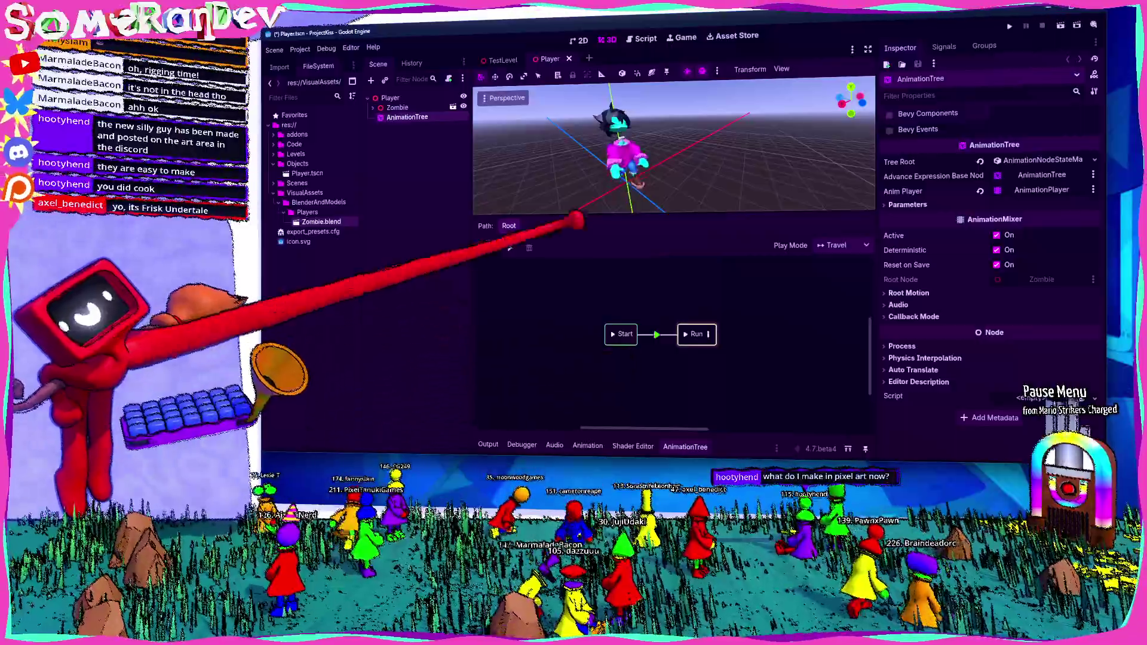
{"action": "left_click_drag", "start_coordinate": [587, 220], "coordinate": [587, 274]}
{"action": "mouse_move", "coordinate": [627, 180]}
{"action": "middle_mouse_down"}
{"action": "mouse_move", "coordinate": [664, 215]}
{"action": "mouse_move", "coordinate": [628, 162]}
{"action": "middle_mouse_up"}
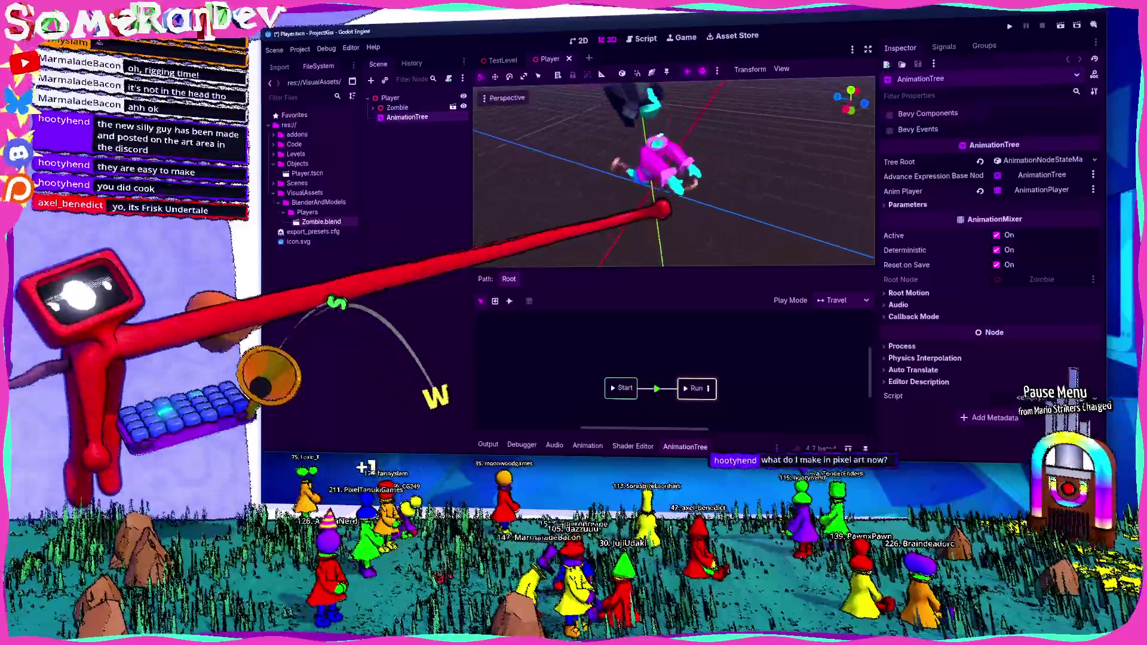
{"action": "mouse_move", "coordinate": [668, 210]}
{"action": "middle_mouse_down"}
{"action": "mouse_move", "coordinate": [654, 215]}
{"action": "mouse_move", "coordinate": [726, 134]}
{"action": "middle_mouse_up"}
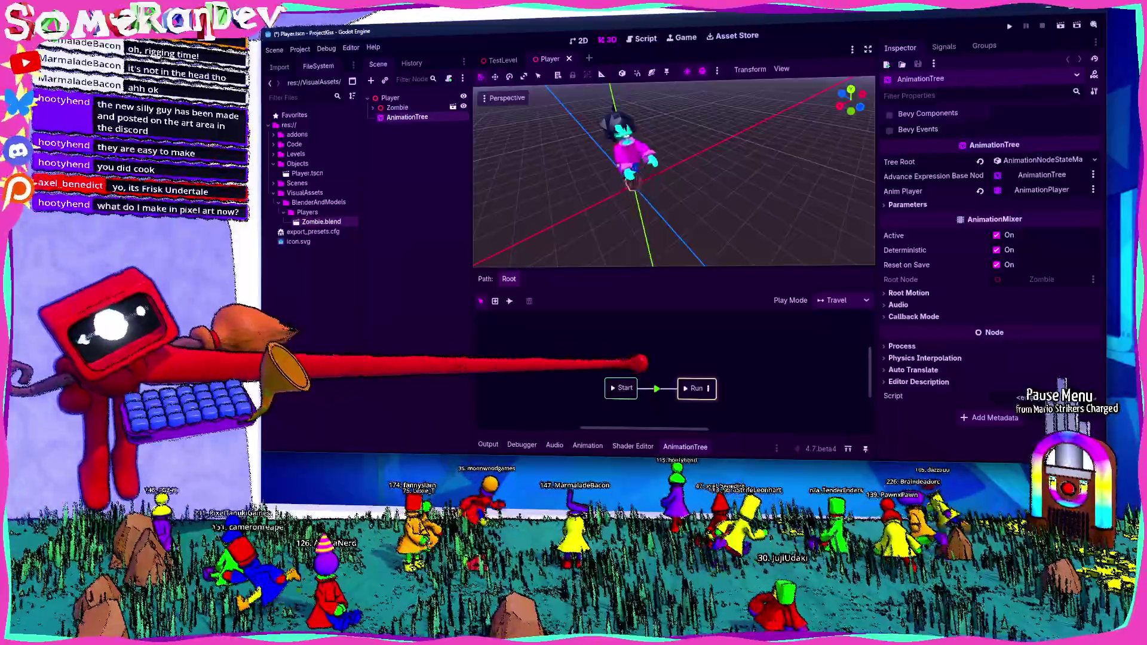
{"action": "middle_click_drag", "start_coordinate": [646, 362], "coordinate": [551, 362]}
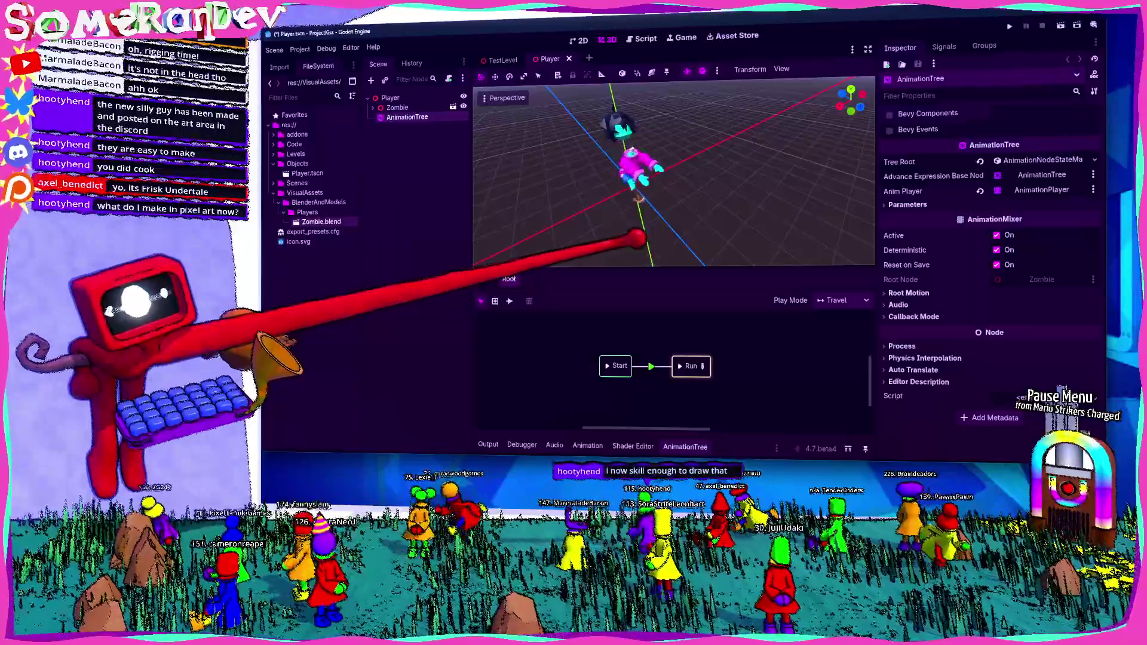
{"action": "left_click_drag", "start_coordinate": [623, 296], "coordinate": [664, 279]}
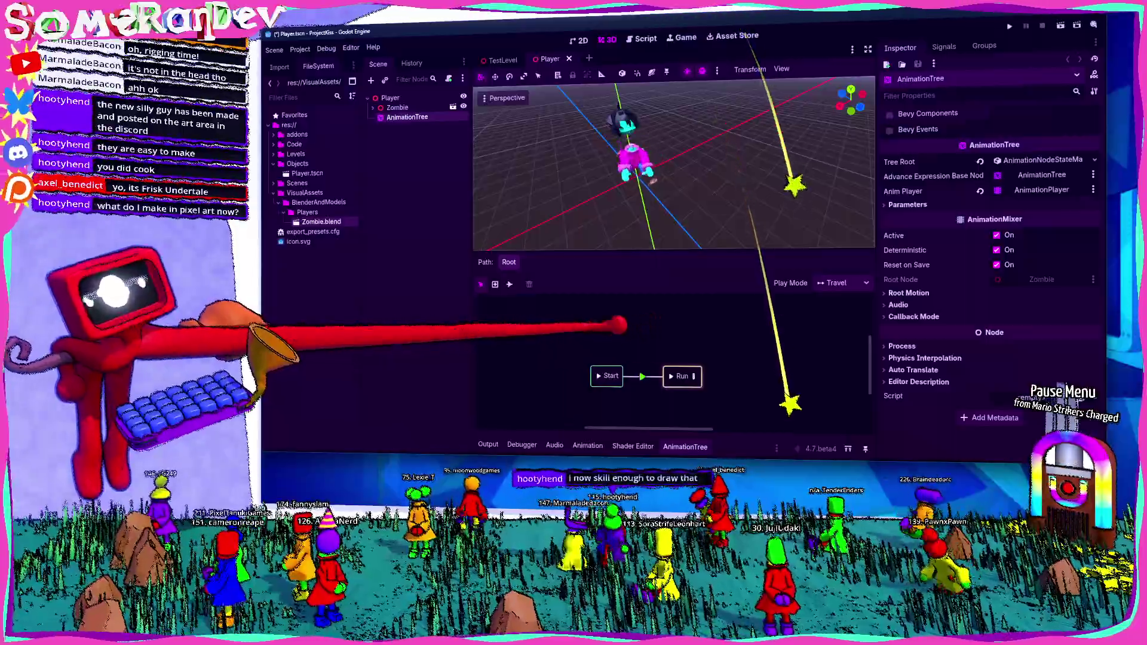
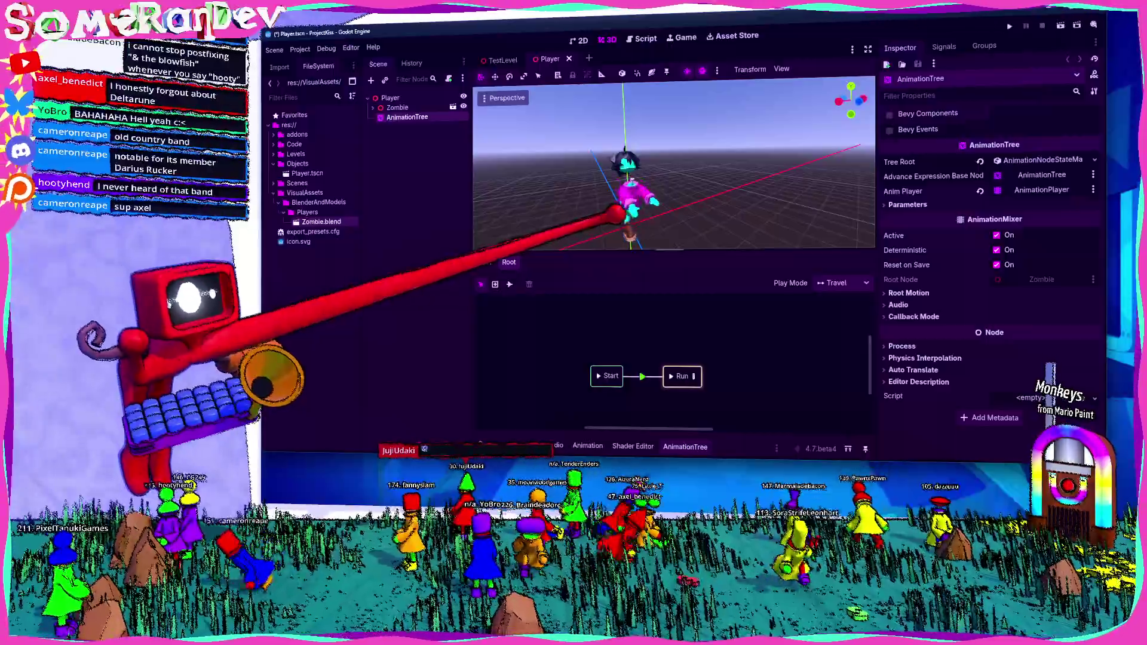
Orbit and move the 3D view around the character to inspect it from several angles
{"action": "left_click_drag", "start_coordinate": [672, 255], "coordinate": [672, 272]}
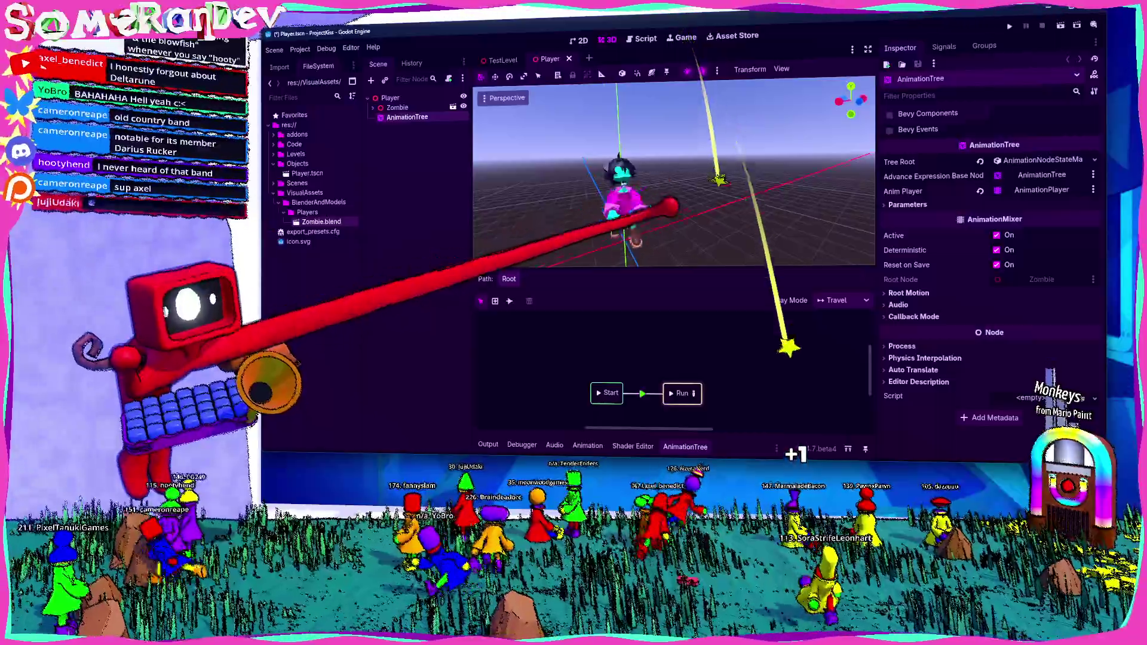
{"action": "middle_click_drag", "start_coordinate": [627, 180], "coordinate": [699, 153]}
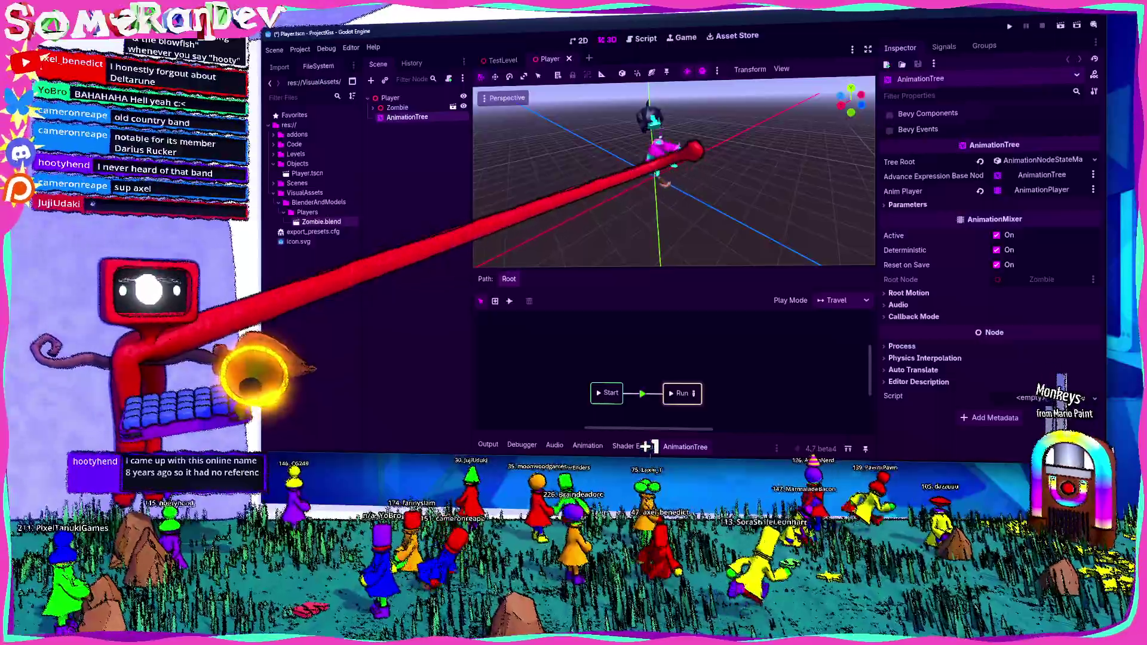
{"action": "mouse_move", "coordinate": [672, 161]}
{"action": "middle_mouse_down"}
{"action": "mouse_move", "coordinate": [628, 198]}
{"action": "mouse_move", "coordinate": [681, 152]}
{"action": "middle_mouse_up"}
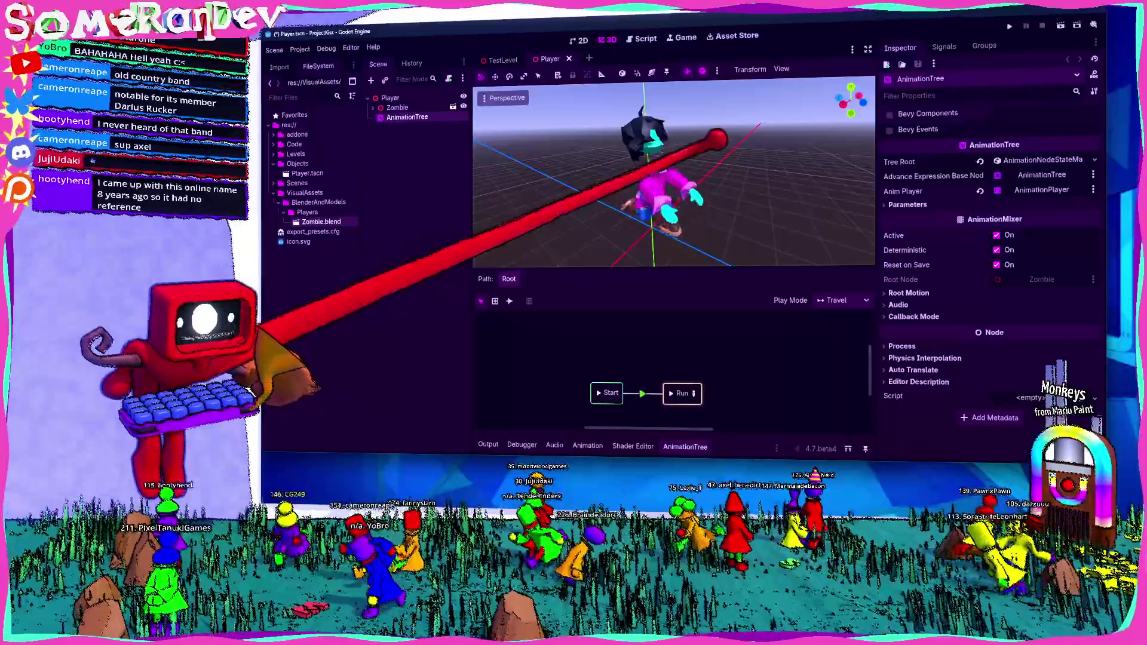
{"action": "mouse_move", "coordinate": [681, 171]}
{"action": "middle_mouse_down"}
{"action": "mouse_move", "coordinate": [627, 206]}
{"action": "mouse_move", "coordinate": [718, 149]}
{"action": "middle_mouse_up"}
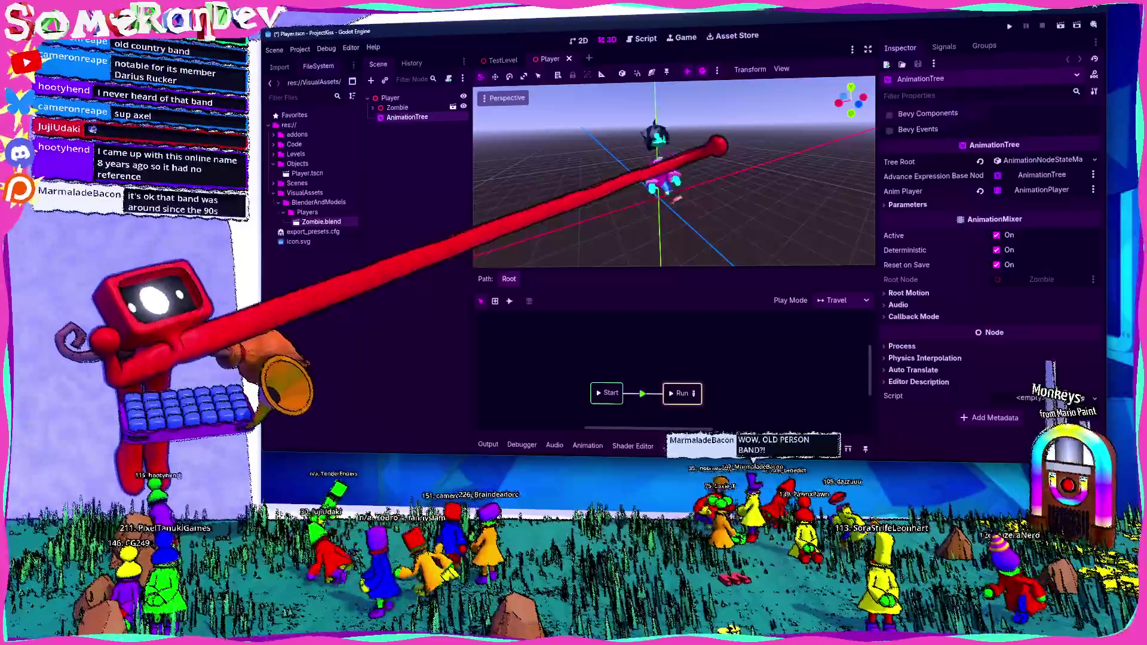
{"action": "key", "text": "w"}
{"action": "key", "text": "w"}
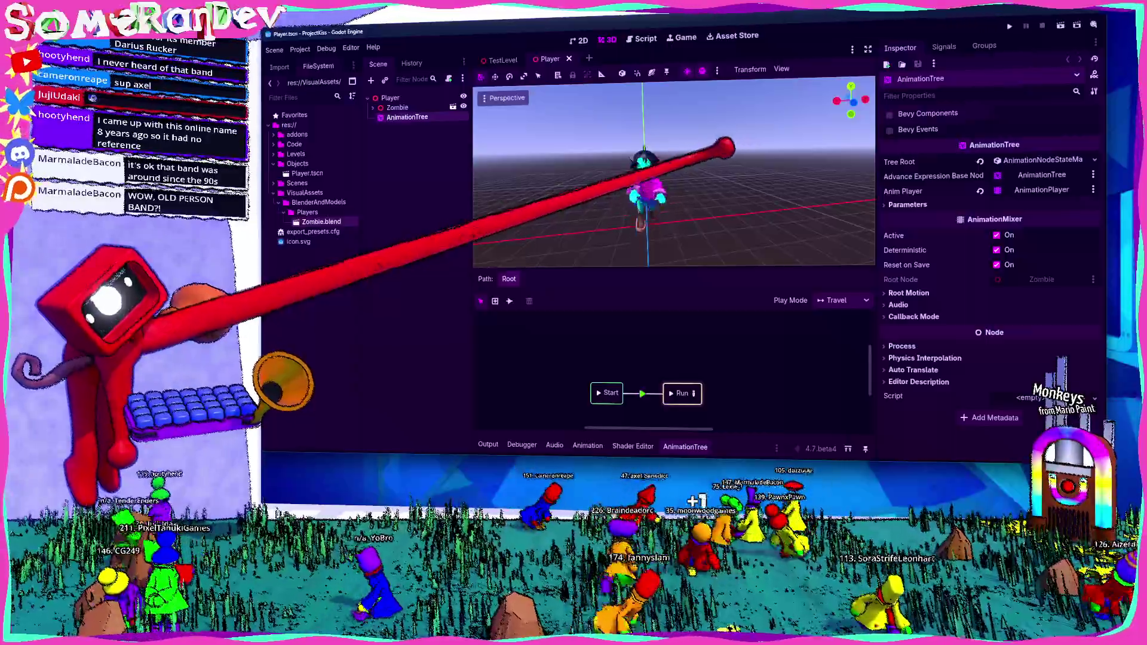
{"action": "middle_click_drag", "start_coordinate": [673, 179], "coordinate": [628, 197]}
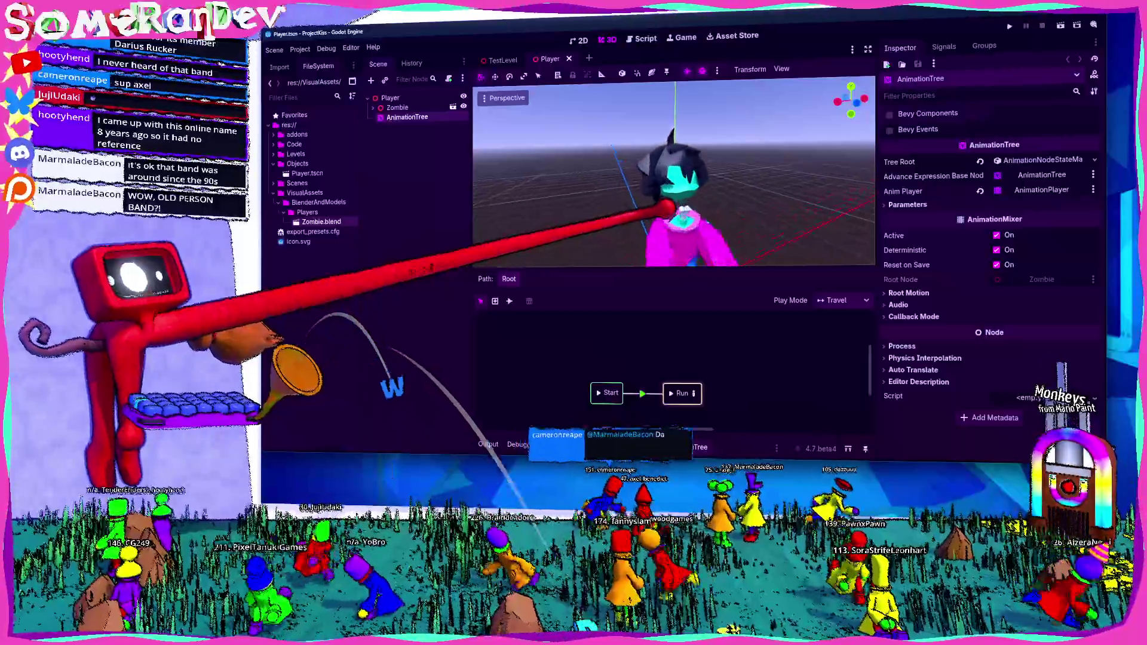
{"action": "middle_click_drag", "start_coordinate": [699, 180], "coordinate": [645, 197]}
{"action": "middle_click_drag", "start_coordinate": [672, 135], "coordinate": [682, 116]}
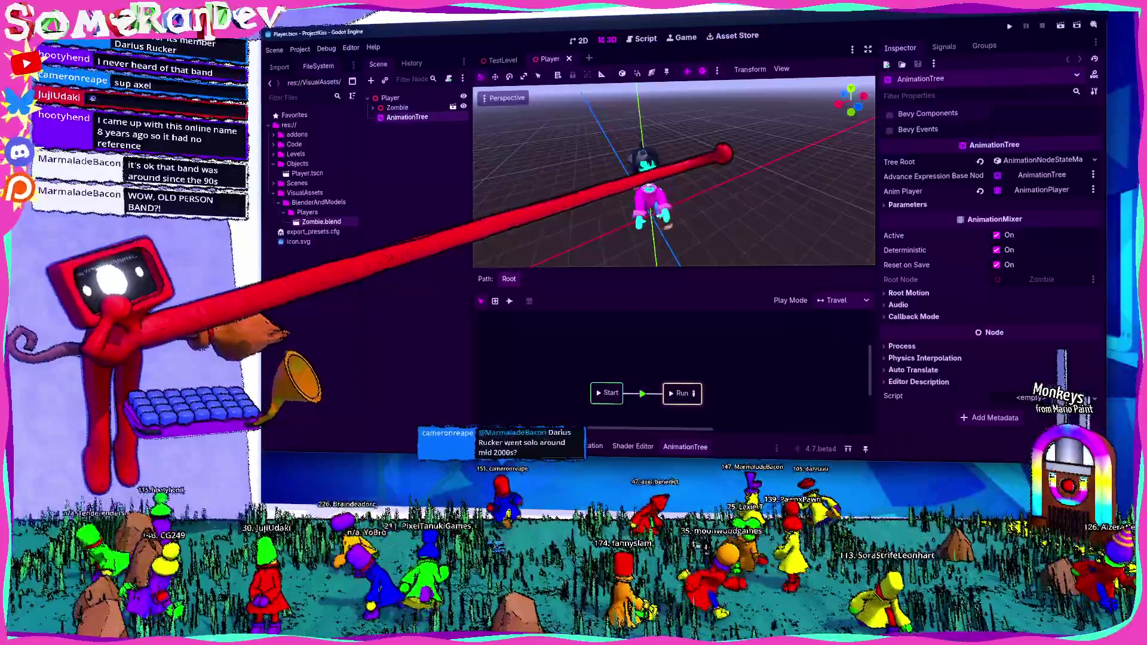
{"action": "middle_click_drag", "start_coordinate": [700, 161], "coordinate": [663, 206]}
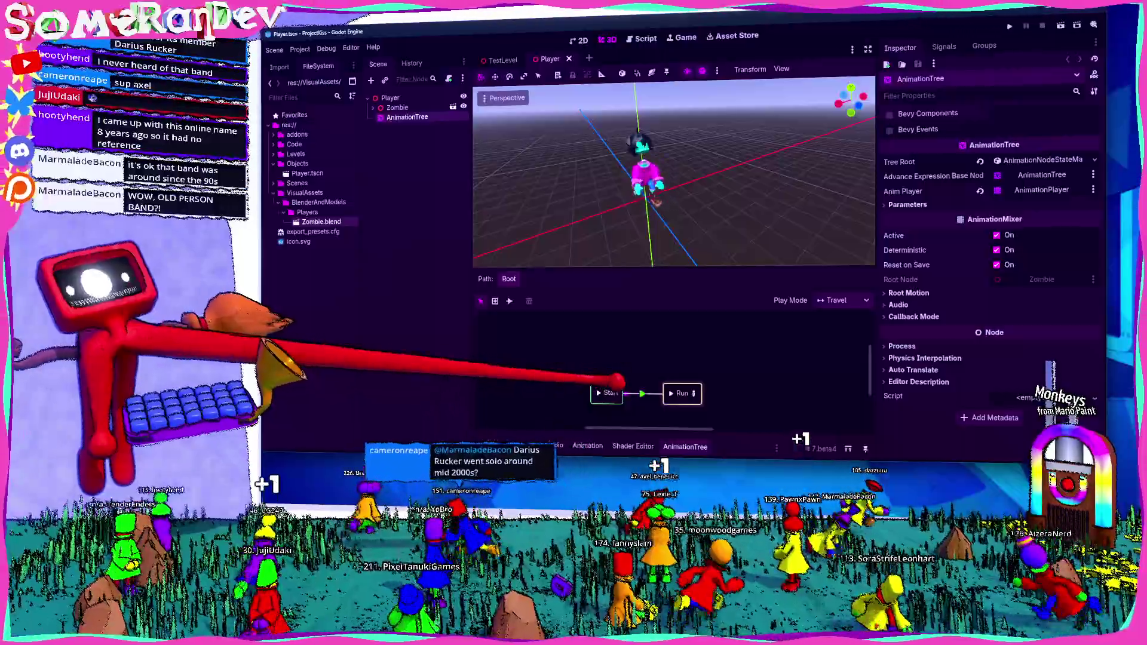
Add a nested StateMachine node to the root graph beside Start and Run, then return to Root
{"action": "left_click", "coordinate": [641, 393]}
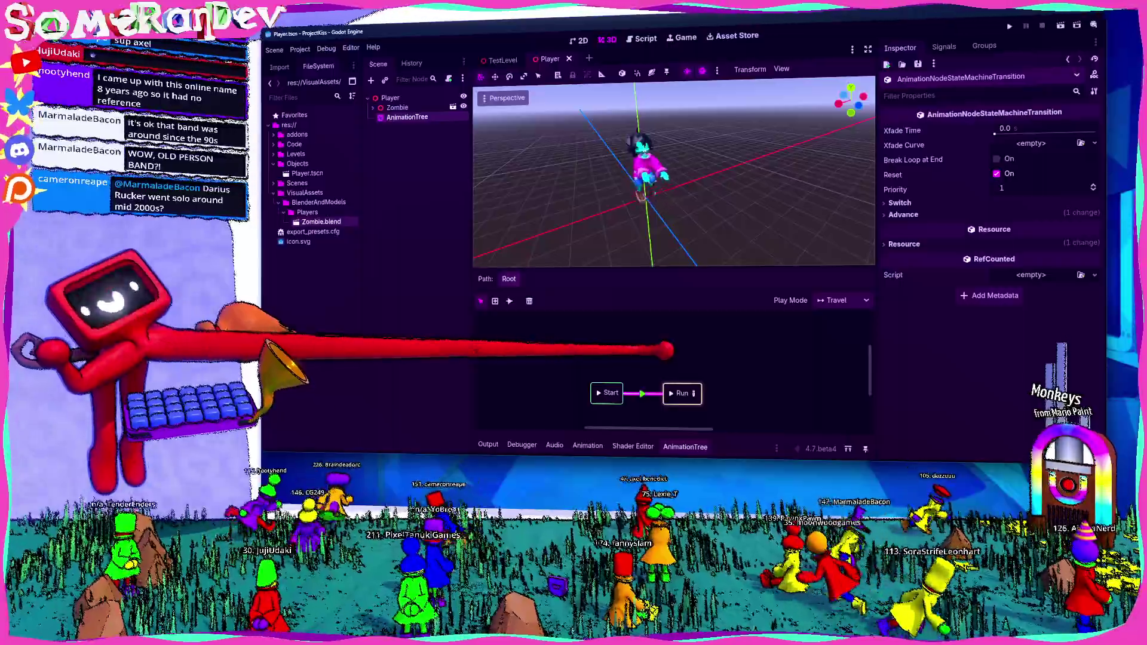
{"action": "left_click_drag", "start_coordinate": [699, 269], "coordinate": [717, 231]}
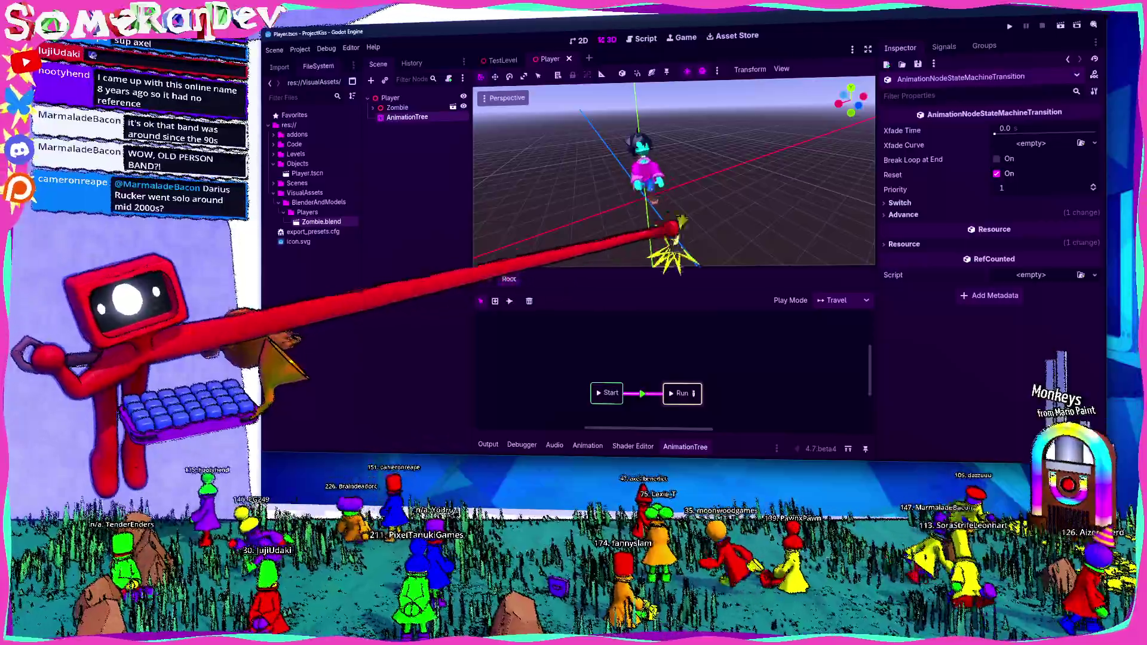
{"action": "right_click", "coordinate": [663, 312]}
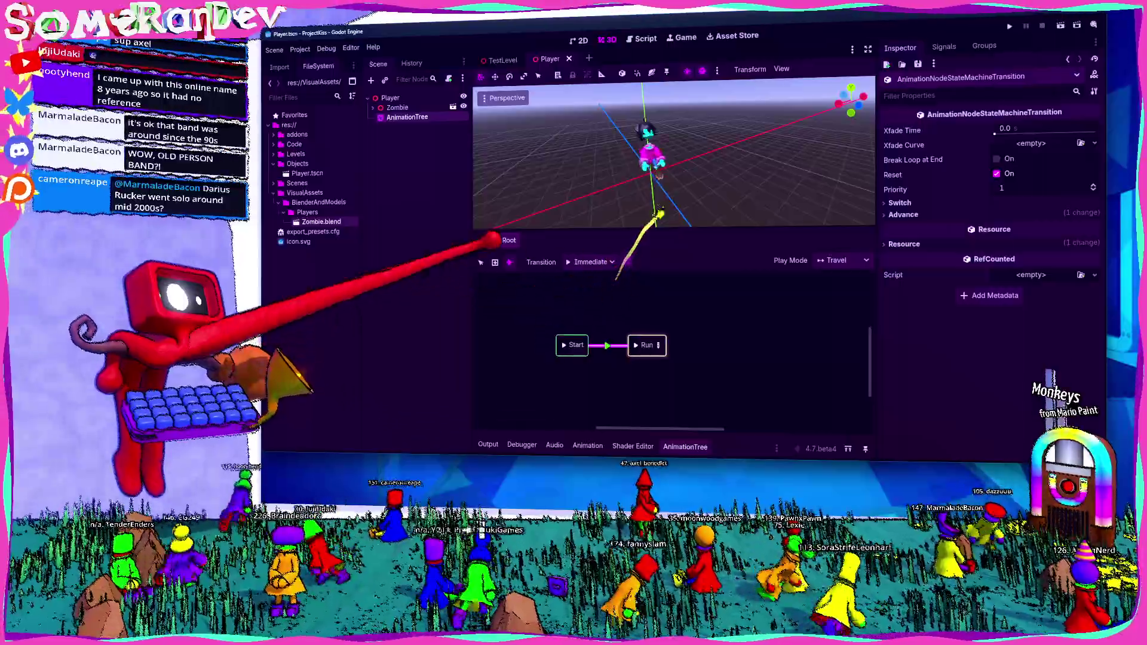
{"action": "right_click", "coordinate": [652, 303]}
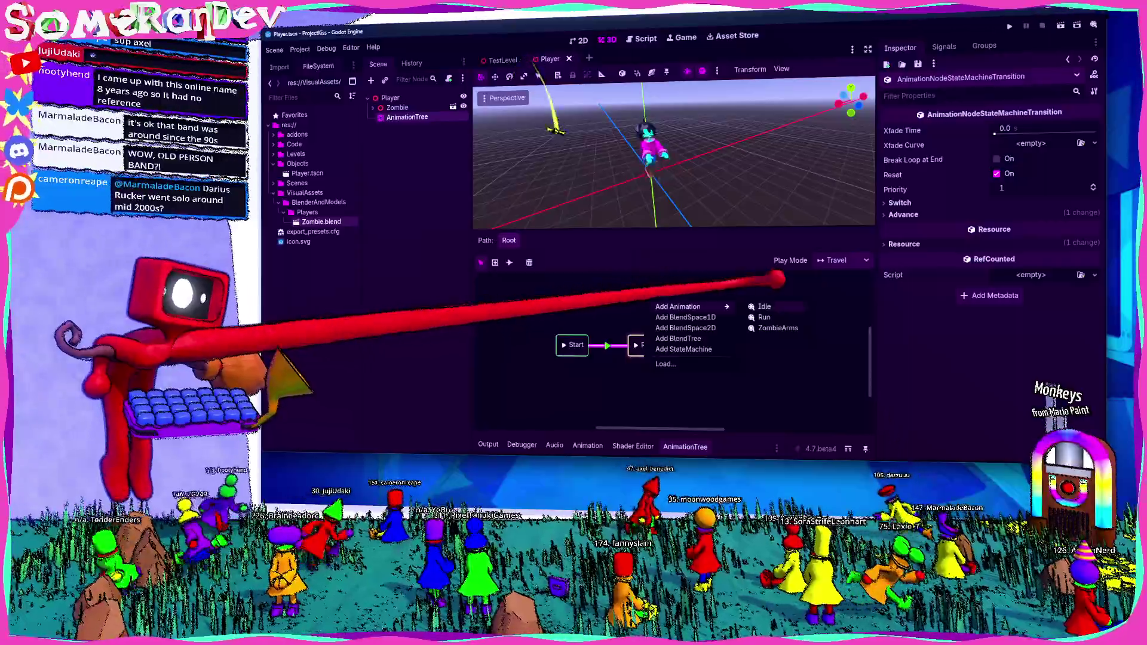
{"action": "left_click", "coordinate": [684, 349]}
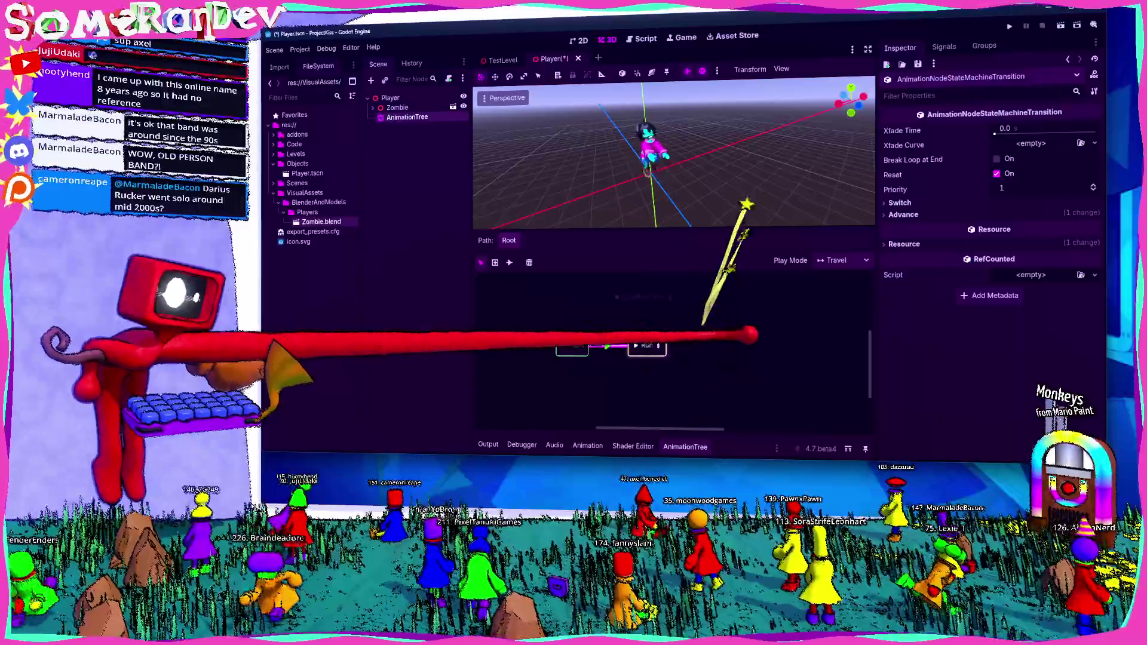
{"action": "left_click", "coordinate": [628, 345]}
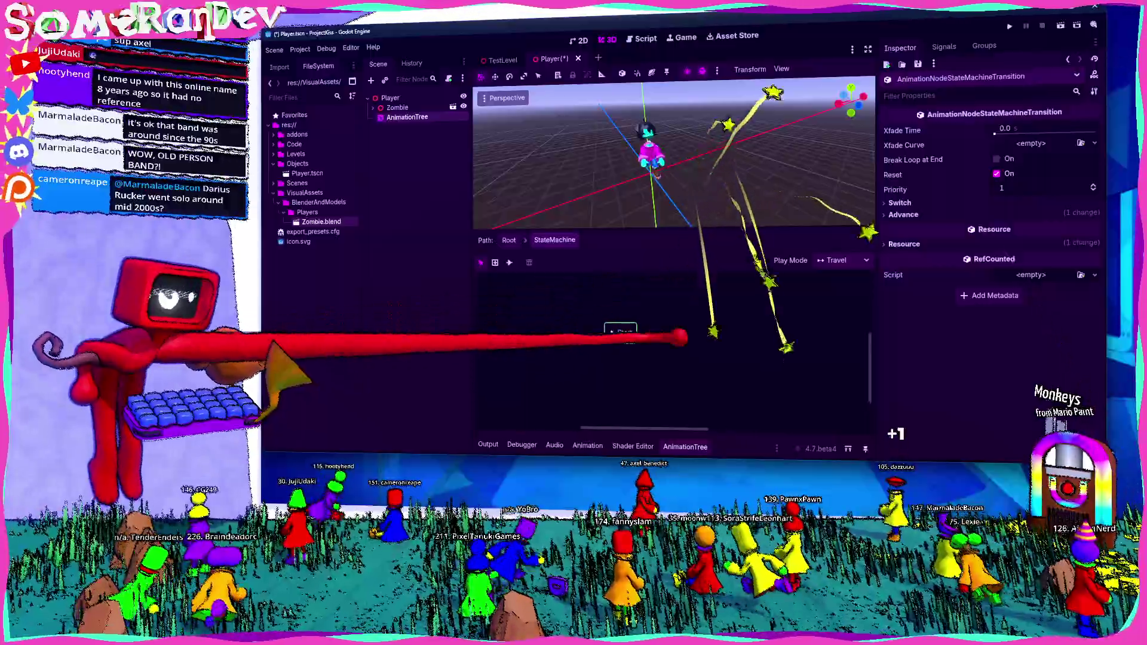
{"action": "left_click", "coordinate": [508, 239]}
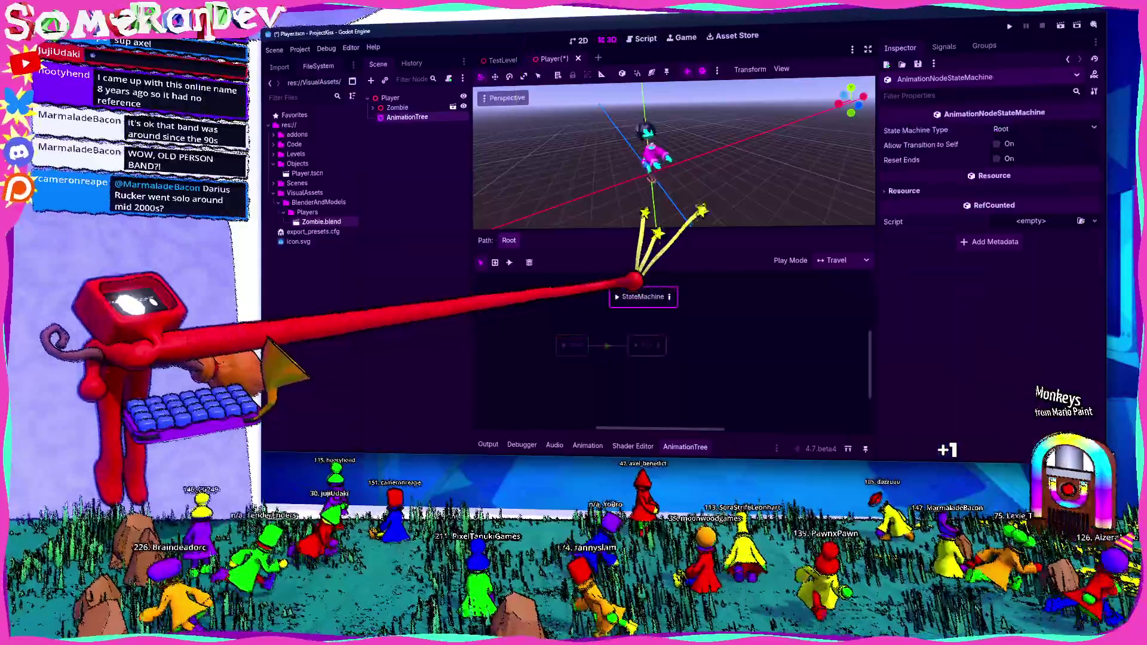
{"action": "right_click", "coordinate": [651, 307]}
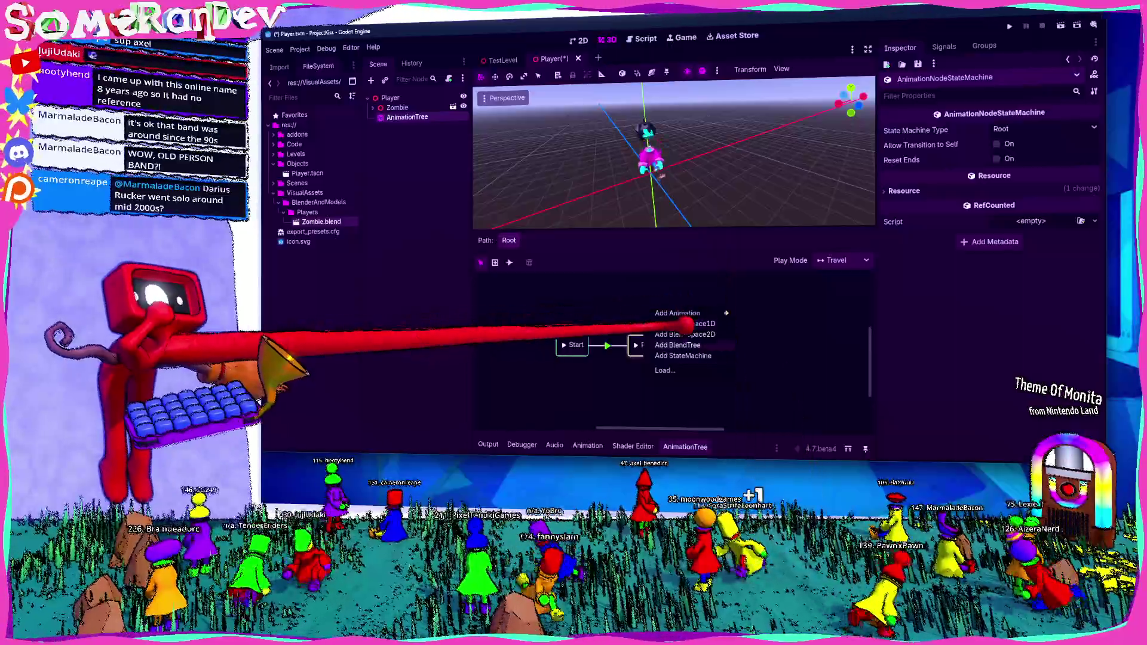
Add a BlendTree node to the root and place an Animation node inside it
{"action": "left_click", "coordinate": [678, 344]}
{"action": "double_click", "coordinate": [641, 345]}
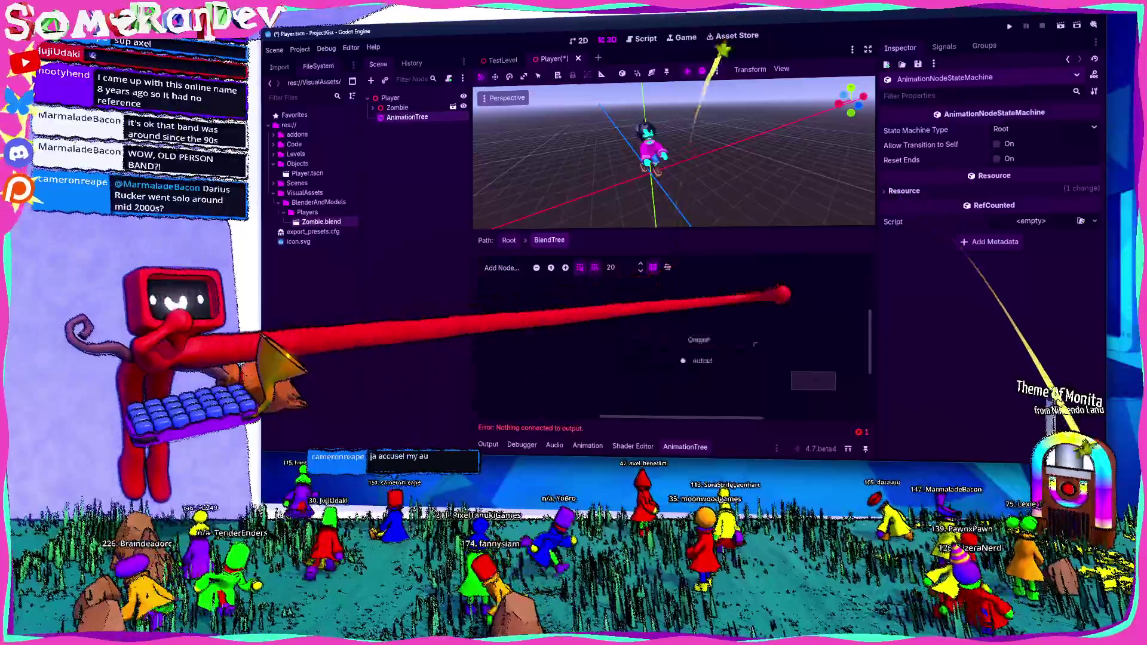
{"action": "right_click", "coordinate": [644, 336]}
{"action": "left_click", "coordinate": [661, 343]}
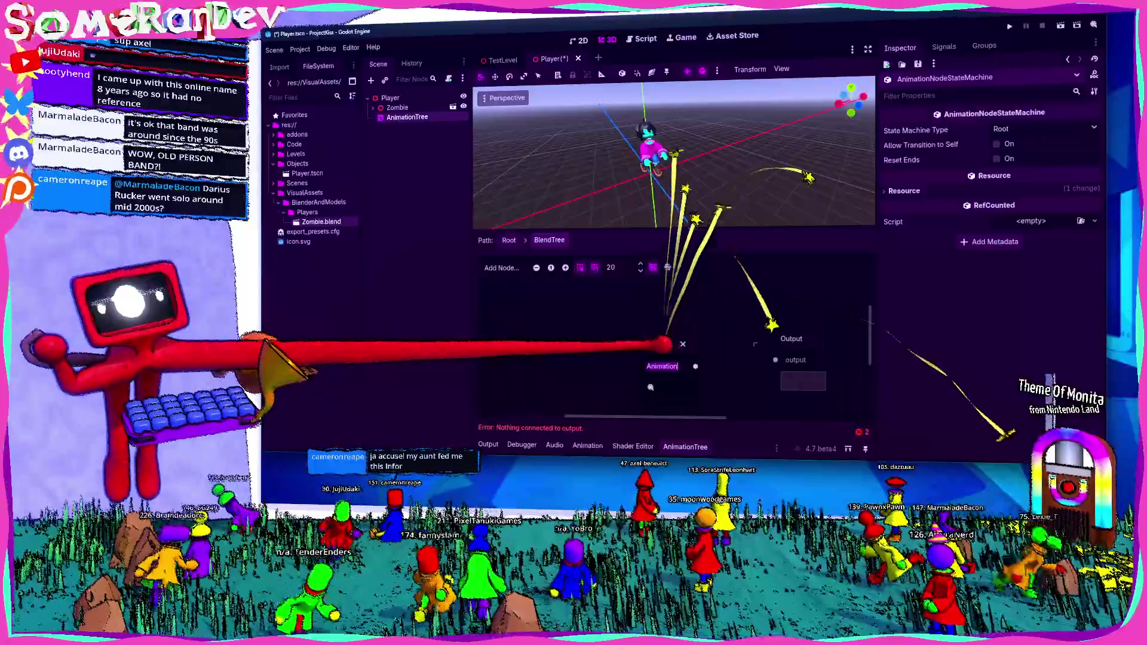
Set the Animation node to play Idle and reposition it within the BlendTree
{"action": "left_click", "coordinate": [667, 366]}
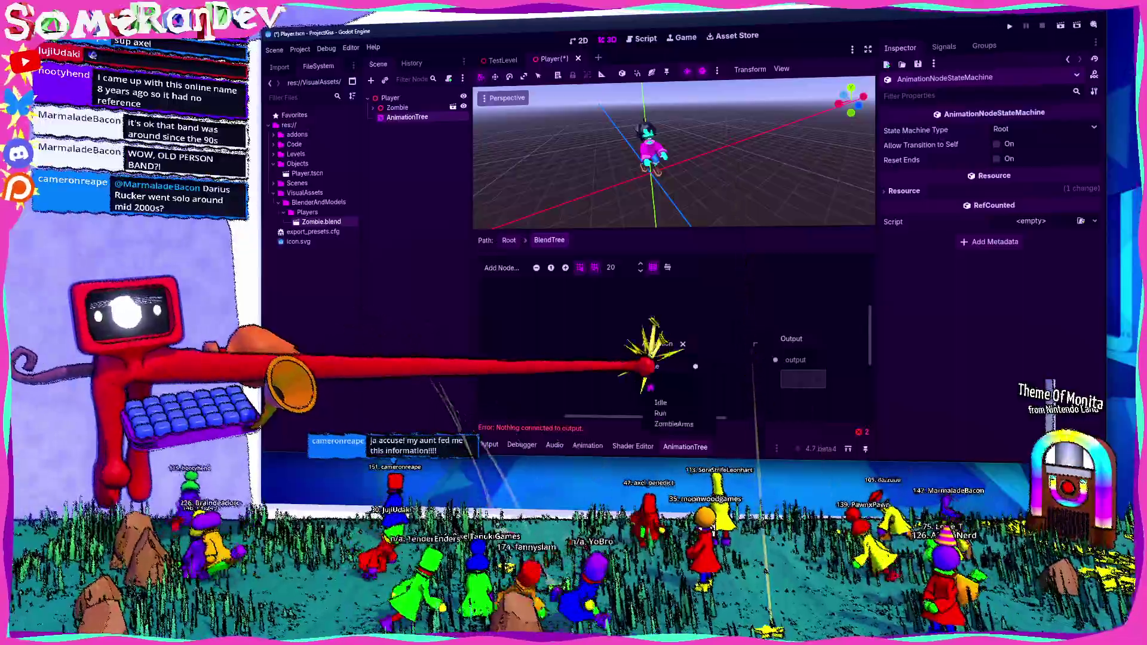
{"action": "left_click", "coordinate": [668, 366]}
{"action": "mouse_move", "coordinate": [659, 344]}
{"action": "left_mouse_down"}
{"action": "mouse_move", "coordinate": [592, 325]}
{"action": "mouse_move", "coordinate": [775, 359]}
{"action": "left_mouse_up"}
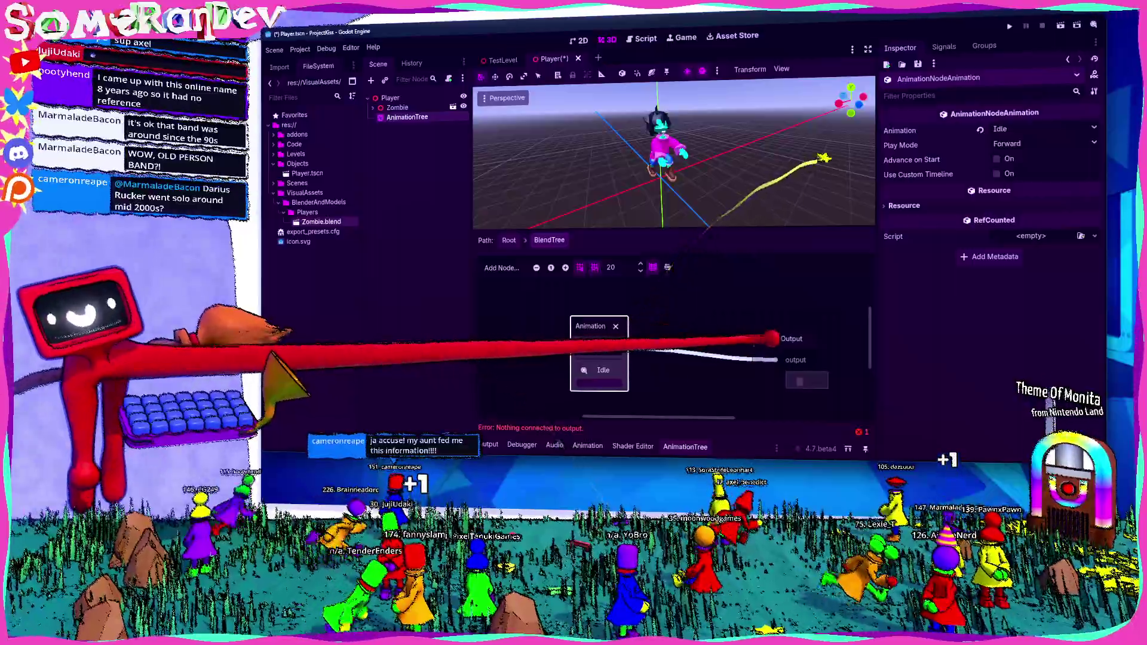
{"action": "left_click_drag", "start_coordinate": [592, 325], "coordinate": [582, 336]}
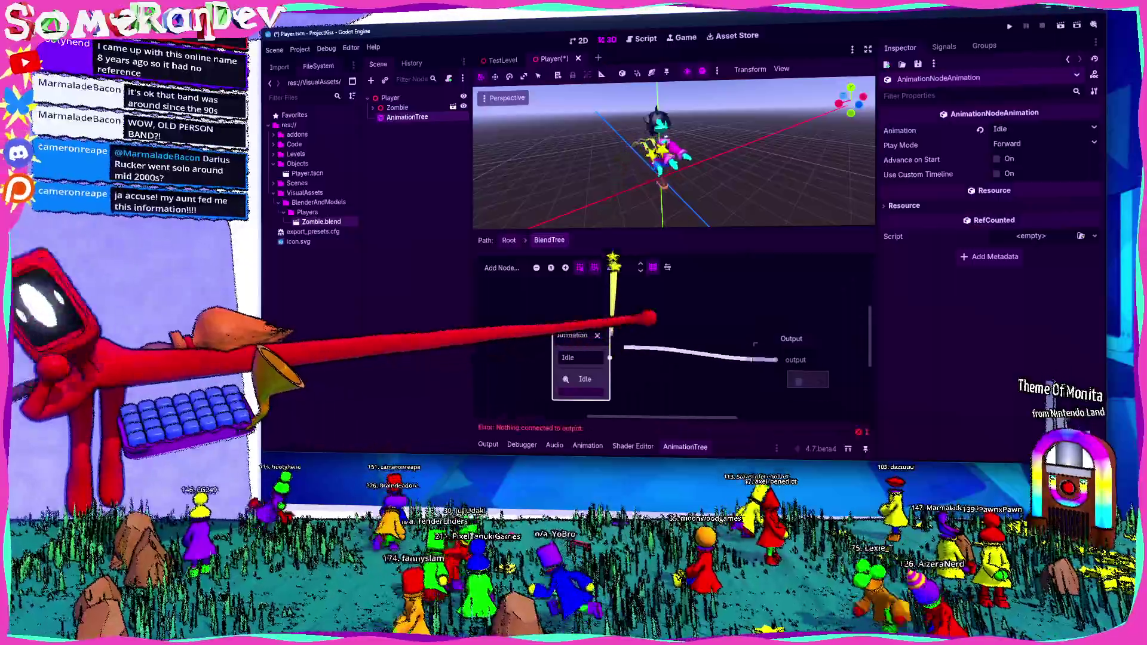